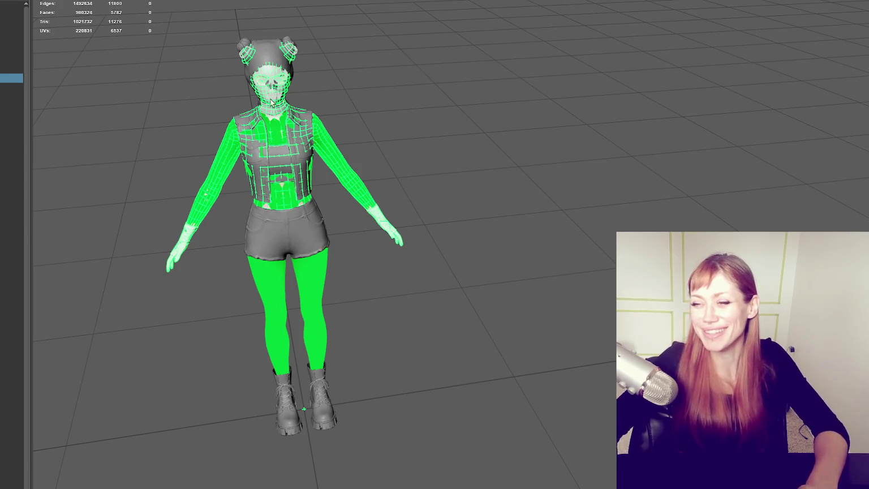
# Clear the selection, pick the character mesh and orbit to a frontal view.
pyautogui.keyDown('alt'); pyautogui.moveTo(267, 107); pyautogui.dragTo(432, 190); pyautogui.keyUp('alt')
pyautogui.click(504, 138)
pyautogui.keyDown('alt'); pyautogui.moveTo(547, 228); pyautogui.dragTo(447, 258, button='right'); pyautogui.keyUp('alt')
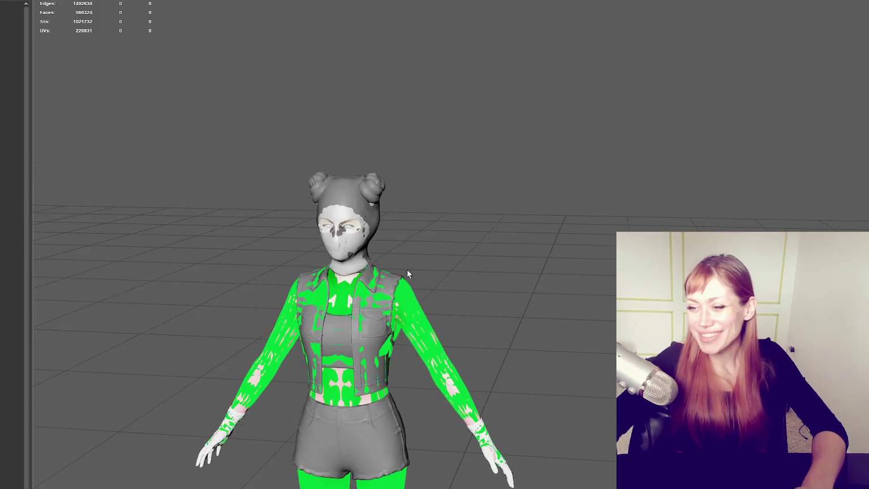
pyautogui.click(407, 278)
pyautogui.scroll(5, 408, 277)
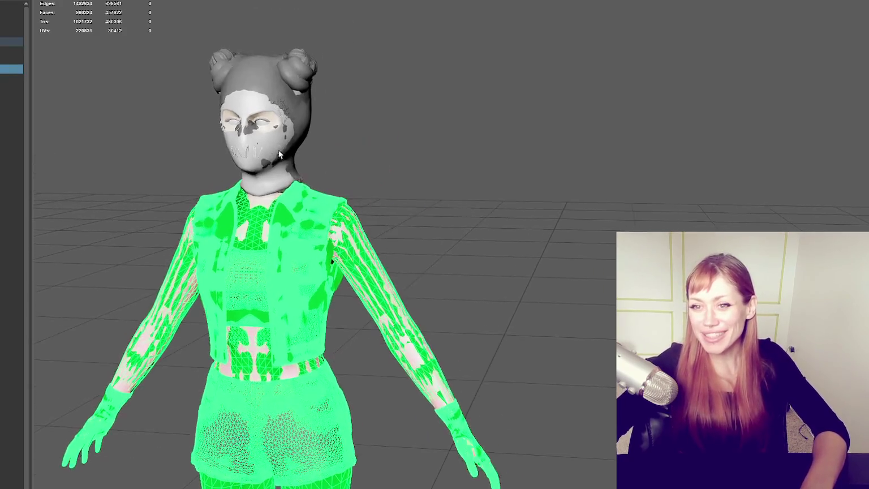
pyautogui.scroll(2, 279, 153)
pyautogui.keyDown('alt'); pyautogui.moveTo(339, 145); pyautogui.dragTo(212, 247); pyautogui.keyUp('alt')
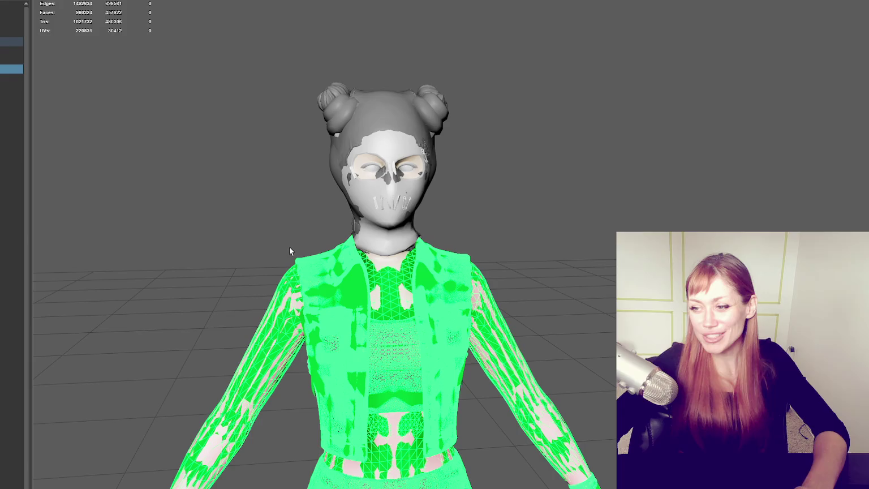
# Skip the head pieces and select the vest, top, sleeves and gloves mesh on its own.
pyautogui.click(60, 103)
pyautogui.click(291, 299)
pyautogui.scroll(3, 291, 298)
pyautogui.keyDown('alt'); pyautogui.moveTo(290, 299); pyautogui.dragTo(320, 281); pyautogui.keyUp('alt')
pyautogui.click(320, 330)
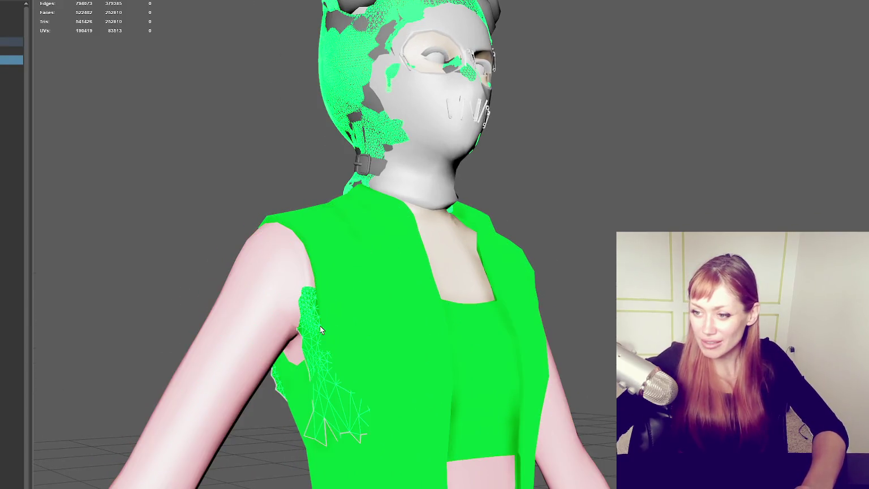
pyautogui.click(366, 342)
pyautogui.hotkey('ctrl', 'z')
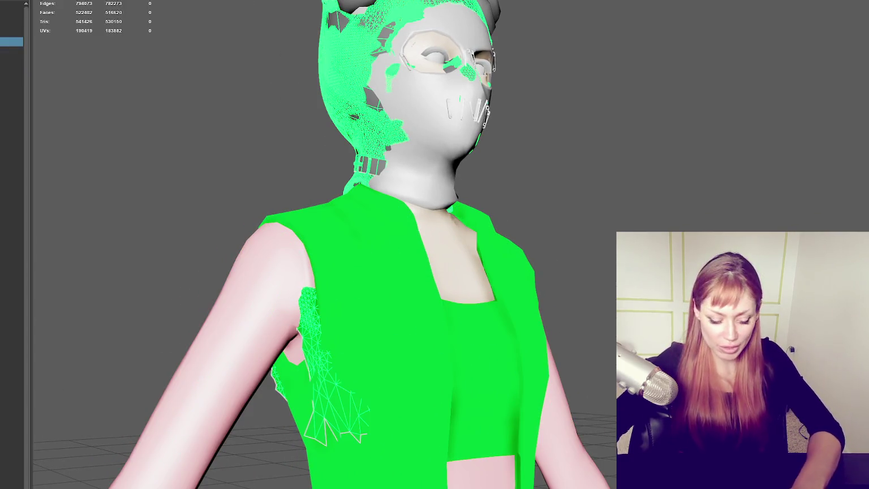
pyautogui.click(354, 254)
pyautogui.moveTo(552, 245)
pyautogui.keyDown('alt'); pyautogui.mouseDown()
pyautogui.moveTo(495, 273)
pyautogui.moveTo(508, 142)
pyautogui.moveTo(530, 128)
pyautogui.mouseUp(); pyautogui.keyUp('alt')
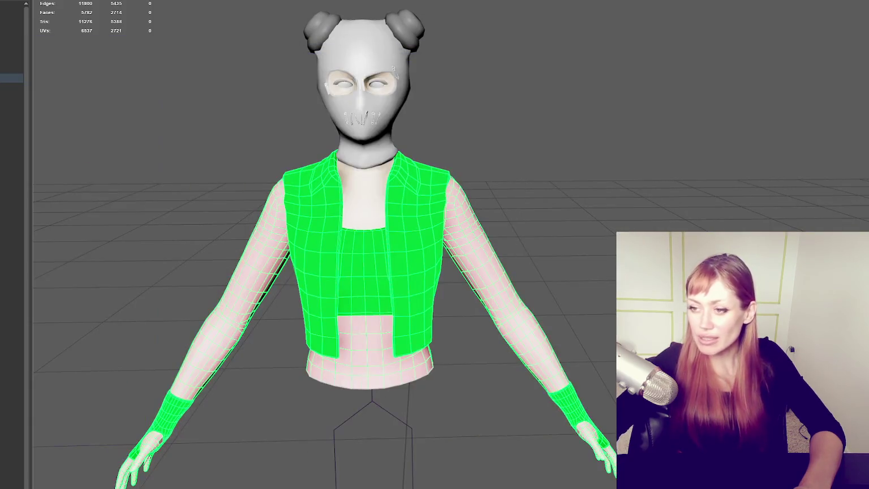
pyautogui.moveTo(556, 112); pyautogui.dragTo(549, 170, button='right')
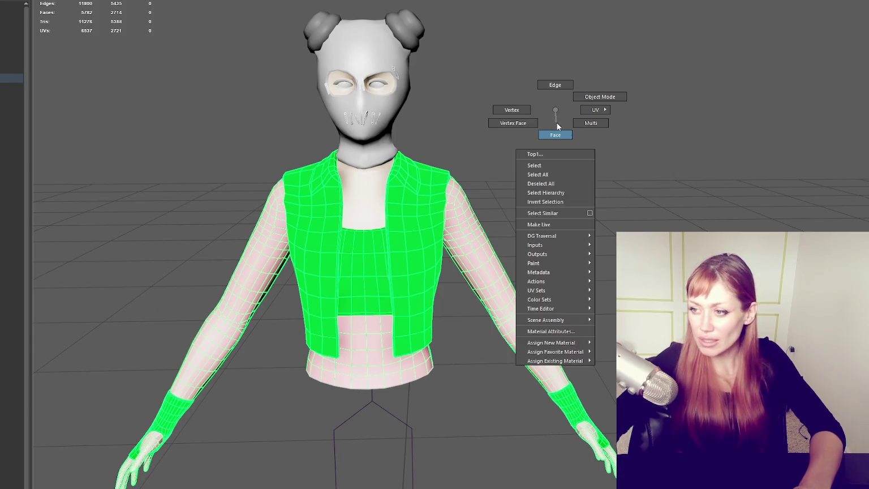
pyautogui.moveTo(549, 169)
pyautogui.keyDown('alt'); pyautogui.mouseDown()
pyautogui.moveTo(596, 217)
pyautogui.moveTo(555, 198)
pyautogui.moveTo(632, 194)
pyautogui.moveTo(659, 204)
pyautogui.moveTo(620, 198)
pyautogui.mouseUp(); pyautogui.keyUp('alt')
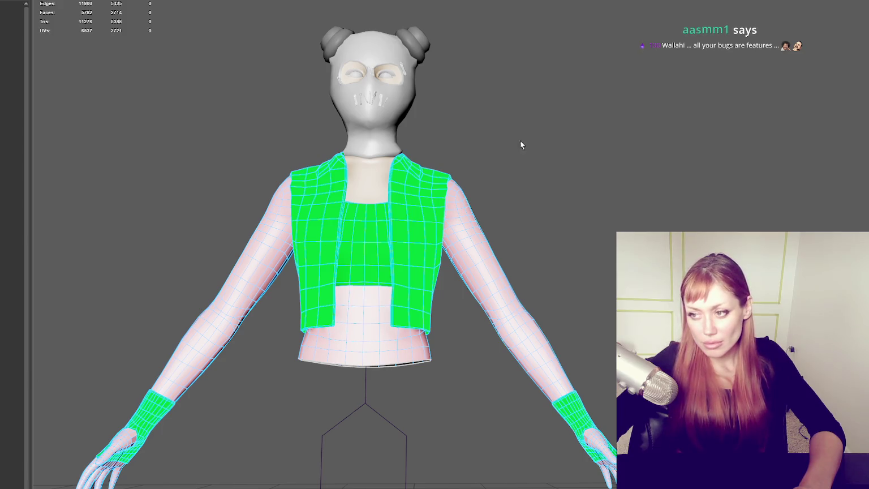
pyautogui.keyDown('shift'); pyautogui.moveTo(535, 111); pyautogui.dragTo(765, 130, button='right'); pyautogui.keyUp('shift')
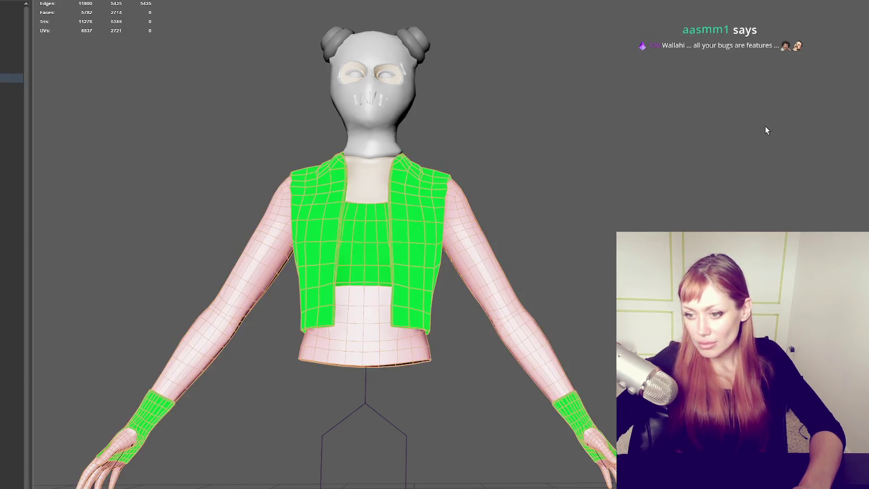
pyautogui.click(679, 201)
pyautogui.click(449, 185)
pyautogui.moveTo(448, 185)
pyautogui.keyDown('alt'); pyautogui.mouseDown()
pyautogui.moveTo(471, 199)
pyautogui.moveTo(419, 196)
pyautogui.moveTo(475, 145)
pyautogui.mouseUp(); pyautogui.keyUp('alt')
pyautogui.rightClick(475, 146)
# Select the armhole face loop and several vertical columns of vest panel faces.
pyautogui.scroll(5, 340, 143)
pyautogui.scroll(-2, 335, 141)
pyautogui.scroll(-3, 335, 141)
pyautogui.scroll(3, 441, 144)
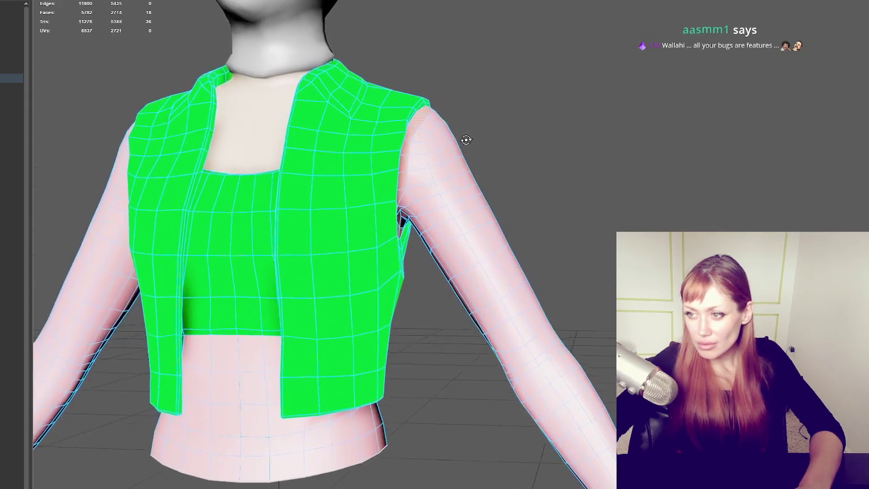
pyautogui.keyDown('alt'); pyautogui.moveTo(465, 140); pyautogui.dragTo(406, 184); pyautogui.keyUp('alt')
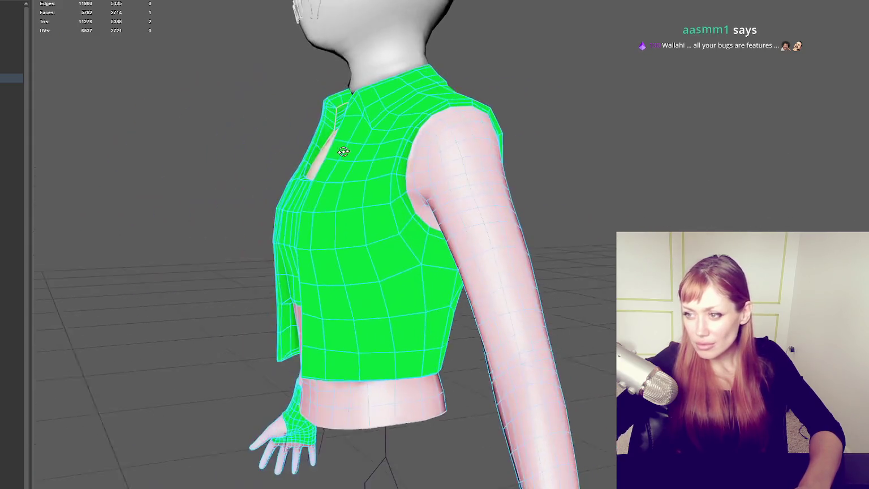
pyautogui.doubleClick(392, 200)
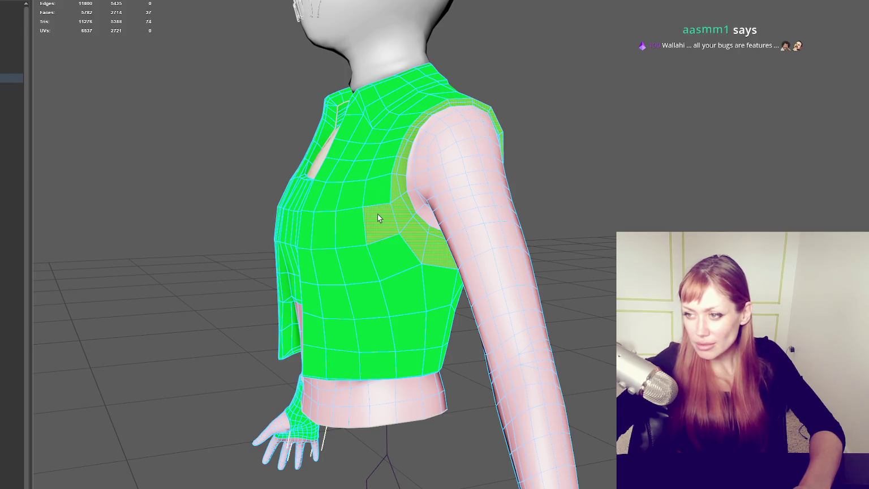
pyautogui.keyDown('ctrl'); pyautogui.click(377, 218); pyautogui.keyUp('ctrl')
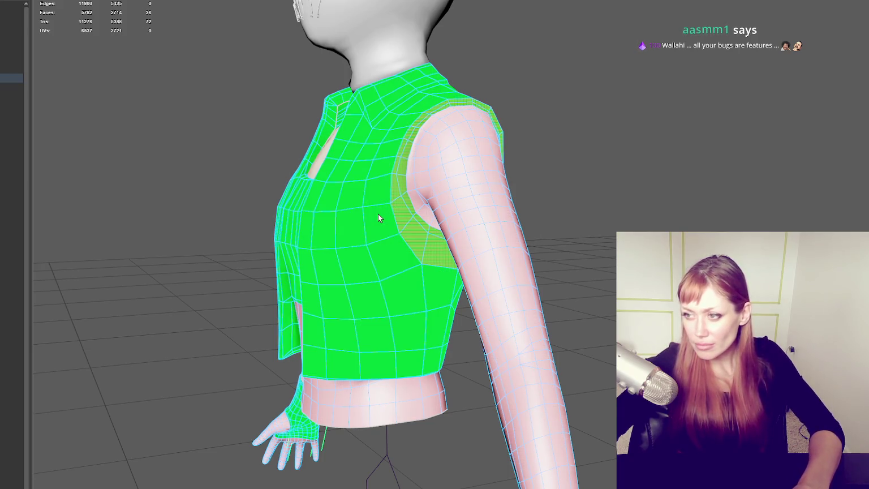
pyautogui.keyDown('alt'); pyautogui.moveTo(378, 214); pyautogui.dragTo(404, 206); pyautogui.keyUp('alt')
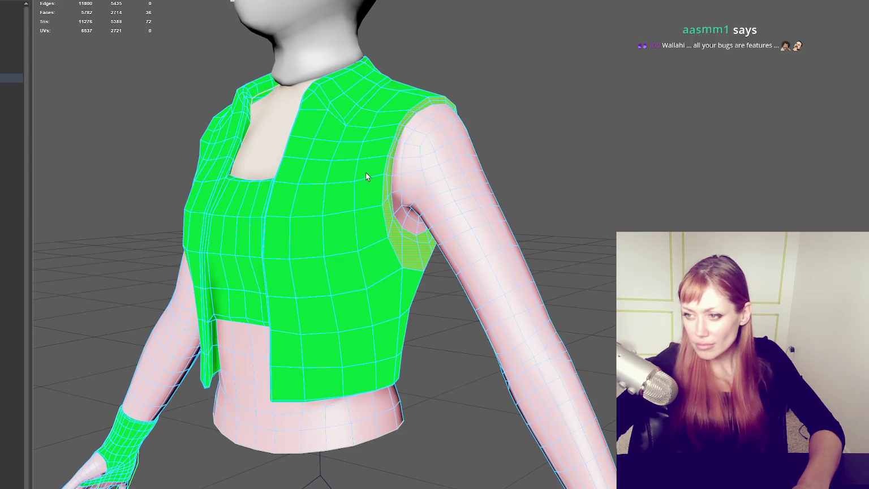
pyautogui.keyDown('shift'); pyautogui.doubleClick(367, 197); pyautogui.keyUp('shift')
pyautogui.keyDown('shift'); pyautogui.doubleClick(339, 230); pyautogui.keyUp('shift')
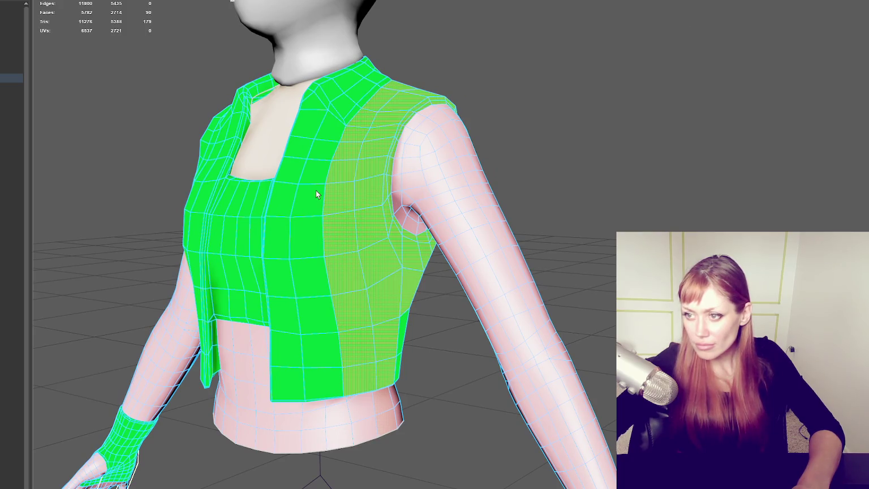
pyautogui.keyDown('ctrl'); pyautogui.click(285, 197); pyautogui.keyUp('ctrl')
pyautogui.moveTo(285, 197)
pyautogui.keyDown('alt'); pyautogui.mouseDown()
pyautogui.moveTo(340, 194)
pyautogui.moveTo(378, 219)
pyautogui.mouseUp(); pyautogui.keyUp('alt')
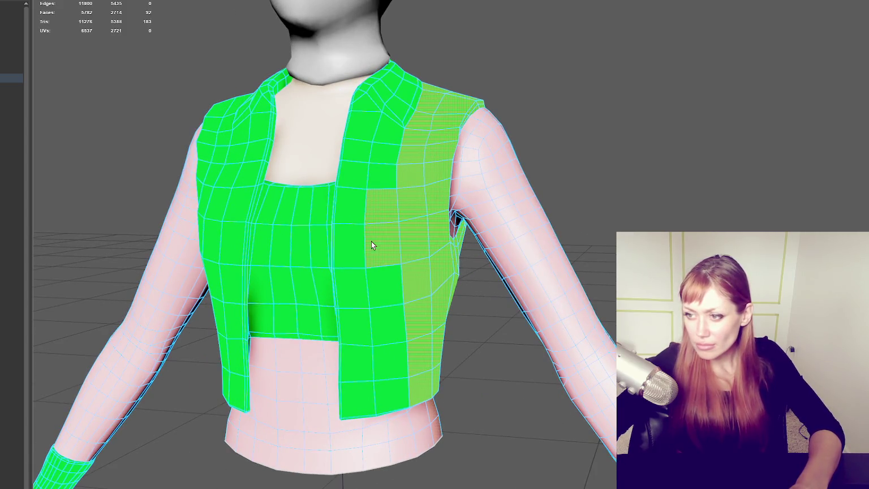
pyautogui.keyDown('shift'); pyautogui.doubleClick(371, 241); pyautogui.keyUp('shift')
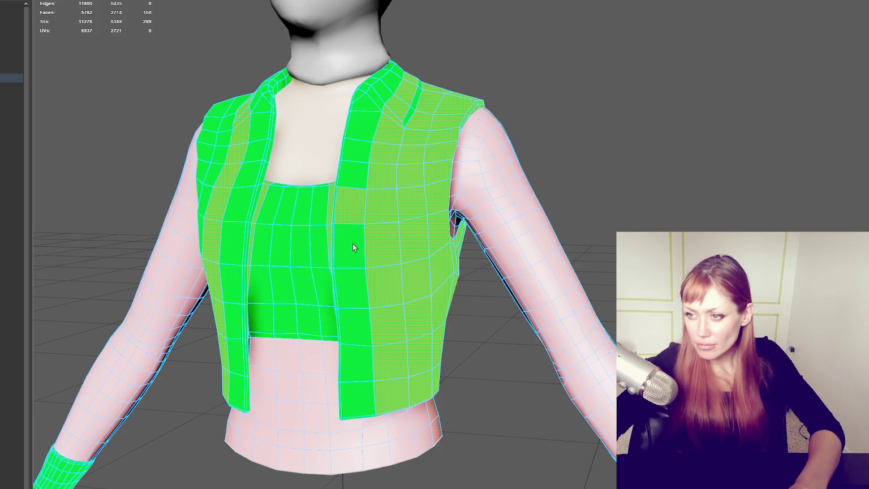
pyautogui.keyDown('shift'); pyautogui.click(347, 266); pyautogui.keyUp('shift')
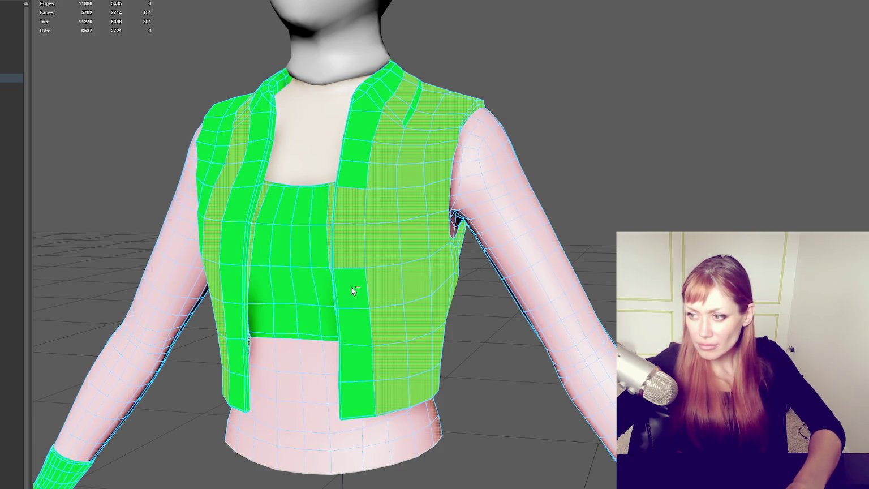
# Add face loops around the armhole and shoulder on the side and back of the vest.
pyautogui.keyDown('alt'); pyautogui.moveTo(370, 271); pyautogui.dragTo(412, 275); pyautogui.keyUp('alt')
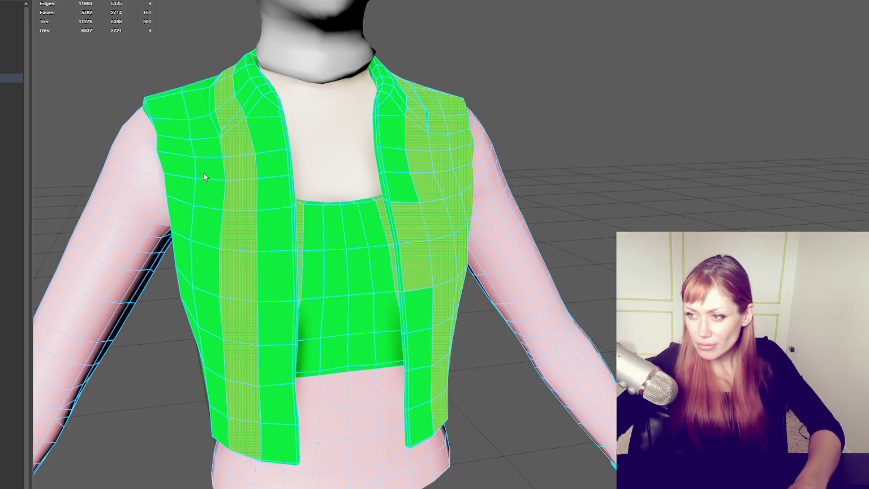
pyautogui.scroll(-5, 203, 173)
pyautogui.moveTo(226, 180)
pyautogui.keyDown('alt'); pyautogui.mouseDown()
pyautogui.moveTo(569, 180)
pyautogui.moveTo(474, 187)
pyautogui.moveTo(486, 194)
pyautogui.mouseUp(); pyautogui.keyUp('alt')
pyautogui.keyDown('shift'); pyautogui.doubleClick(515, 208); pyautogui.keyUp('shift')
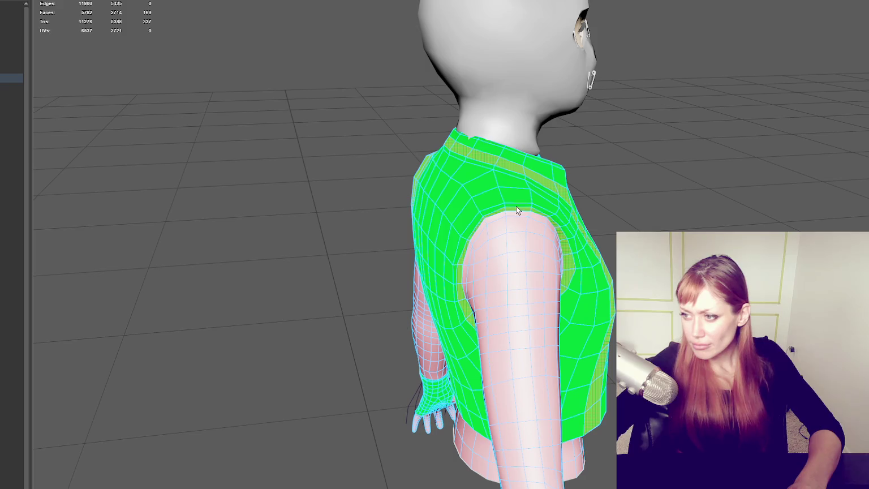
pyautogui.keyDown('shift'); pyautogui.doubleClick(537, 202); pyautogui.keyUp('shift')
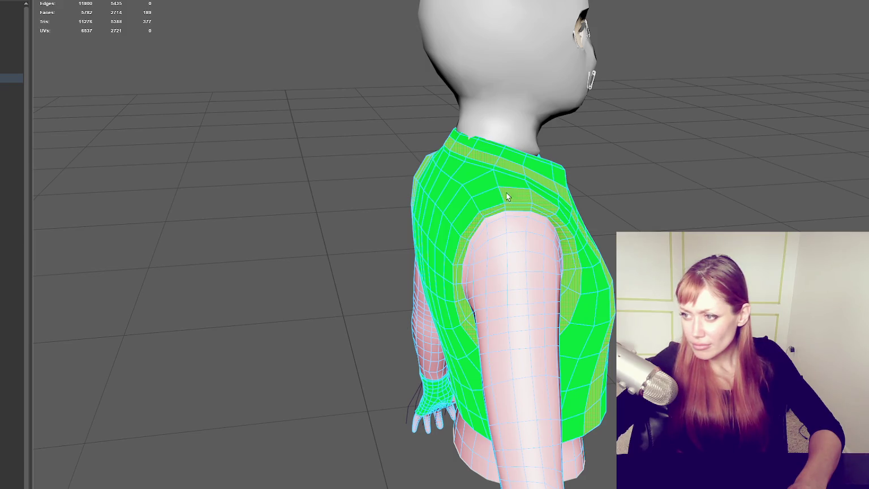
pyautogui.keyDown('shift'); pyautogui.doubleClick(461, 194); pyautogui.keyUp('shift')
pyautogui.keyDown('shift'); pyautogui.doubleClick(472, 182); pyautogui.keyUp('shift')
pyautogui.keyDown('shift'); pyautogui.doubleClick(447, 189); pyautogui.keyUp('shift')
pyautogui.moveTo(421, 194)
pyautogui.keyDown('alt'); pyautogui.mouseDown()
pyautogui.moveTo(465, 180)
pyautogui.moveTo(324, 184)
pyautogui.moveTo(315, 183)
pyautogui.moveTo(369, 179)
pyautogui.moveTo(284, 172)
pyautogui.moveTo(395, 184)
pyautogui.mouseUp(); pyautogui.keyUp('alt')
pyautogui.hotkey('ctrl', 'z')
# Switch the viewport to wireframe and clear the face selection.
pyautogui.press('4')
pyautogui.click(567, 143)
pyautogui.scroll(-5, 568, 143)
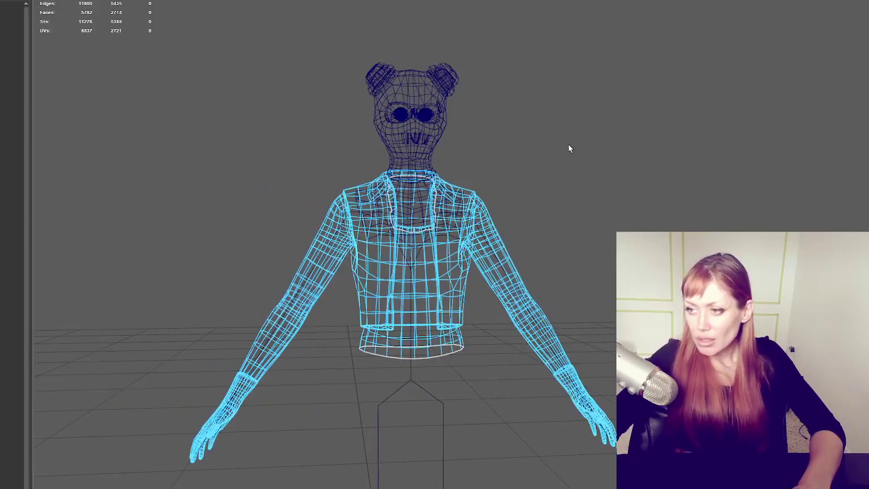
# Return to shaded display, select a strip of armhole faces and frame the character.
pyautogui.press('5')
pyautogui.scroll(5, 567, 143)
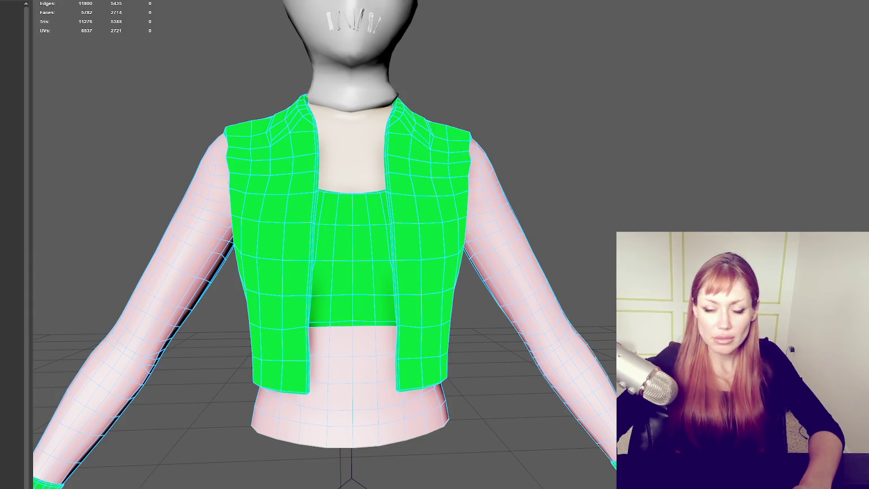
pyautogui.keyDown('alt'); pyautogui.moveTo(616, 160); pyautogui.dragTo(694, 188); pyautogui.keyUp('alt')
pyautogui.scroll(3, 540, 105)
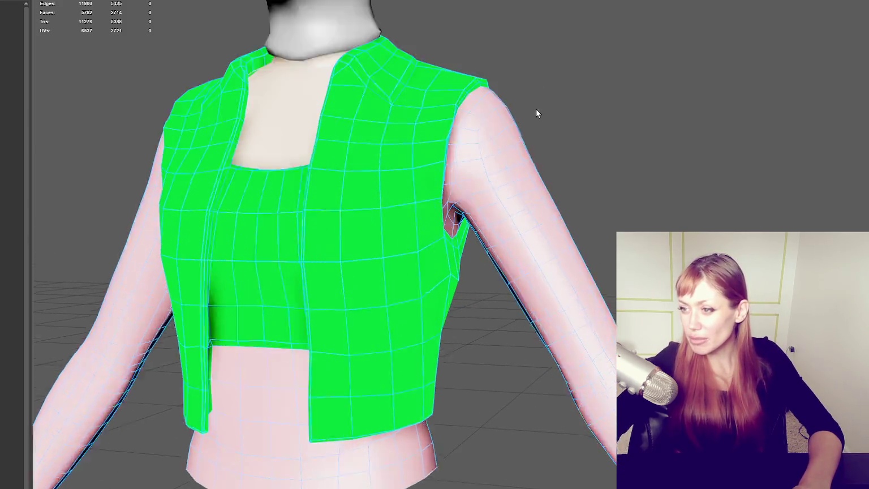
pyautogui.scroll(2, 535, 108)
pyautogui.moveTo(439, 172); pyautogui.dragTo(475, 96)
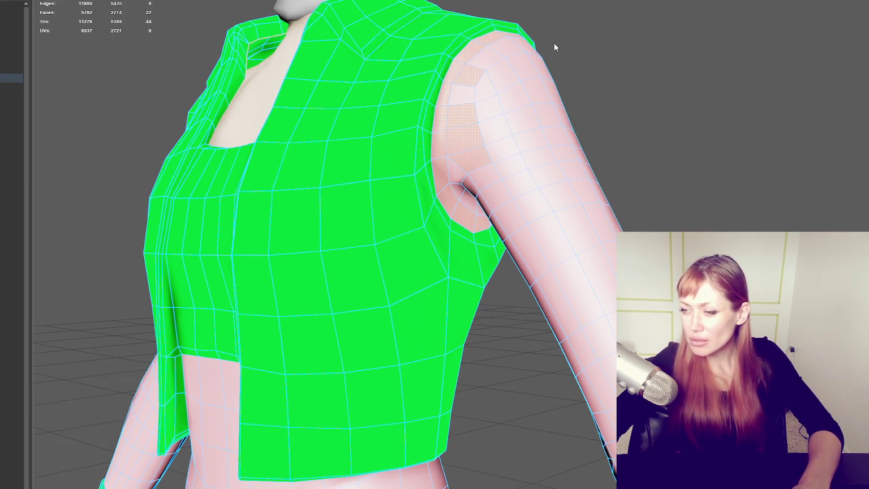
pyautogui.scroll(-4, 591, 60)
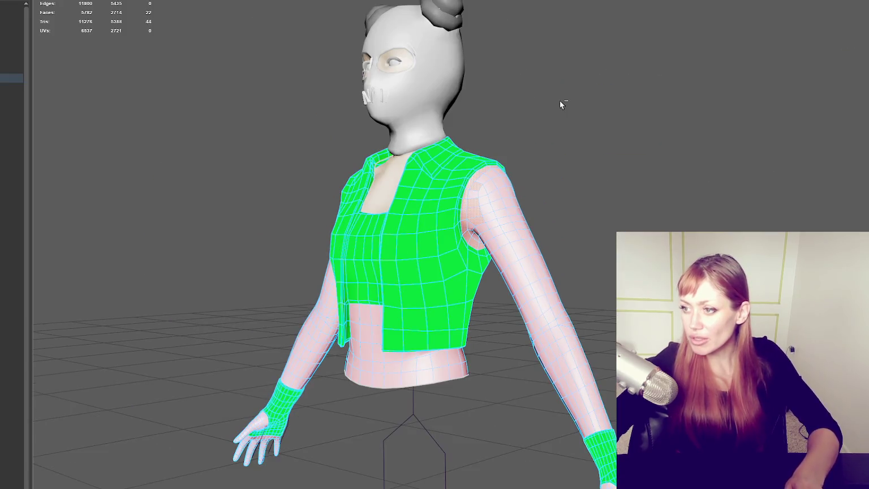
pyautogui.press('[')
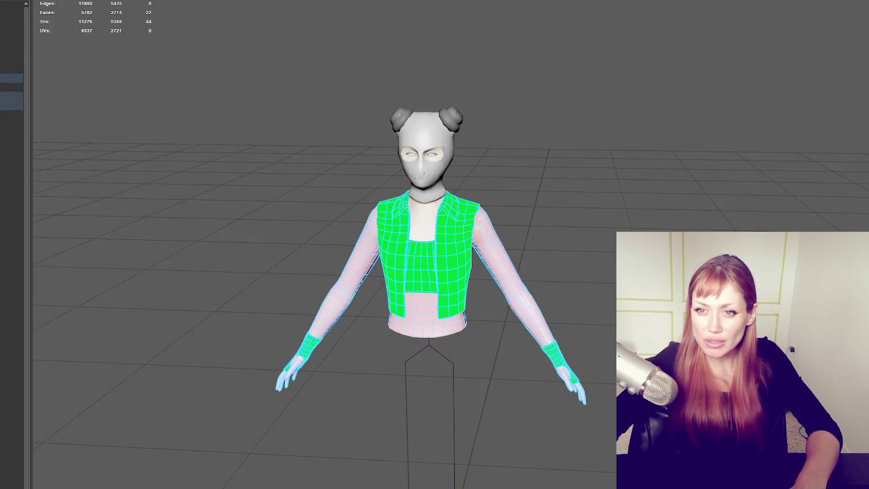
# Hide the skeleton and select the top-and-gloves clothing mesh for material assignment.
pyautogui.click(11, 106)
pyautogui.hotkey('ctrl', 'h')
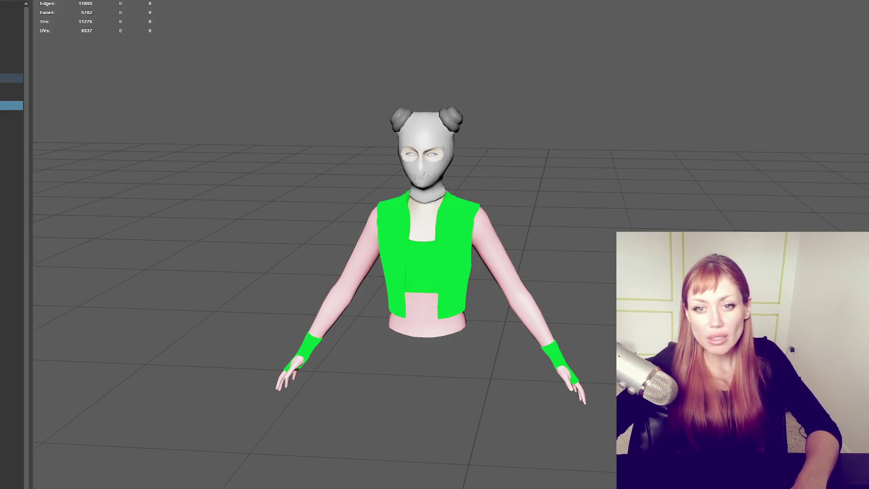
pyautogui.press('Up')
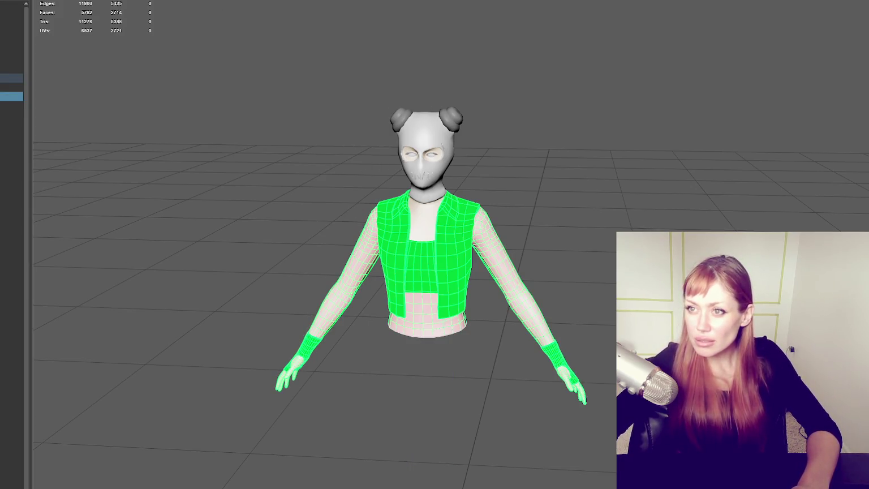
pyautogui.moveTo(382, 111)
pyautogui.keyDown('alt'); pyautogui.mouseDown()
pyautogui.moveTo(538, 183)
pyautogui.moveTo(537, 161)
pyautogui.moveTo(512, 142)
pyautogui.mouseUp(); pyautogui.keyUp('alt')
pyautogui.moveTo(588, 159); pyautogui.dragTo(594, 181, button='right')
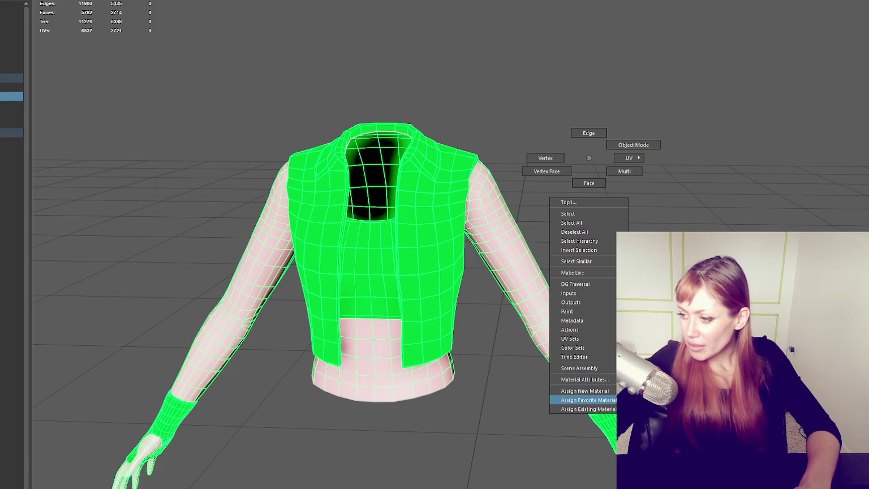
# Assign a new lambert2 material to the top mesh and darken its colour to dark grey.
pyautogui.click(588, 399)
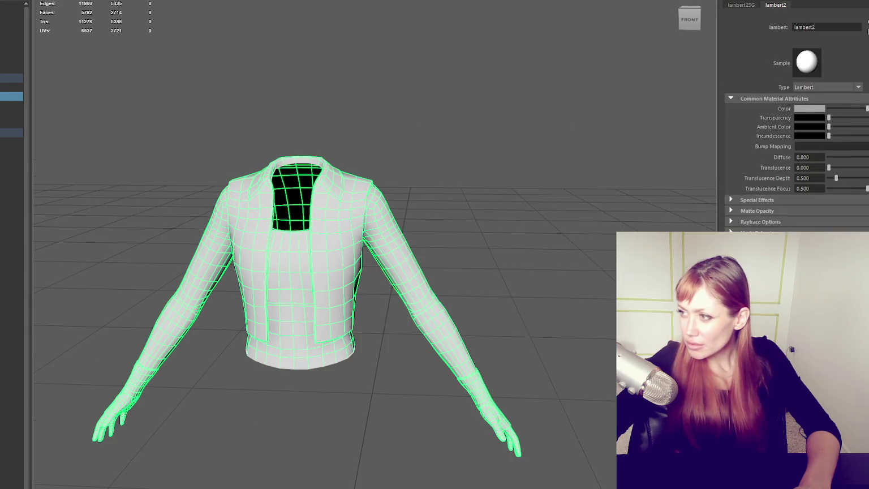
pyautogui.click(819, 109)
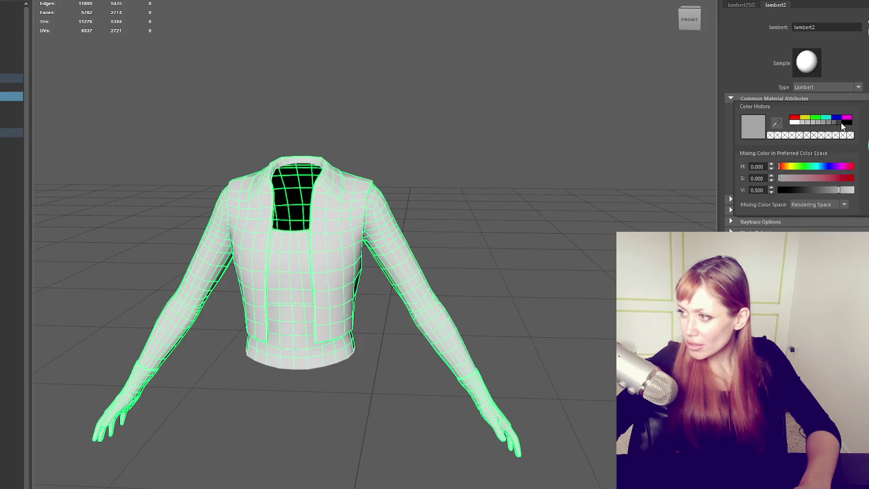
pyautogui.click(837, 122)
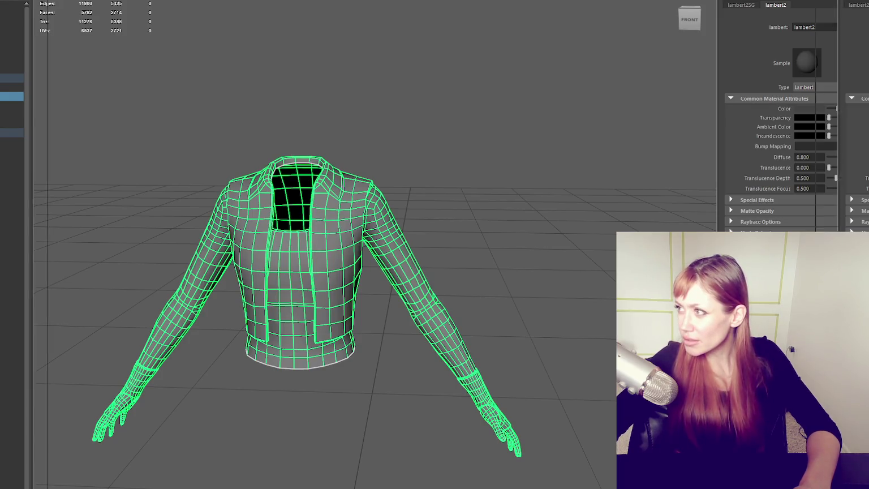
pyautogui.hotkey('ctrl', 'a')
# Switch to face mode and select the face loop around the armhole.
pyautogui.scroll(3, 708, 146)
pyautogui.scroll(3, 636, 83)
pyautogui.press('F11')
pyautogui.doubleClick(539, 128)
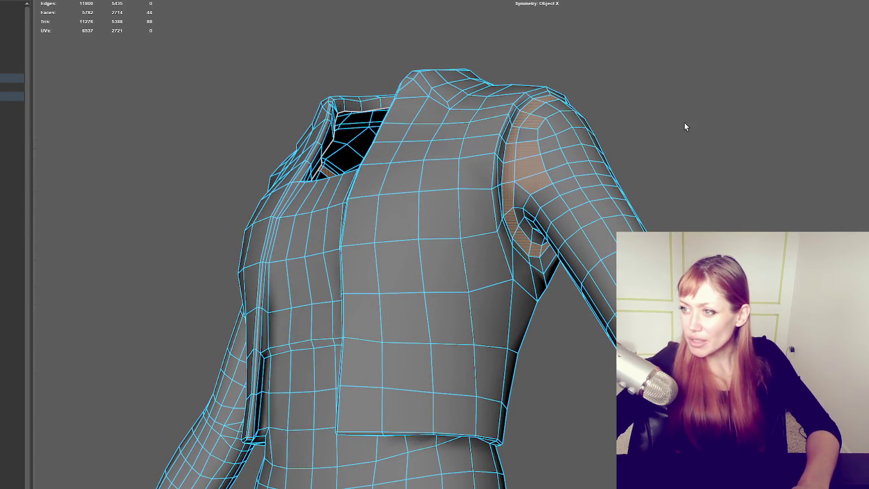
# Select the shoulder and armpit face loops where the sleeves meet the vest.
pyautogui.click(684, 122)
pyautogui.doubleClick(528, 135)
pyautogui.keyDown('shift'); pyautogui.doubleClick(529, 135); pyautogui.keyUp('shift')
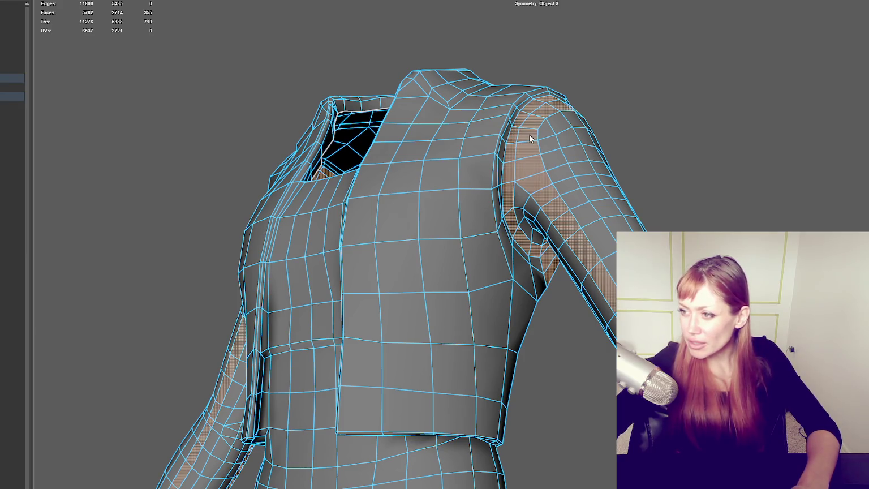
pyautogui.moveTo(549, 137)
pyautogui.keyDown('alt'); pyautogui.mouseDown()
pyautogui.moveTo(601, 149)
pyautogui.moveTo(474, 157)
pyautogui.moveTo(573, 186)
pyautogui.moveTo(560, 187)
pyautogui.mouseUp(); pyautogui.keyUp('alt')
pyautogui.doubleClick(595, 216)
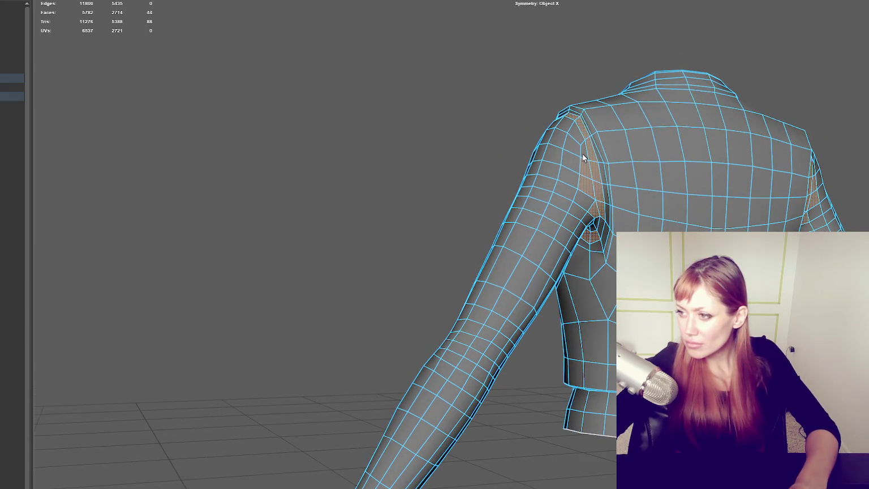
pyautogui.keyDown('alt'); pyautogui.moveTo(572, 142); pyautogui.dragTo(660, 175); pyautogui.keyUp('alt')
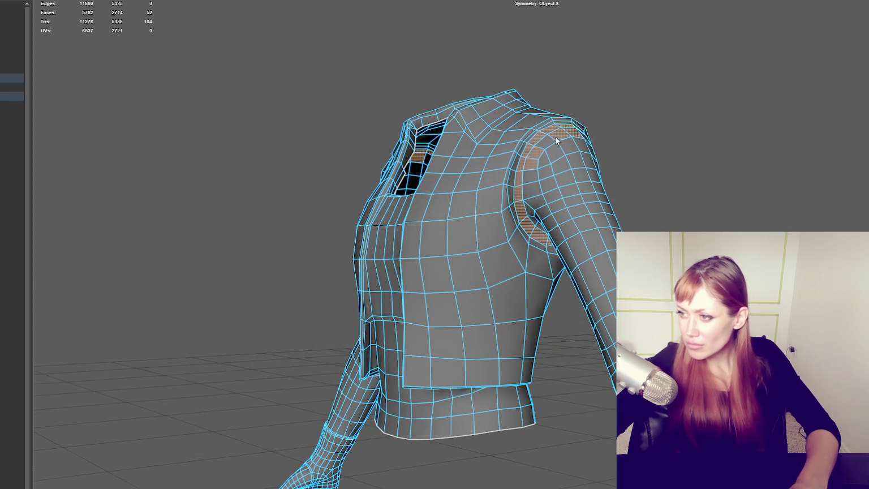
pyautogui.moveTo(544, 162)
pyautogui.keyDown('alt'); pyautogui.mouseDown()
pyautogui.moveTo(626, 167)
pyautogui.moveTo(540, 176)
pyautogui.mouseUp(); pyautogui.keyUp('alt')
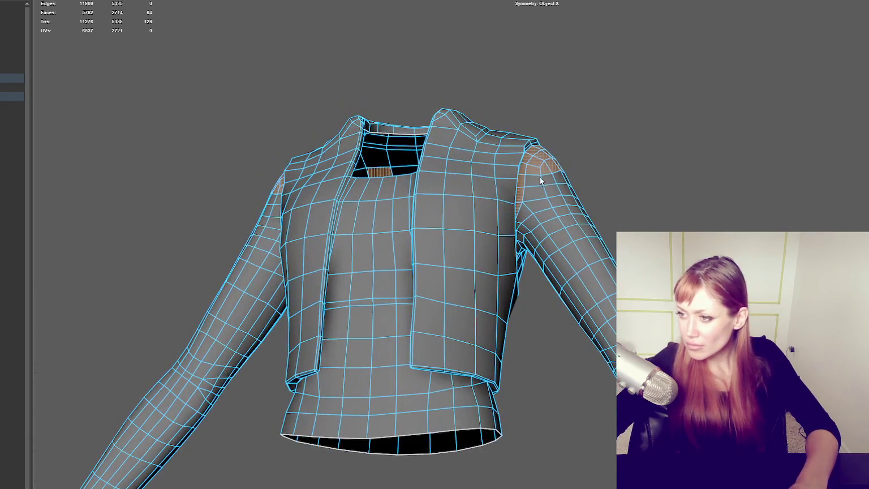
pyautogui.keyDown('alt'); pyautogui.moveTo(518, 229); pyautogui.dragTo(554, 226); pyautogui.keyUp('alt')
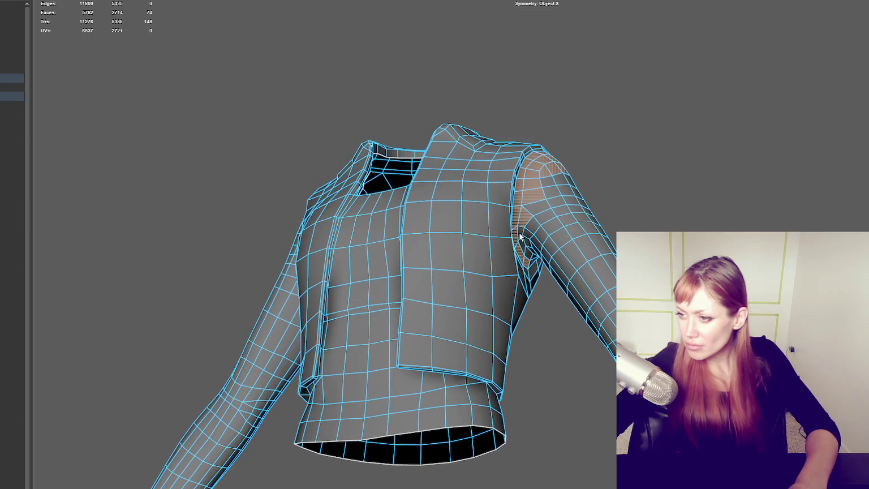
pyautogui.moveTo(576, 191)
pyautogui.keyDown('alt'); pyautogui.mouseDown()
pyautogui.moveTo(563, 183)
pyautogui.moveTo(653, 203)
pyautogui.moveTo(536, 211)
pyautogui.mouseUp(); pyautogui.keyUp('alt')
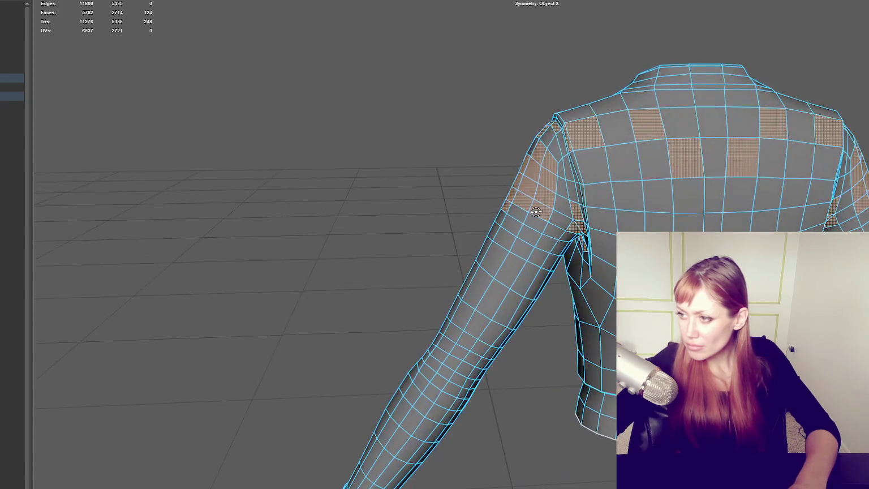
pyautogui.keyDown('ctrl'); pyautogui.click(536, 212); pyautogui.keyUp('ctrl')
pyautogui.moveTo(583, 131)
pyautogui.keyDown('ctrl'); pyautogui.mouseDown()
pyautogui.moveTo(688, 155)
pyautogui.moveTo(518, 169)
pyautogui.moveTo(548, 273)
pyautogui.mouseUp(); pyautogui.keyUp('ctrl')
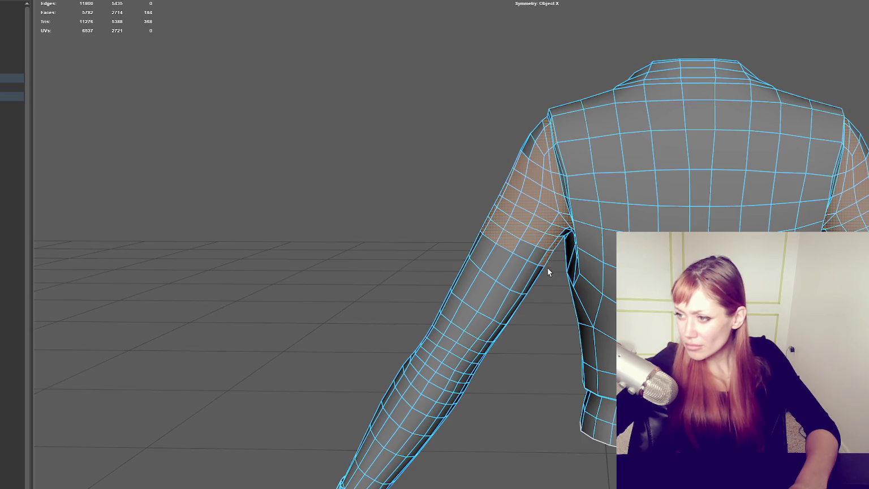
pyautogui.keyDown('alt'); pyautogui.moveTo(484, 200); pyautogui.dragTo(624, 190); pyautogui.keyUp('alt')
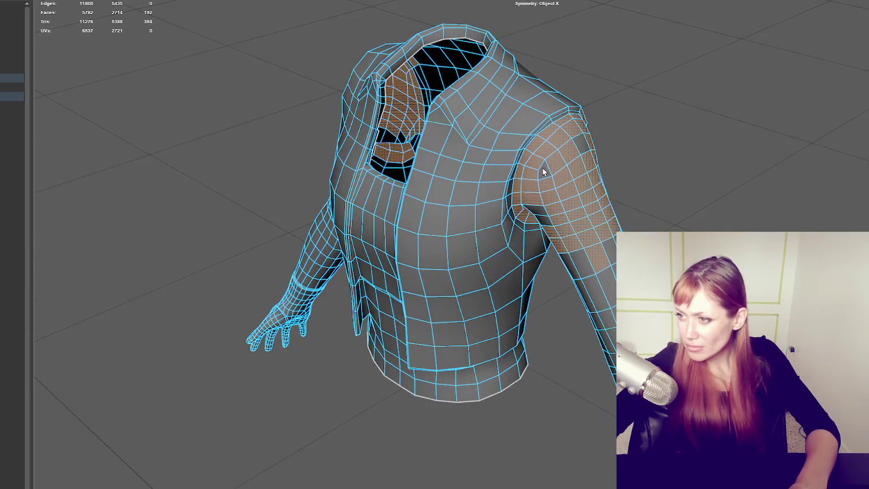
pyautogui.moveTo(581, 147)
pyautogui.keyDown('alt'); pyautogui.mouseDown()
pyautogui.moveTo(584, 165)
pyautogui.moveTo(544, 204)
pyautogui.mouseUp(); pyautogui.keyUp('alt')
pyautogui.moveTo(626, 217)
pyautogui.keyDown('alt'); pyautogui.mouseDown()
pyautogui.moveTo(613, 194)
pyautogui.moveTo(555, 248)
pyautogui.moveTo(582, 202)
pyautogui.moveTo(572, 306)
pyautogui.moveTo(520, 300)
pyautogui.moveTo(565, 320)
pyautogui.moveTo(632, 205)
pyautogui.mouseUp(); pyautogui.keyUp('alt')
# Add the remaining sleeve faces down to the forearms on both arms.
pyautogui.keyDown('shift'); pyautogui.click(553, 245); pyautogui.keyUp('shift')
pyautogui.keyDown('shift'); pyautogui.click(570, 301); pyautogui.keyUp('shift')
pyautogui.keyDown('ctrl'); pyautogui.click(629, 203); pyautogui.keyUp('ctrl')
pyautogui.keyDown('shift'); pyautogui.click(541, 245); pyautogui.keyUp('shift')
pyautogui.scroll(-2, 532, 272)
pyautogui.moveTo(543, 195)
pyautogui.keyDown('alt'); pyautogui.mouseDown()
pyautogui.moveTo(576, 179)
pyautogui.moveTo(582, 252)
pyautogui.moveTo(560, 276)
pyautogui.mouseUp(); pyautogui.keyUp('alt')
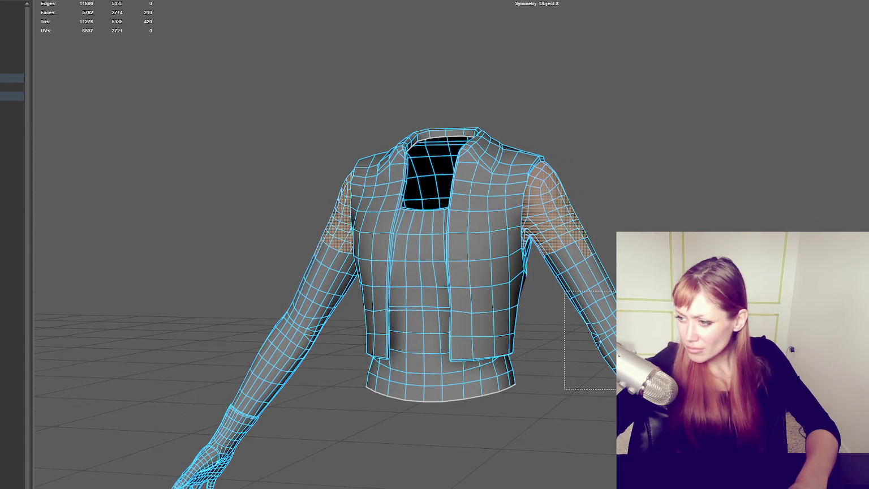
pyautogui.keyDown('shift'); pyautogui.moveTo(619, 387); pyautogui.dragTo(587, 265); pyautogui.keyUp('shift')
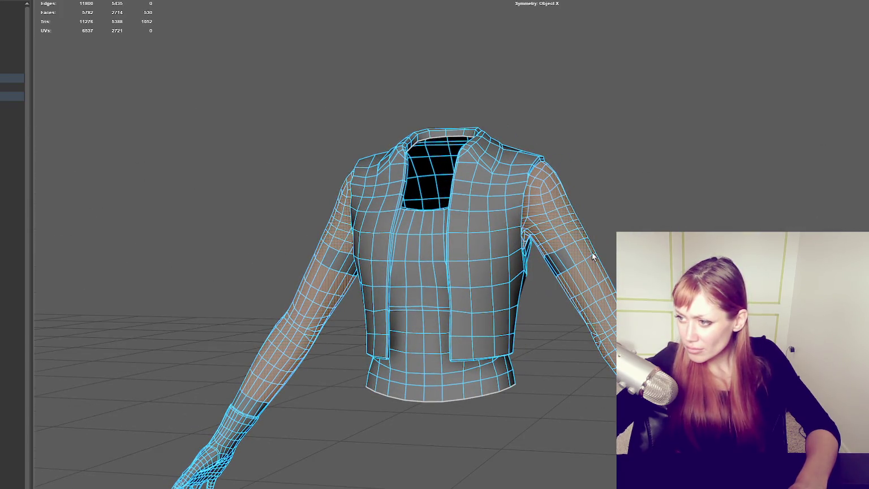
pyautogui.keyDown('shift'); pyautogui.click(563, 263); pyautogui.keyUp('shift')
pyautogui.moveTo(562, 263)
pyautogui.keyDown('alt'); pyautogui.mouseDown()
pyautogui.moveTo(456, 243)
pyautogui.moveTo(525, 255)
pyautogui.mouseUp(); pyautogui.keyUp('alt')
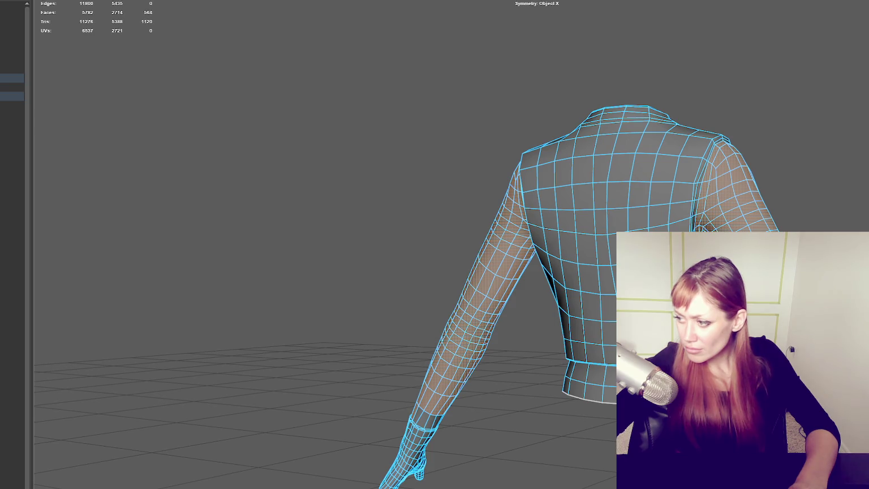
pyautogui.moveTo(554, 405)
pyautogui.keyDown('alt'); pyautogui.mouseDown()
pyautogui.moveTo(592, 349)
pyautogui.moveTo(679, 351)
pyautogui.mouseUp(); pyautogui.keyUp('alt')
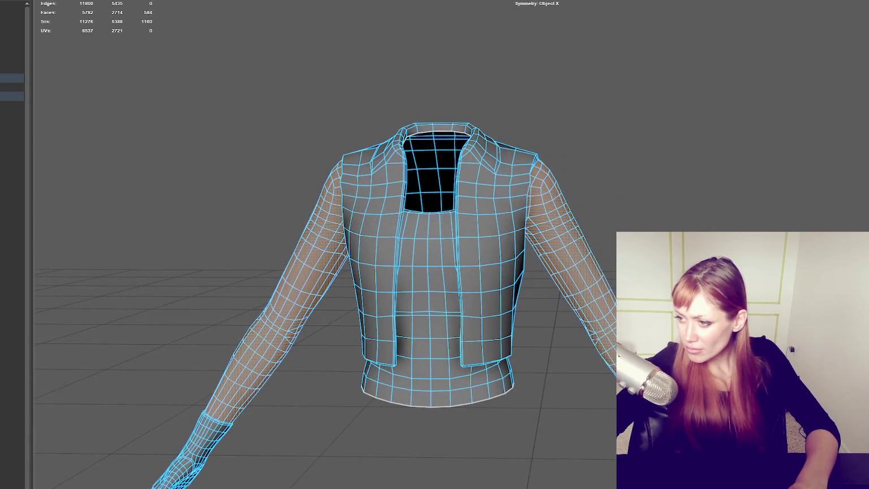
pyautogui.keyDown('alt'); pyautogui.moveTo(565, 351); pyautogui.dragTo(520, 345); pyautogui.keyUp('alt')
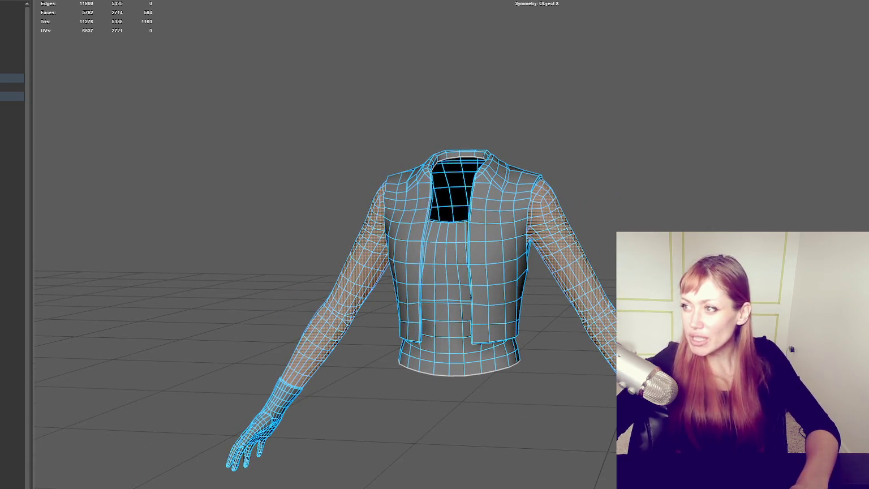
# Split the selected sleeve faces' UVs and assign them the pale skin material.
pyautogui.press('w')
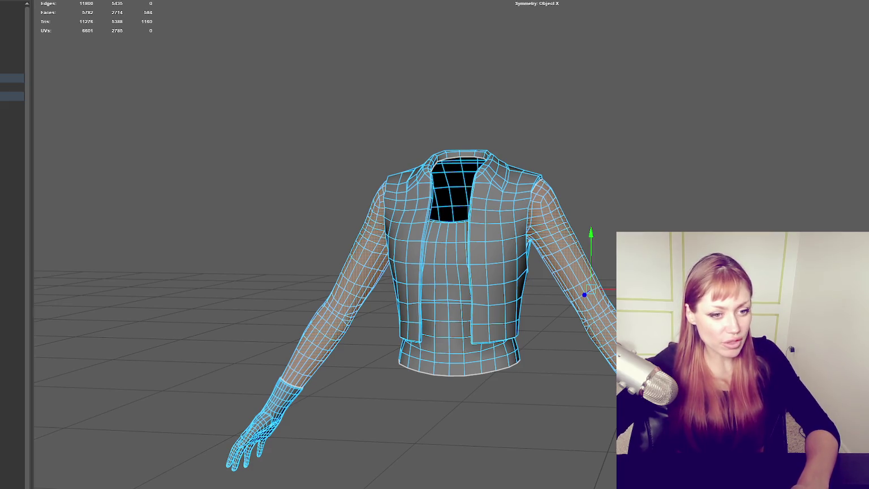
pyautogui.rightClick(670, 108)
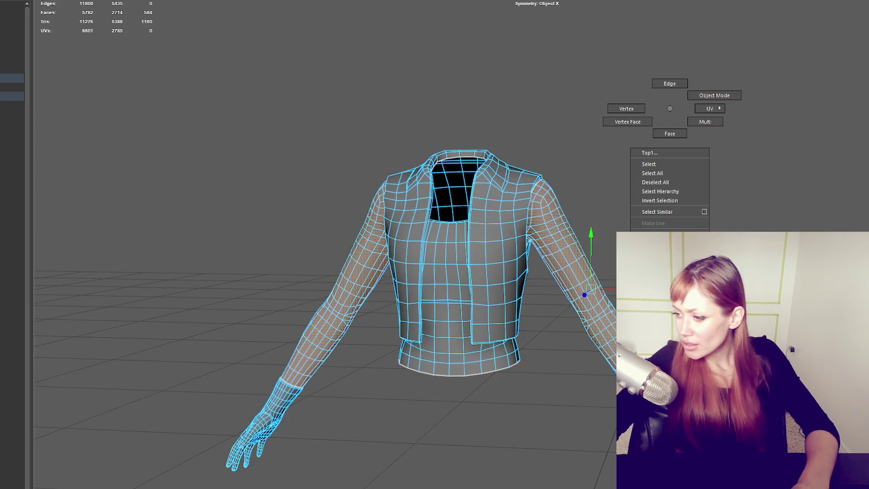
pyautogui.click(669, 134)
pyautogui.scroll(3, 542, 255)
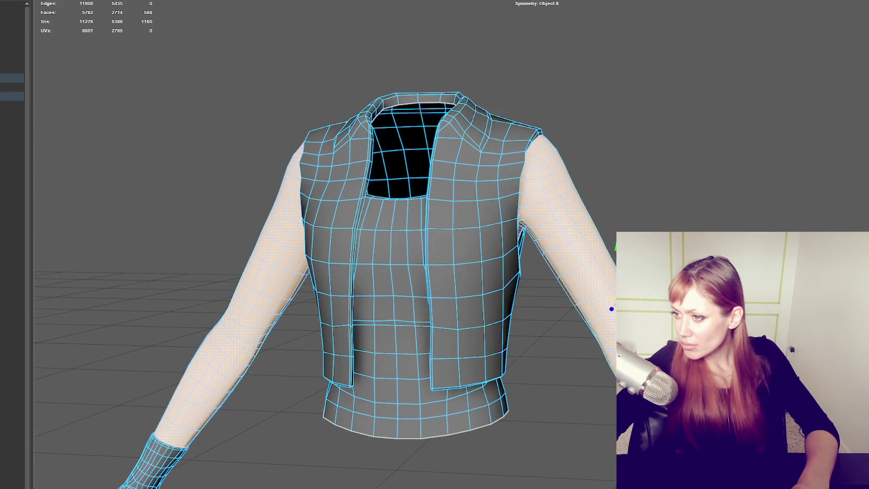
pyautogui.moveTo(611, 308)
pyautogui.keyDown('alt'); pyautogui.mouseDown()
pyautogui.moveTo(554, 107)
pyautogui.moveTo(435, 310)
pyautogui.mouseUp(); pyautogui.keyUp('alt')
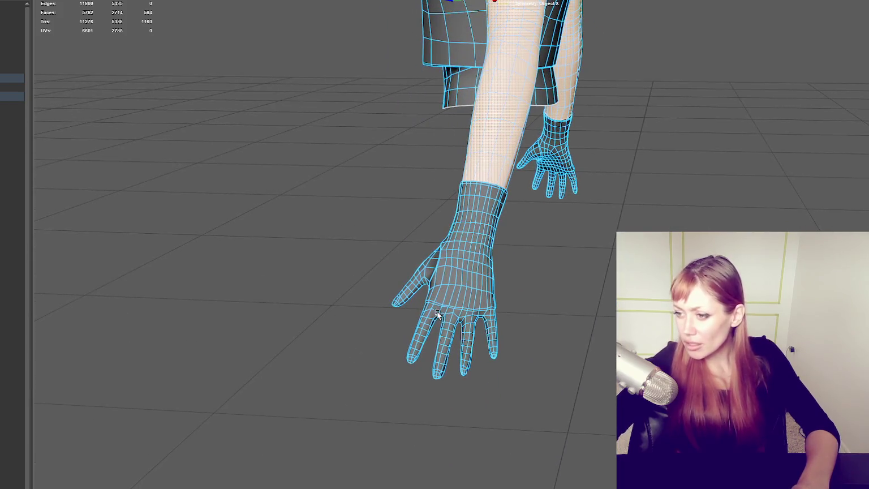
# Select the finger and knuckle faces on the near hand and assign the existing SKIN material.
pyautogui.moveTo(494, 334)
pyautogui.mouseDown()
pyautogui.moveTo(455, 378)
pyautogui.moveTo(390, 401)
pyautogui.moveTo(523, 390)
pyautogui.moveTo(566, 340)
pyautogui.moveTo(545, 363)
pyautogui.mouseUp()
pyautogui.press('f')
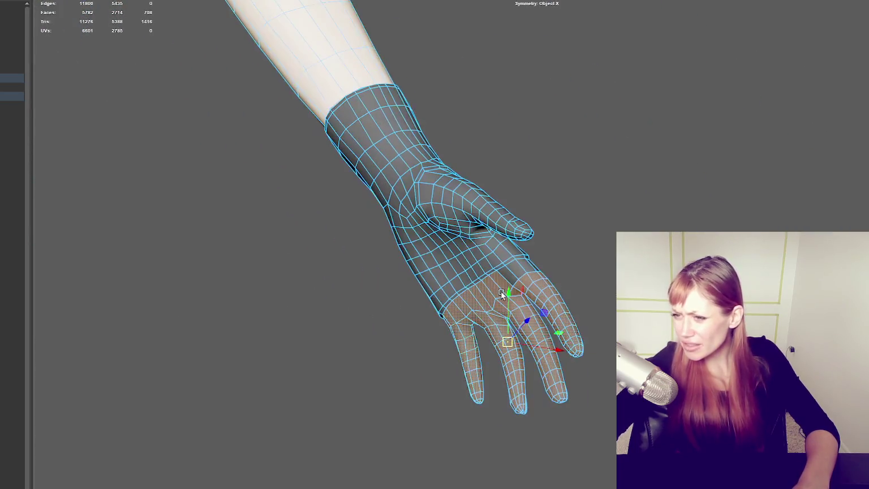
pyautogui.keyDown('alt'); pyautogui.moveTo(518, 266); pyautogui.dragTo(538, 274); pyautogui.keyUp('alt')
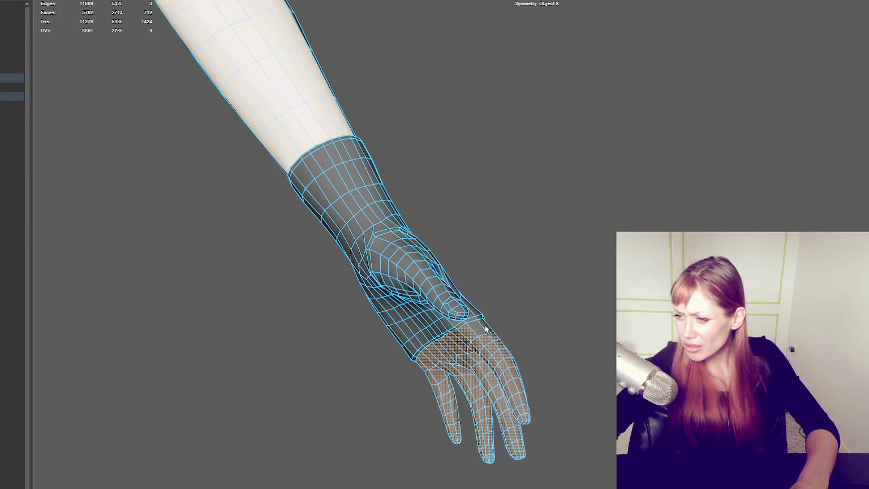
pyautogui.moveTo(537, 336)
pyautogui.keyDown('alt'); pyautogui.mouseDown()
pyautogui.moveTo(392, 371)
pyautogui.moveTo(434, 341)
pyautogui.moveTo(492, 340)
pyautogui.mouseUp(); pyautogui.keyUp('alt')
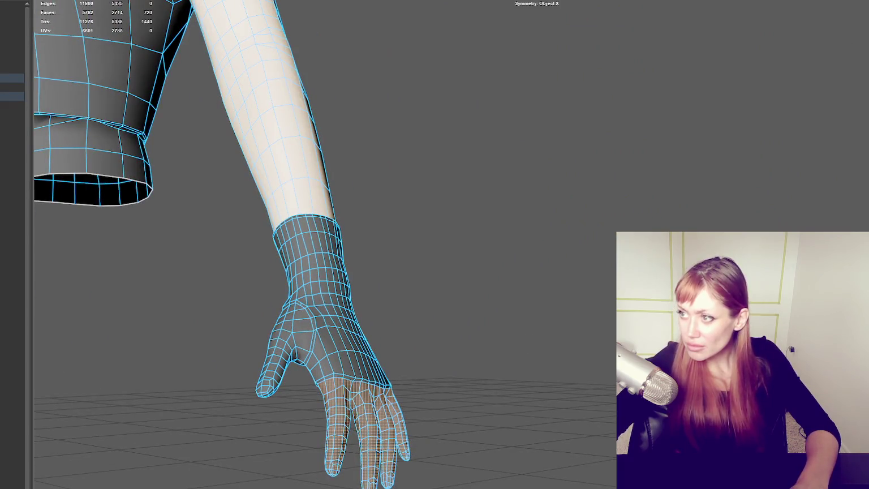
pyautogui.doubleClick(354, 382)
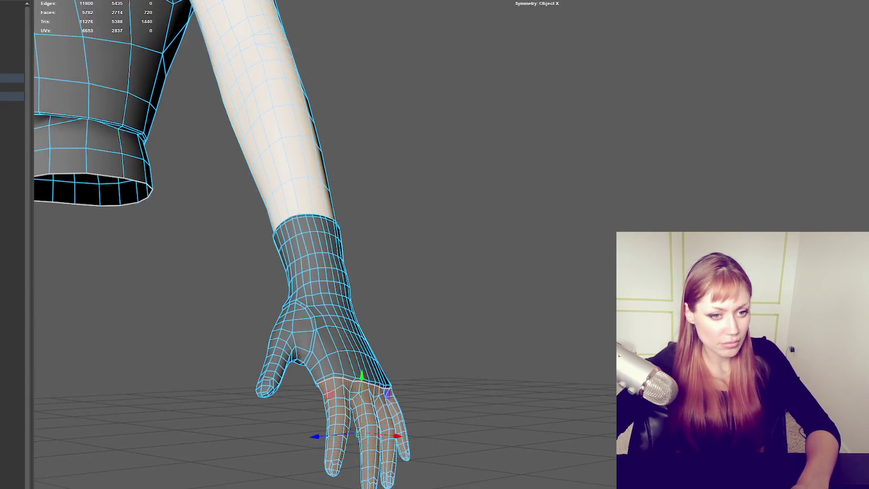
pyautogui.moveTo(446, 146); pyautogui.dragTo(510, 458, button='right')
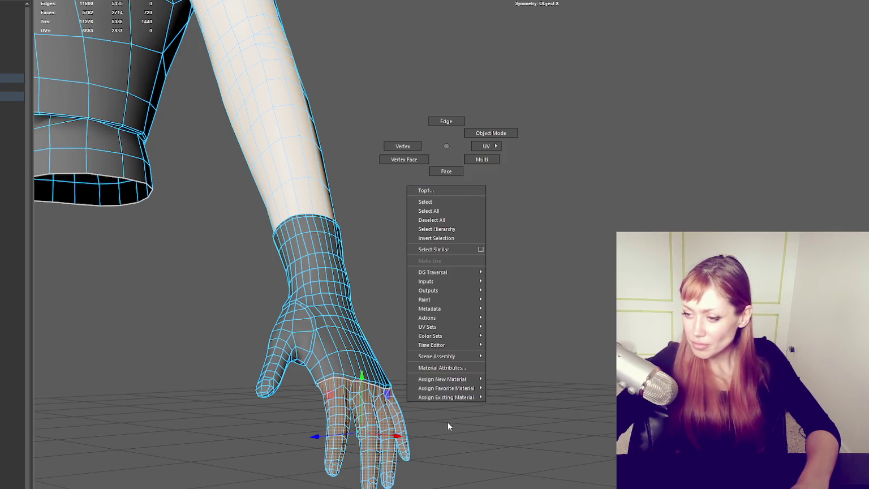
# Select the thumb faces, extending the selection into the hand's web.
pyautogui.moveTo(508, 461)
pyautogui.keyDown('alt'); pyautogui.mouseDown()
pyautogui.moveTo(492, 302)
pyautogui.moveTo(443, 345)
pyautogui.moveTo(384, 316)
pyautogui.moveTo(436, 416)
pyautogui.mouseUp(); pyautogui.keyUp('alt')
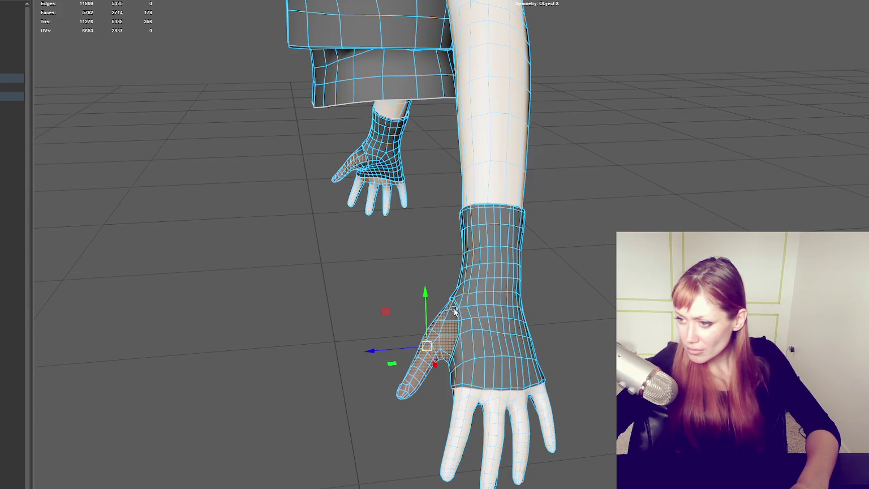
pyautogui.press('f')
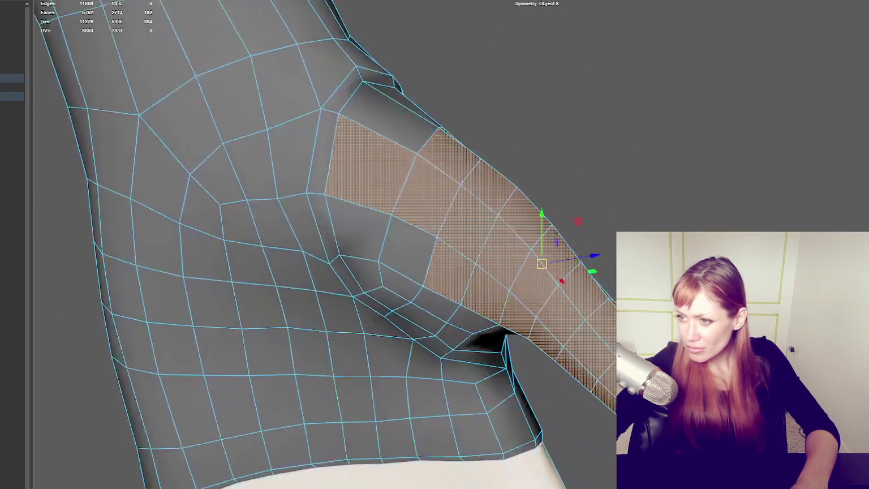
pyautogui.keyDown('shift'); pyautogui.click(391, 108); pyautogui.keyUp('shift')
pyautogui.moveTo(382, 223)
pyautogui.keyDown('shift'); pyautogui.mouseDown()
pyautogui.moveTo(388, 258)
pyautogui.moveTo(379, 281)
pyautogui.moveTo(438, 305)
pyautogui.moveTo(456, 334)
pyautogui.moveTo(566, 286)
pyautogui.mouseUp(); pyautogui.keyUp('shift')
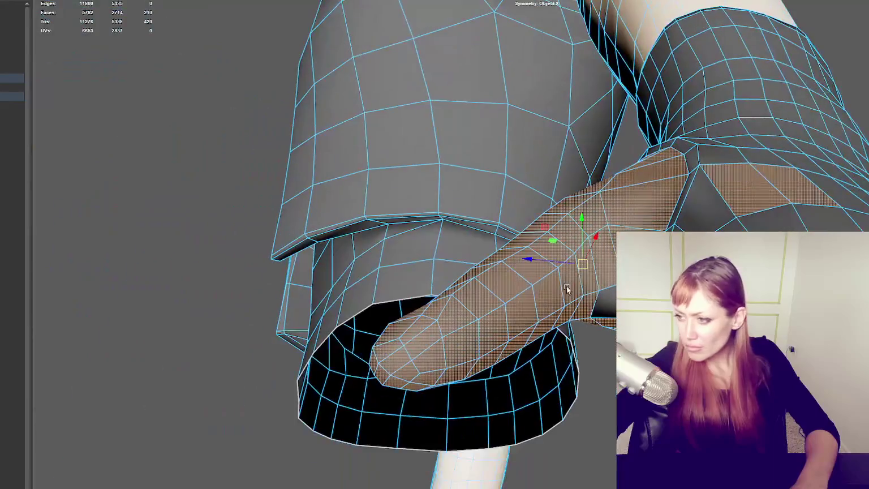
pyautogui.moveTo(745, 194)
pyautogui.keyDown('alt'); pyautogui.mouseDown()
pyautogui.moveTo(768, 170)
pyautogui.moveTo(680, 224)
pyautogui.moveTo(543, 265)
pyautogui.moveTo(641, 23)
pyautogui.mouseUp(); pyautogui.keyUp('alt')
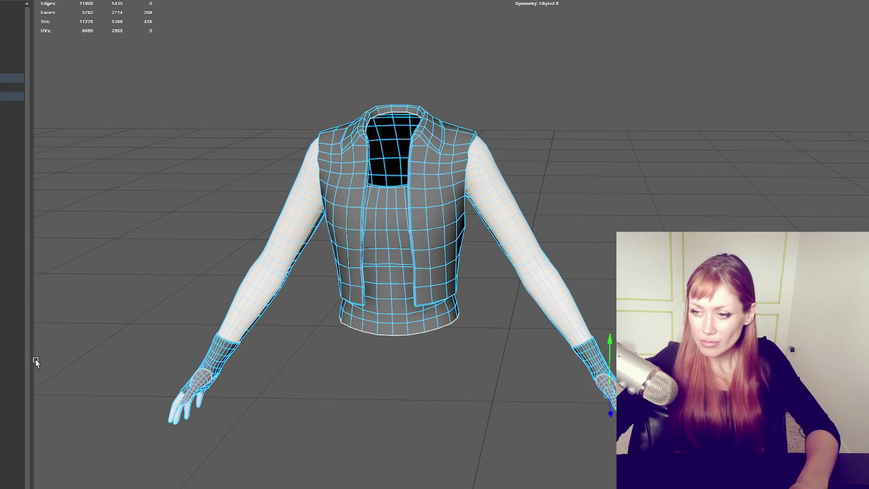
# Return the mesh to Object Mode and set the vest-and-gloves material Color to cyan.
pyautogui.hotkey('ctrl', 'F11')
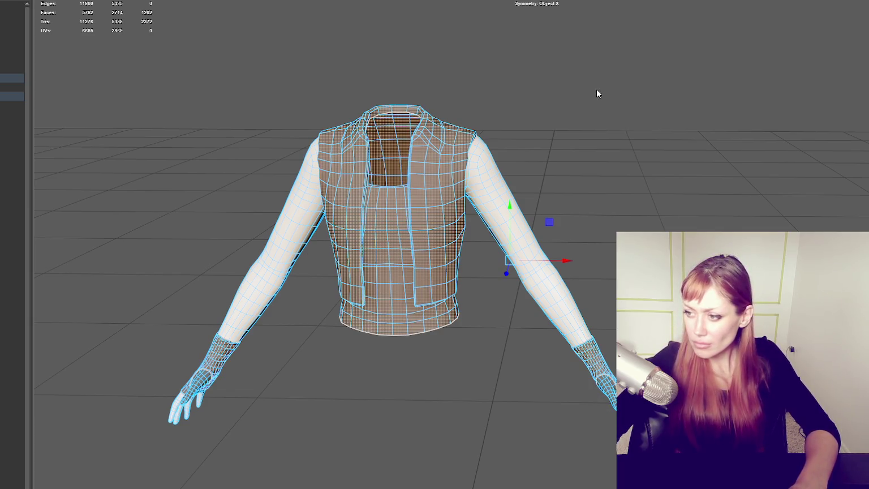
pyautogui.moveTo(596, 91); pyautogui.dragTo(611, 332, button='right')
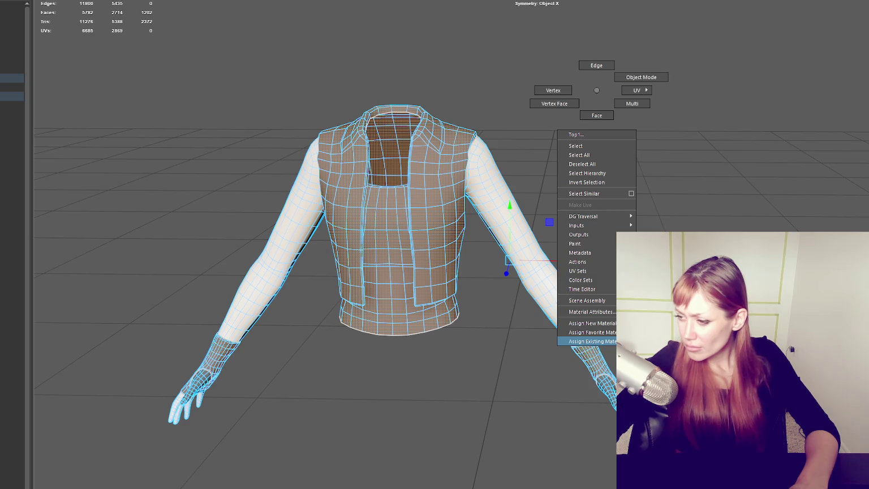
pyautogui.rightClick(695, 186)
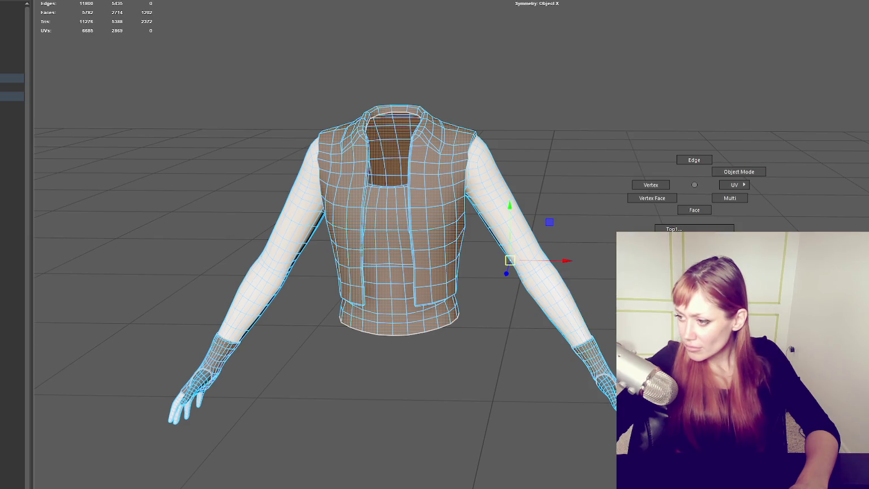
pyautogui.moveTo(695, 185); pyautogui.dragTo(739, 172, button='right')
pyautogui.hotkey('ctrl', 'a')
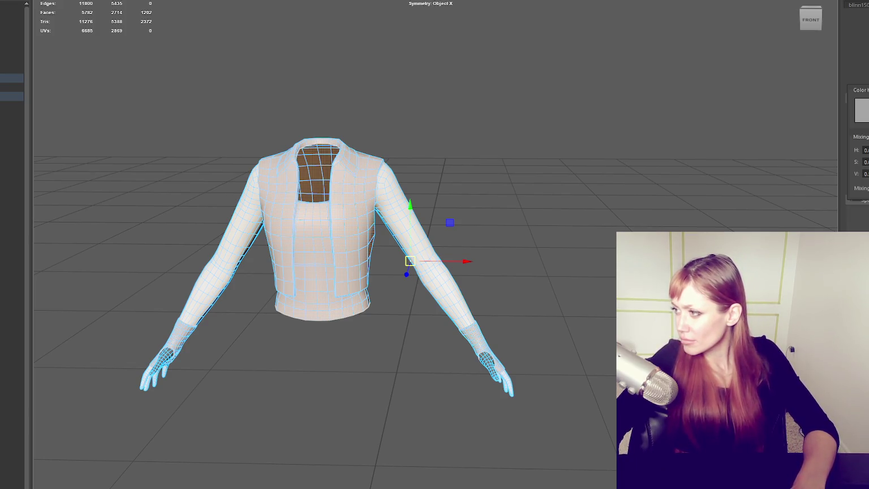
pyautogui.click(509, 130)
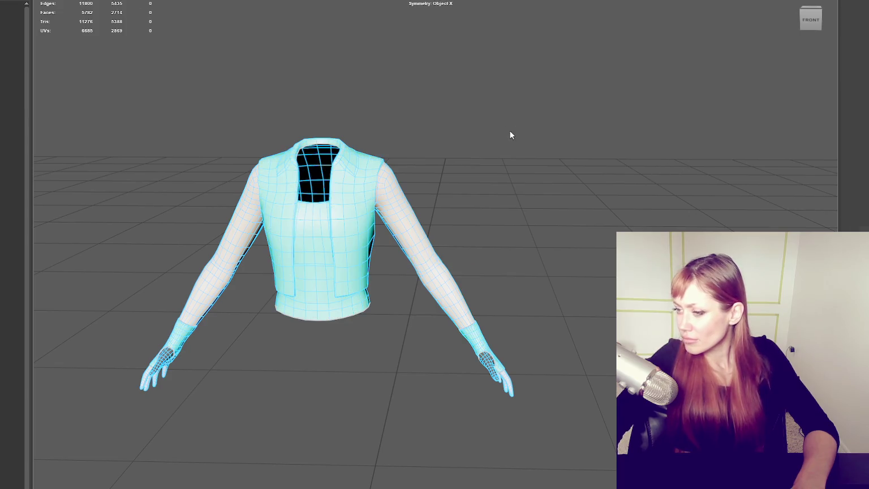
pyautogui.moveTo(501, 194)
pyautogui.mouseDown()
pyautogui.moveTo(405, 276)
pyautogui.moveTo(671, 101)
pyautogui.mouseUp()
pyautogui.rightClick(574, 122)
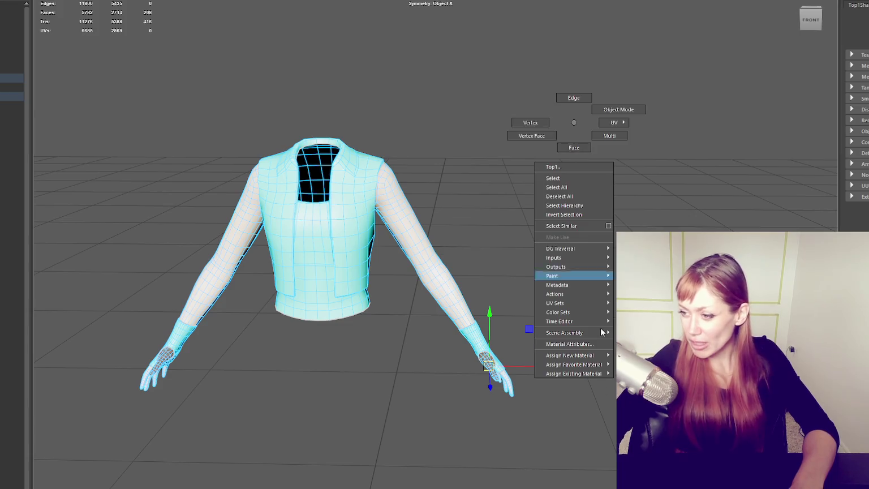
pyautogui.click(586, 374)
pyautogui.click(596, 202)
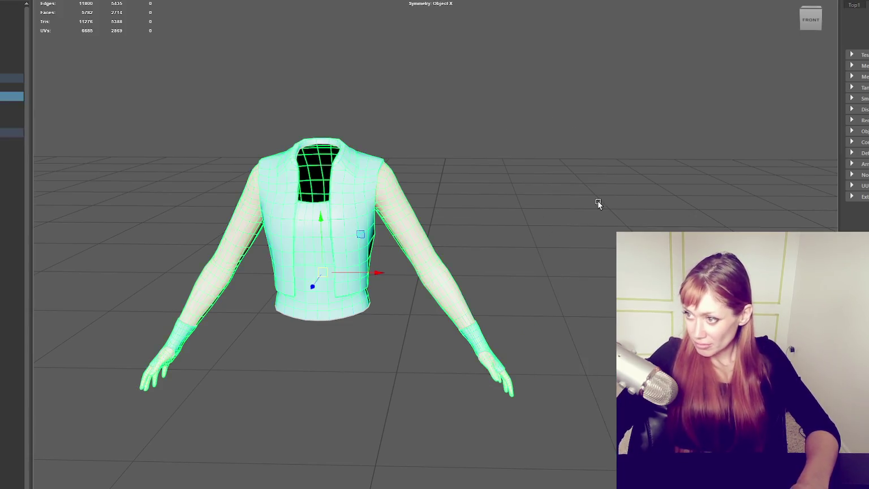
pyautogui.keyDown('alt'); pyautogui.moveTo(595, 201); pyautogui.dragTo(465, 199); pyautogui.keyUp('alt')
pyautogui.click(12, 96)
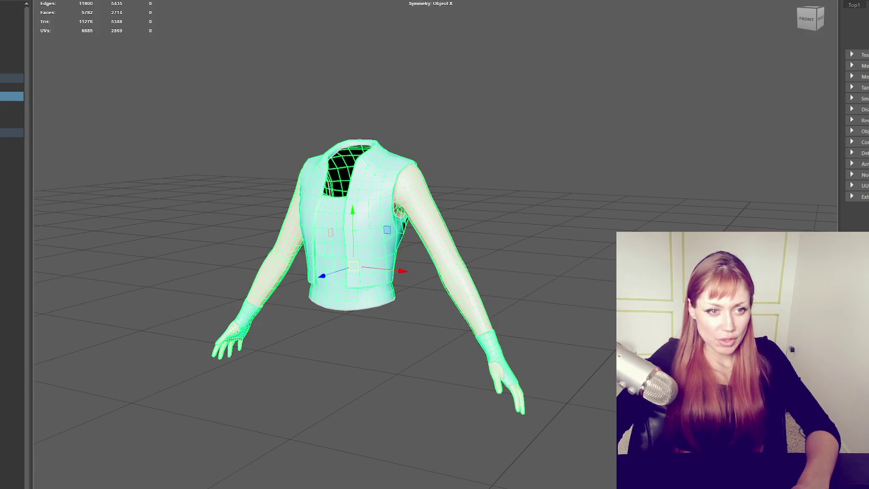
pyautogui.moveTo(482, 81); pyautogui.dragTo(638, 32)
pyautogui.moveTo(471, 87); pyautogui.dragTo(471, 113, button='right')
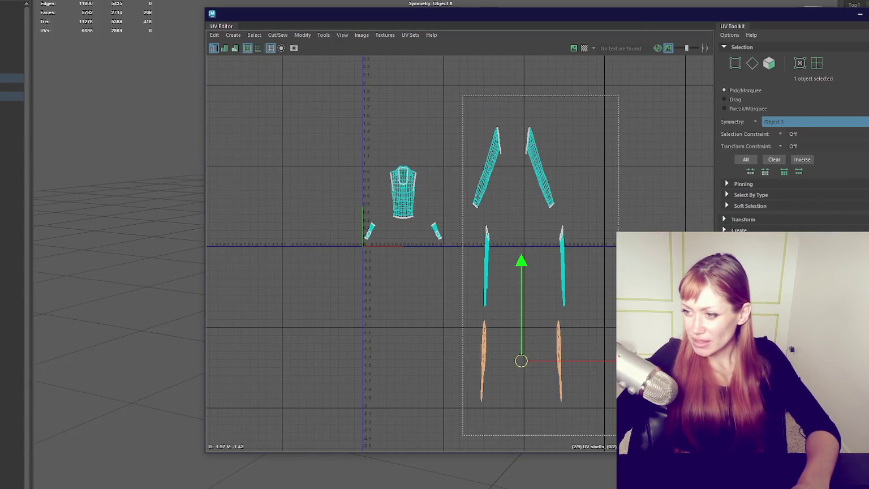
pyautogui.moveTo(356, 153); pyautogui.dragTo(456, 279)
pyautogui.scroll(5, 409, 182)
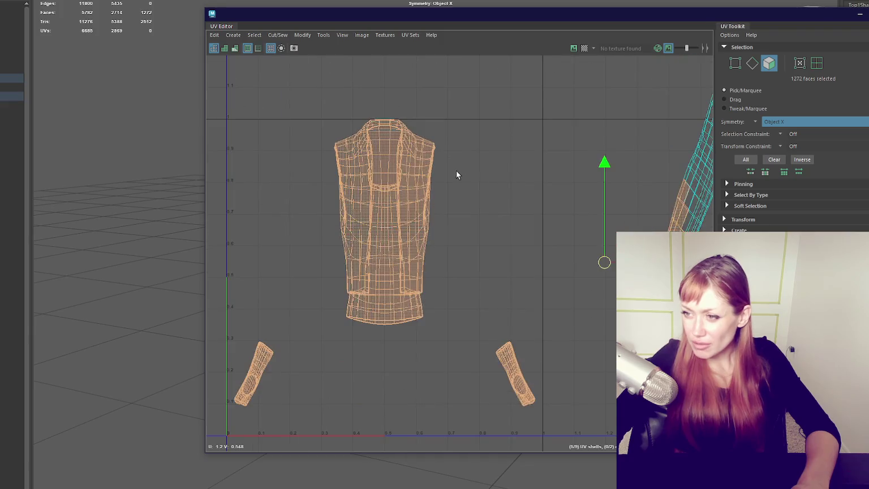
pyautogui.click(263, 209)
pyautogui.scroll(3, 328, 249)
pyautogui.scroll(-3, 432, 162)
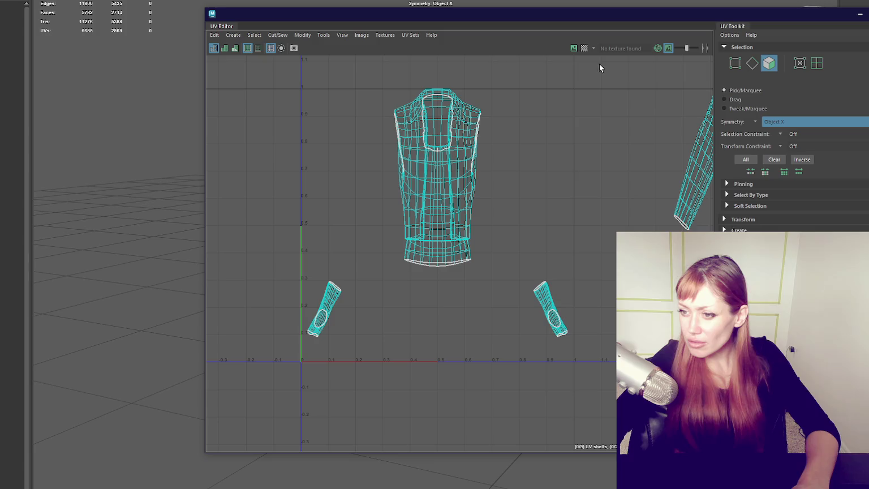
pyautogui.click(859, 12)
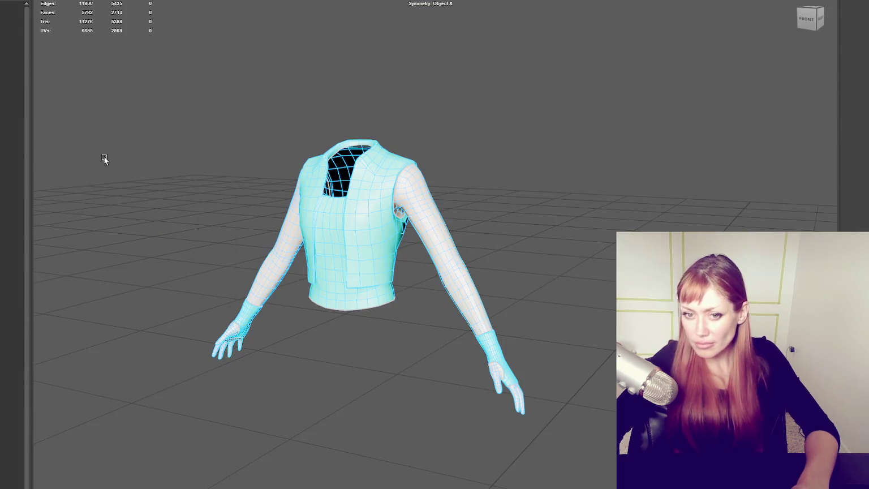
# Orbit around the collar opening and jacket edge to inspect the seams.
pyautogui.scroll(3, 288, 181)
pyautogui.scroll(3, 369, 139)
pyautogui.scroll(-2, 438, 310)
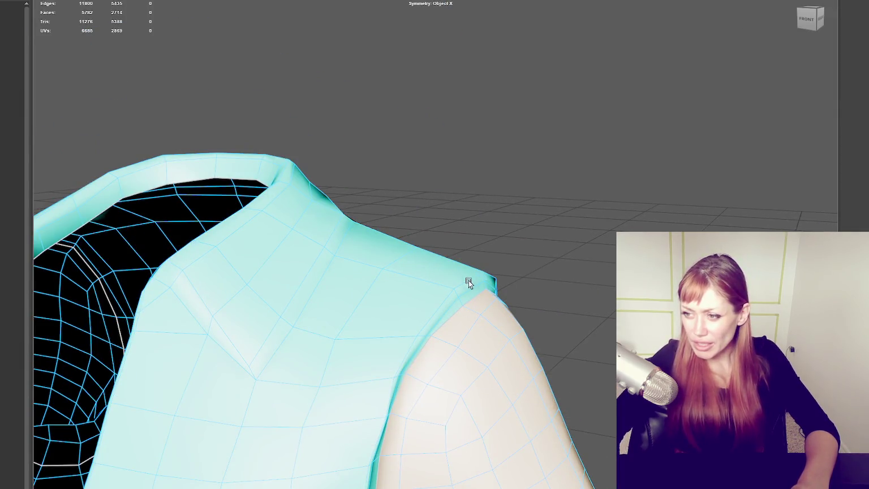
pyautogui.scroll(3, 341, 311)
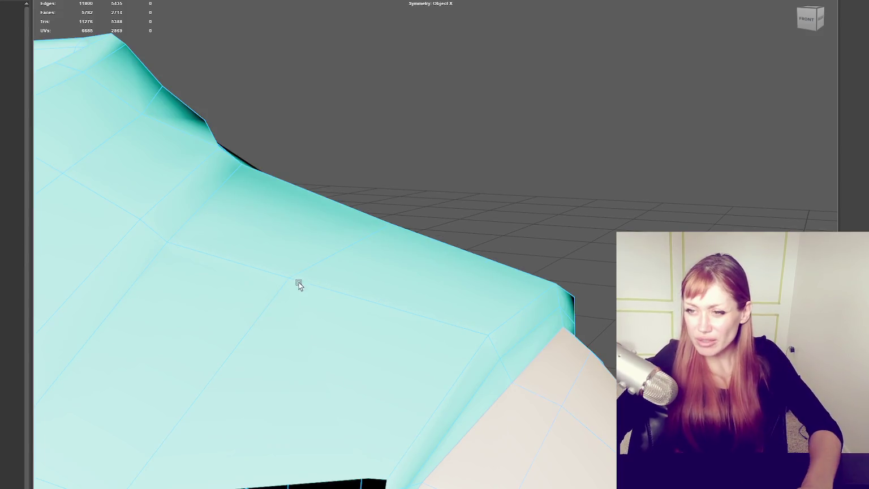
pyautogui.scroll(-3, 298, 285)
pyautogui.scroll(3, 297, 277)
pyautogui.keyDown('alt'); pyautogui.moveTo(298, 278); pyautogui.dragTo(382, 162); pyautogui.keyUp('alt')
pyautogui.rightClick(689, 110)
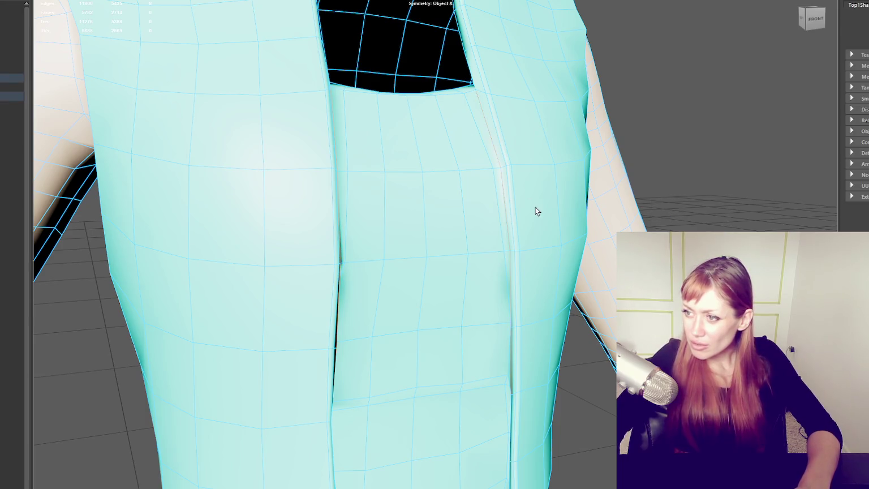
pyautogui.keyDown('alt'); pyautogui.moveTo(535, 208); pyautogui.dragTo(542, 151, button='middle'); pyautogui.keyUp('alt')
pyautogui.keyDown('alt'); pyautogui.moveTo(542, 151); pyautogui.dragTo(546, 151); pyautogui.keyUp('alt')
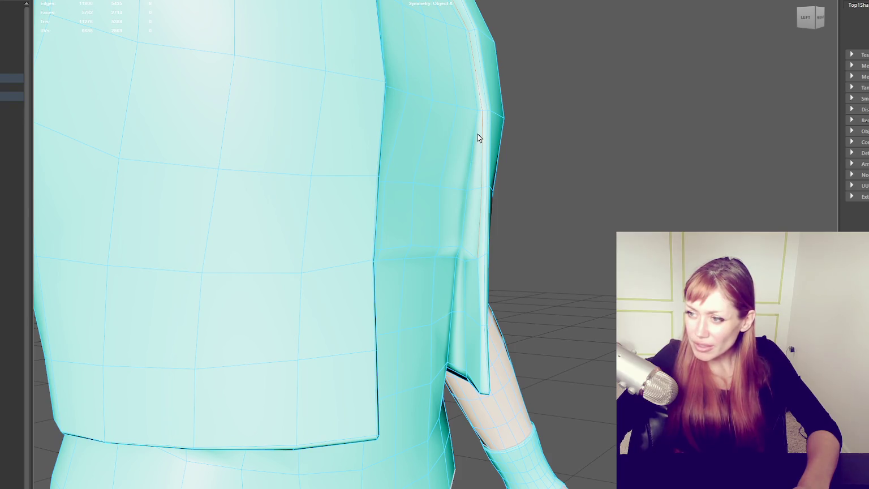
pyautogui.moveTo(403, 140)
pyautogui.keyDown('alt'); pyautogui.mouseDown()
pyautogui.moveTo(482, 74)
pyautogui.moveTo(400, 81)
pyautogui.moveTo(462, 225)
pyautogui.moveTo(394, 211)
pyautogui.moveTo(423, 185)
pyautogui.moveTo(491, 198)
pyautogui.mouseUp(); pyautogui.keyUp('alt')
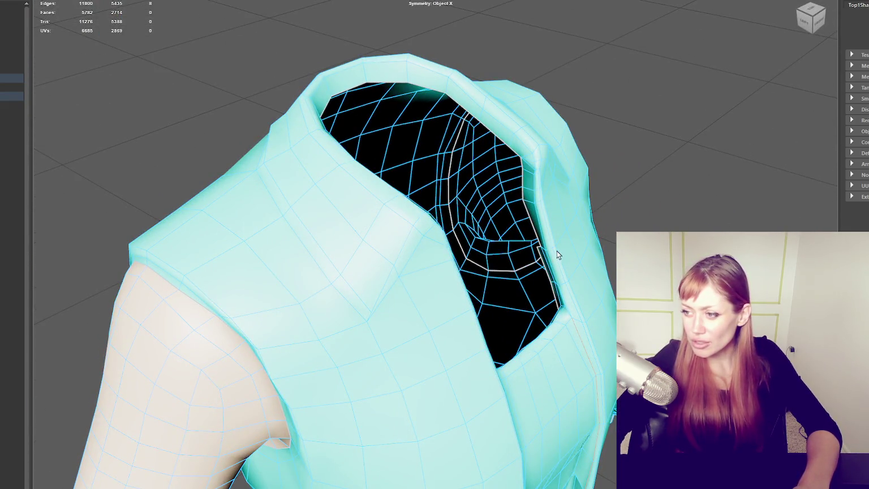
pyautogui.moveTo(605, 274)
pyautogui.keyDown('alt'); pyautogui.mouseDown()
pyautogui.moveTo(595, 273)
pyautogui.moveTo(611, 286)
pyautogui.moveTo(601, 287)
pyautogui.moveTo(598, 242)
pyautogui.moveTo(508, 246)
pyautogui.moveTo(515, 241)
pyautogui.moveTo(556, 263)
pyautogui.mouseUp(); pyautogui.keyUp('alt')
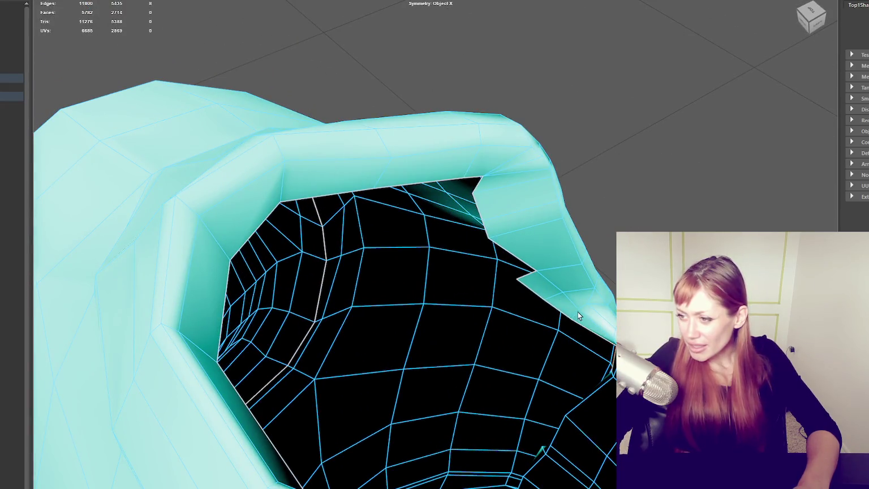
pyautogui.keyDown('alt'); pyautogui.moveTo(576, 312); pyautogui.dragTo(571, 305); pyautogui.keyUp('alt')
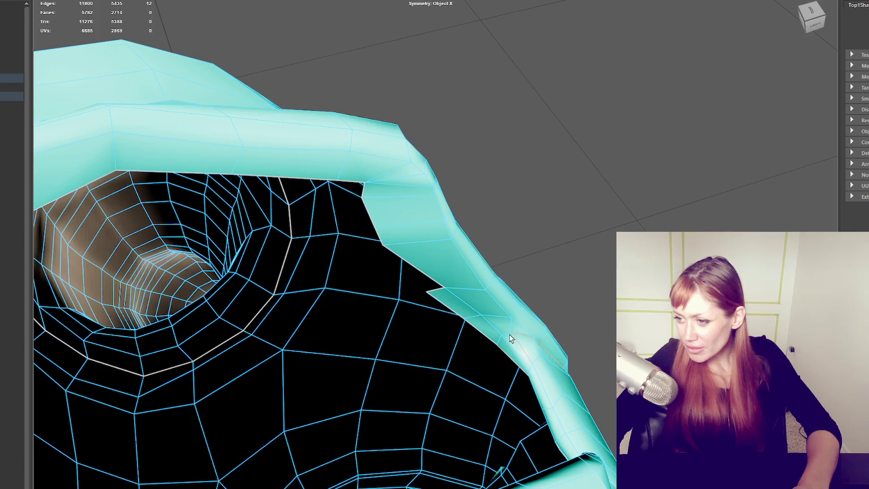
pyautogui.moveTo(586, 332)
pyautogui.keyDown('alt'); pyautogui.mouseDown()
pyautogui.moveTo(502, 313)
pyautogui.moveTo(543, 282)
pyautogui.mouseUp(); pyautogui.keyUp('alt')
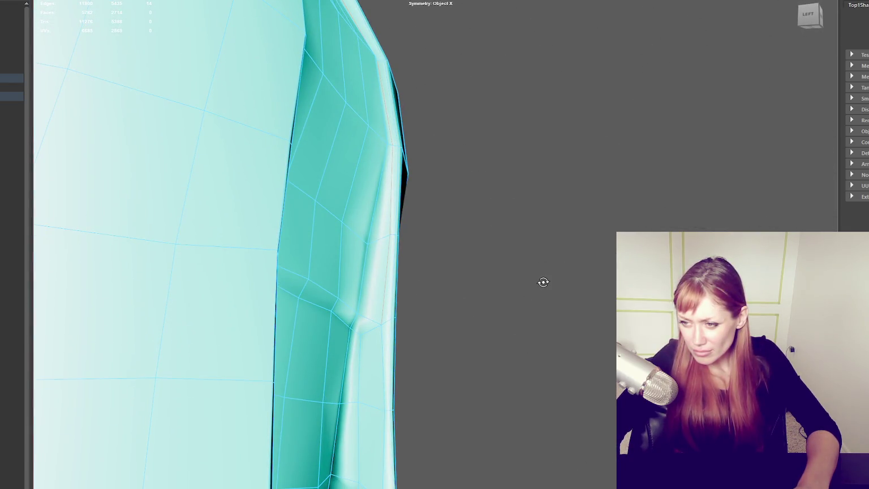
# Inspect the shirt hem and underside, then bring up the UV Editor showing the vest layout.
pyautogui.keyDown('alt'); pyautogui.moveTo(385, 428); pyautogui.dragTo(465, 375, button='right'); pyautogui.keyUp('alt')
pyautogui.moveTo(465, 375)
pyautogui.keyDown('alt'); pyautogui.mouseDown()
pyautogui.moveTo(471, 345)
pyautogui.moveTo(397, 220)
pyautogui.moveTo(456, 188)
pyautogui.moveTo(490, 190)
pyautogui.mouseUp(); pyautogui.keyUp('alt')
pyautogui.moveTo(394, 60)
pyautogui.keyDown('alt'); pyautogui.mouseDown()
pyautogui.moveTo(402, 181)
pyautogui.moveTo(281, 72)
pyautogui.moveTo(448, 242)
pyautogui.mouseUp(); pyautogui.keyUp('alt')
pyautogui.moveTo(462, 278)
pyautogui.keyDown('alt'); pyautogui.mouseDown()
pyautogui.moveTo(471, 411)
pyautogui.moveTo(442, 417)
pyautogui.moveTo(476, 416)
pyautogui.mouseUp(); pyautogui.keyUp('alt')
pyautogui.moveTo(524, 397)
pyautogui.keyDown('alt'); pyautogui.mouseDown()
pyautogui.moveTo(485, 306)
pyautogui.moveTo(409, 329)
pyautogui.moveTo(486, 297)
pyautogui.moveTo(554, 306)
pyautogui.moveTo(447, 240)
pyautogui.moveTo(469, 247)
pyautogui.mouseUp(); pyautogui.keyUp('alt')
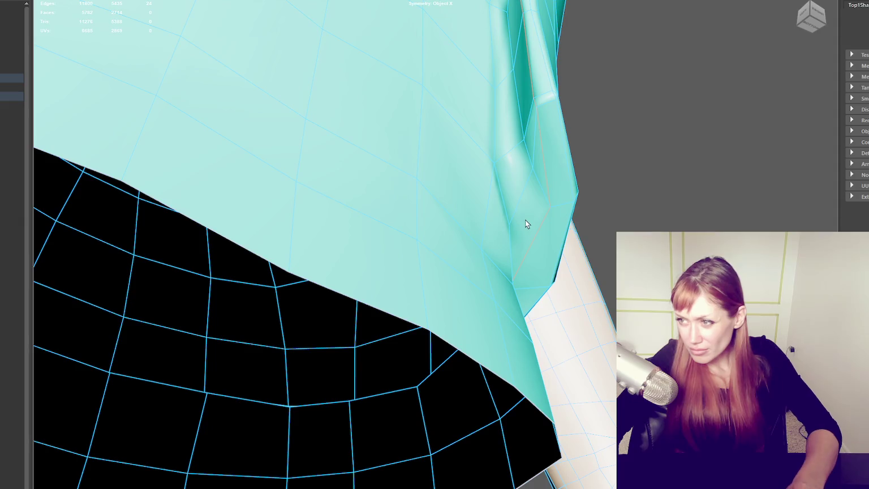
pyautogui.moveTo(525, 220)
pyautogui.keyDown('alt'); pyautogui.mouseDown()
pyautogui.moveTo(533, 212)
pyautogui.moveTo(528, 221)
pyautogui.mouseUp(); pyautogui.keyUp('alt')
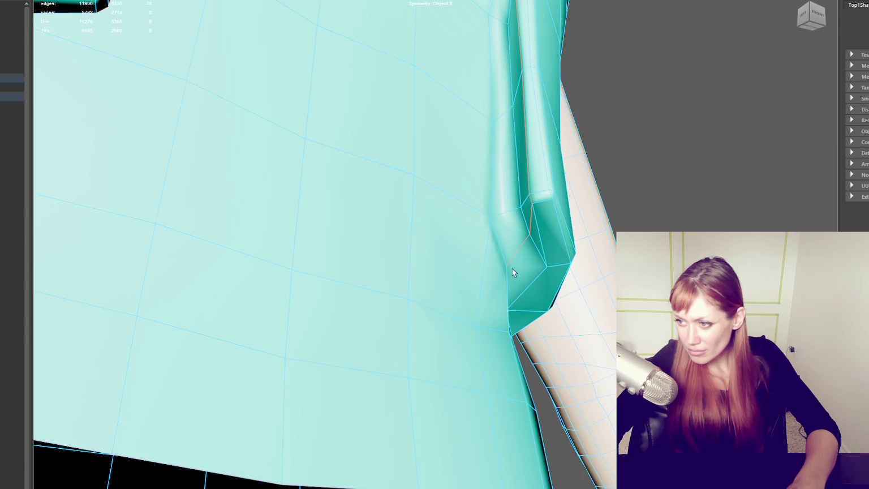
pyautogui.moveTo(559, 299)
pyautogui.keyDown('alt'); pyautogui.mouseDown()
pyautogui.moveTo(504, 300)
pyautogui.moveTo(508, 286)
pyautogui.moveTo(418, 247)
pyautogui.mouseUp(); pyautogui.keyUp('alt')
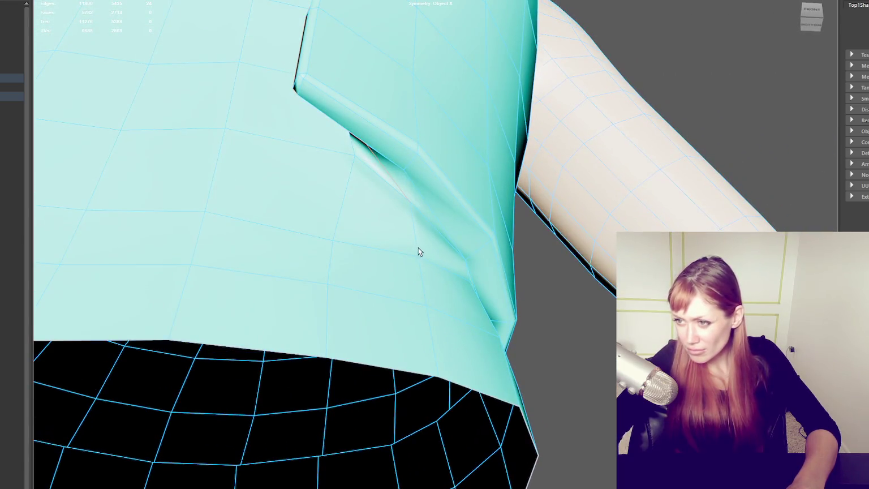
pyautogui.press('f')
pyautogui.moveTo(430, 296)
pyautogui.keyDown('alt'); pyautogui.mouseDown()
pyautogui.moveTo(470, 285)
pyautogui.moveTo(452, 252)
pyautogui.moveTo(472, 275)
pyautogui.mouseUp(); pyautogui.keyUp('alt')
pyautogui.hotkey('ctrl', 'shift', 'u')
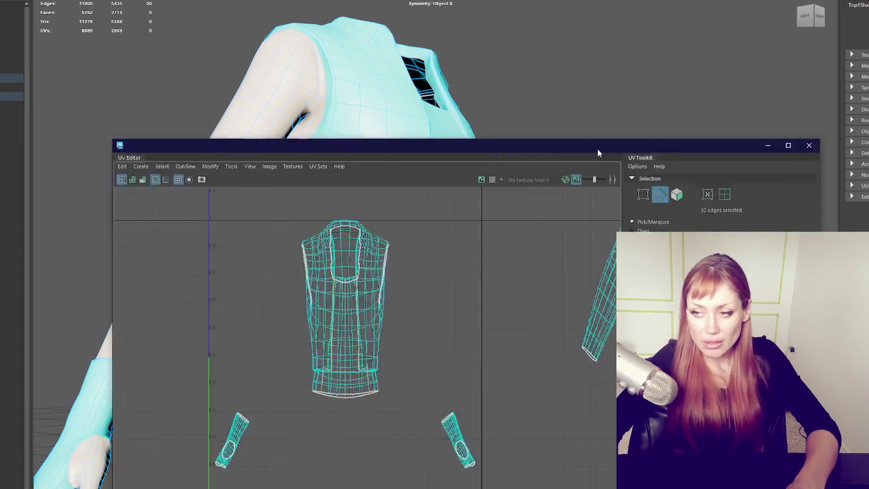
# Select the vest shell, then move the mask-shaped shell below the neck shell.
pyautogui.moveTo(632, 218); pyautogui.dragTo(591, 235, button='right')
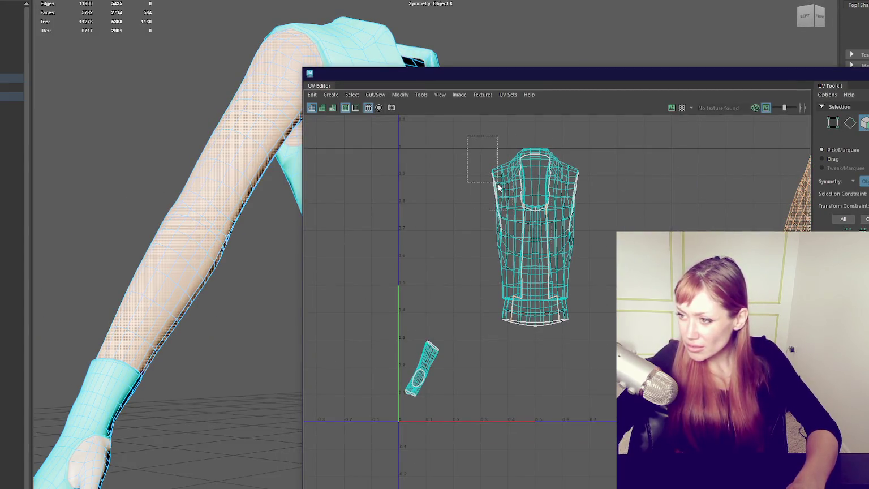
pyautogui.moveTo(475, 146); pyautogui.dragTo(588, 344)
pyautogui.moveTo(676, 228); pyautogui.dragTo(634, 212, button='right')
pyautogui.click(514, 206)
pyautogui.doubleClick(515, 206)
pyautogui.moveTo(515, 207); pyautogui.dragTo(522, 426)
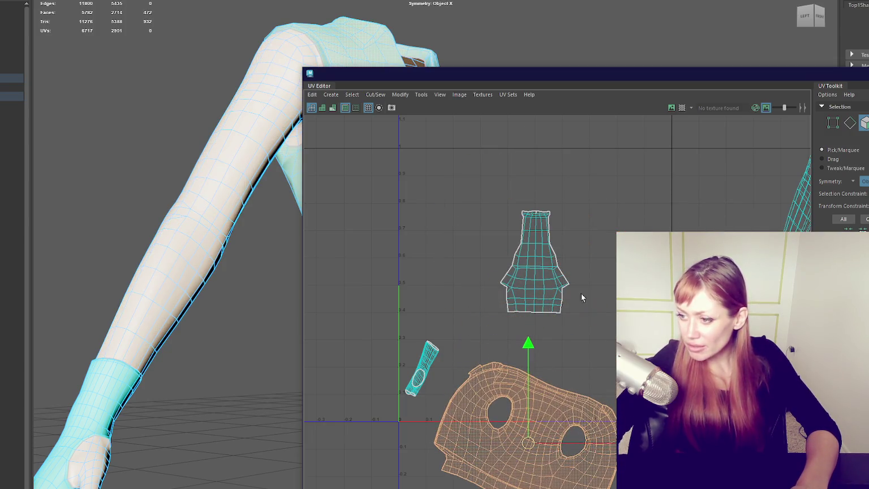
pyautogui.click(539, 254)
# Frame the neck shell and switch the UV view to edge selection.
pyautogui.doubleClick(539, 254)
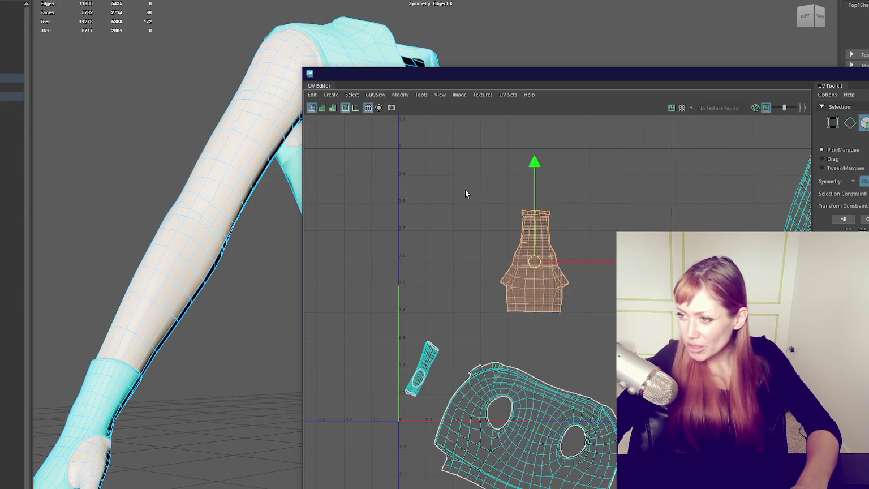
pyautogui.press('f')
pyautogui.scroll(2, 577, 257)
pyautogui.scroll(2, 577, 260)
pyautogui.scroll(-3, 583, 256)
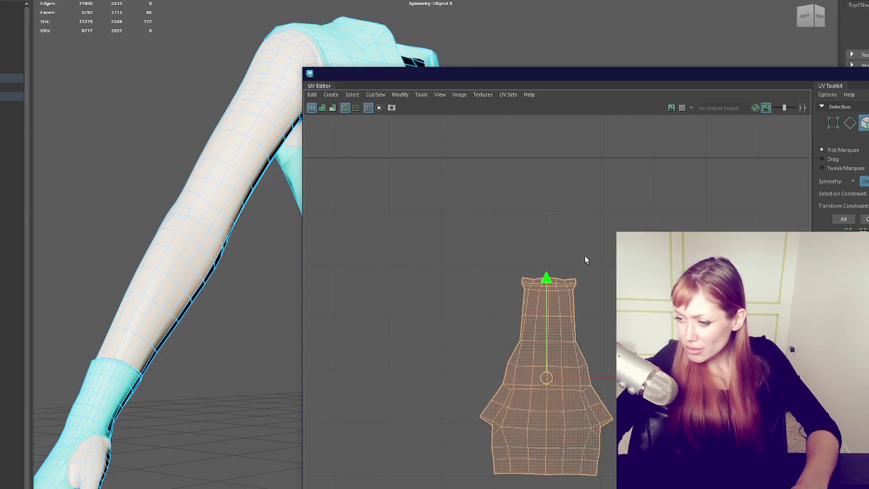
pyautogui.scroll(-3, 588, 265)
pyautogui.keyDown('alt'); pyautogui.moveTo(605, 357); pyautogui.dragTo(613, 280, button='middle'); pyautogui.keyUp('alt')
pyautogui.moveTo(533, 349); pyautogui.dragTo(595, 349, button='right')
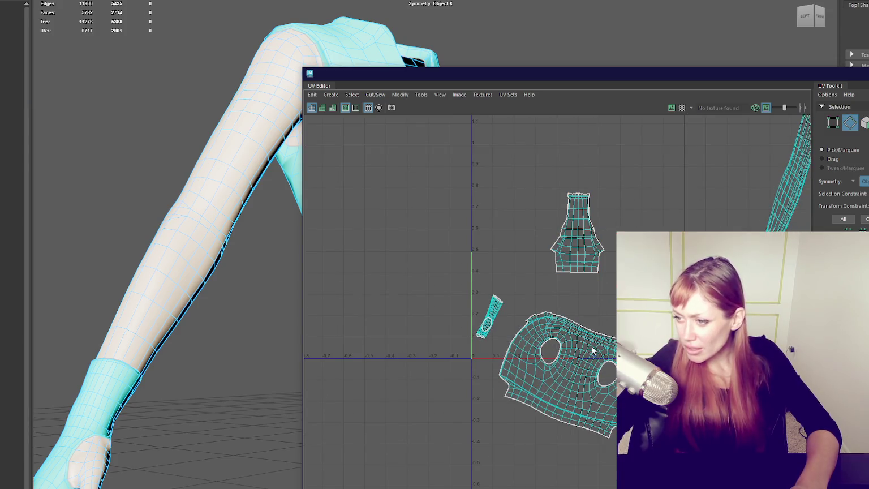
pyautogui.scroll(3, 588, 352)
pyautogui.scroll(2, 597, 350)
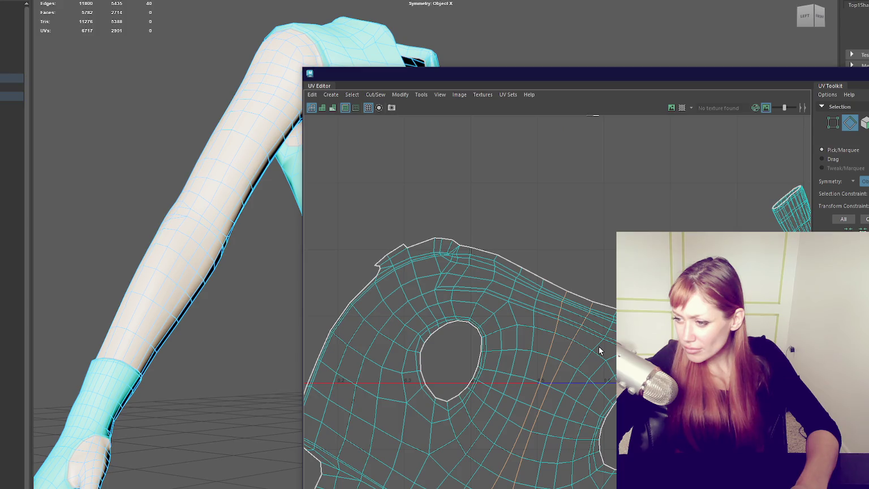
# From a straight back view, open the Planar Mapping options and start the Cut UV tool.
pyautogui.keyDown('alt'); pyautogui.moveTo(116, 257); pyautogui.dragTo(300, 273); pyautogui.keyUp('alt')
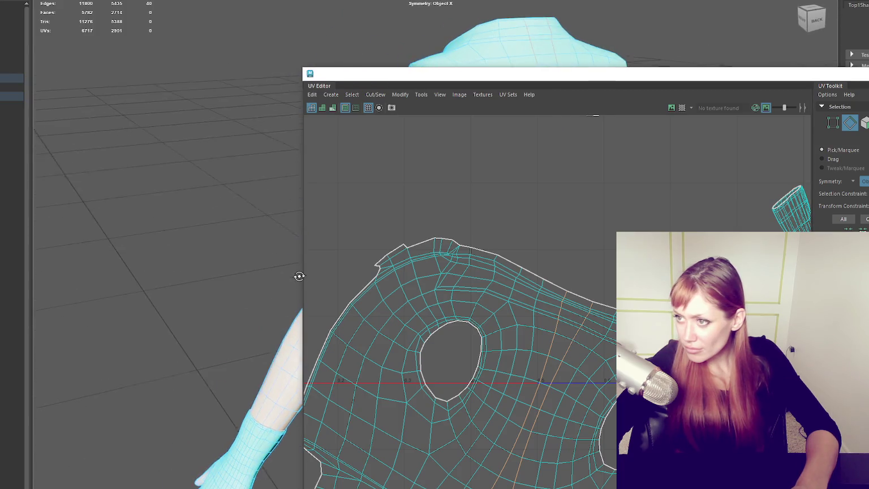
pyautogui.moveTo(749, 72)
pyautogui.mouseDown()
pyautogui.moveTo(150, 151)
pyautogui.moveTo(0, 152)
pyautogui.mouseUp()
pyautogui.keyDown('alt'); pyautogui.moveTo(396, 131); pyautogui.dragTo(426, 132); pyautogui.keyUp('alt')
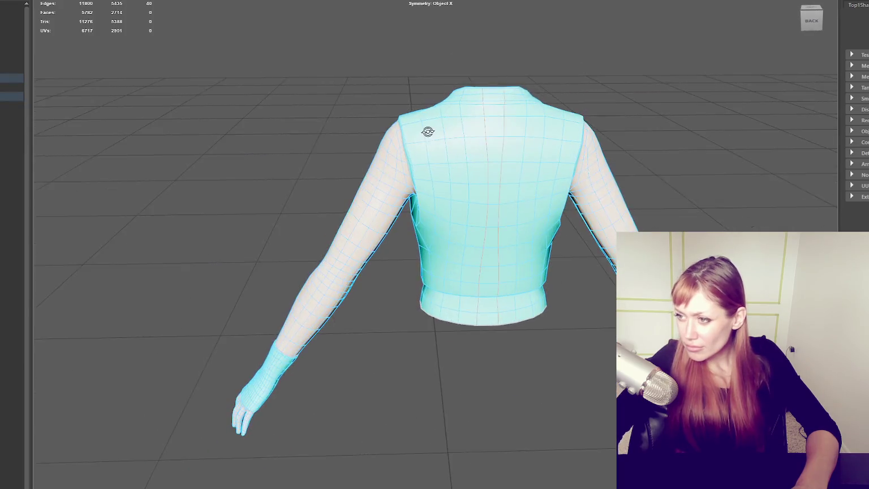
pyautogui.press('g')
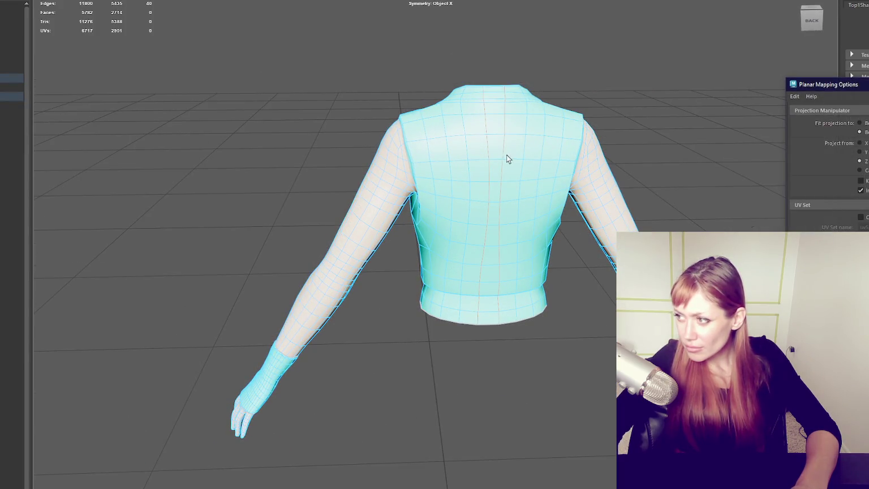
pyautogui.click(510, 165)
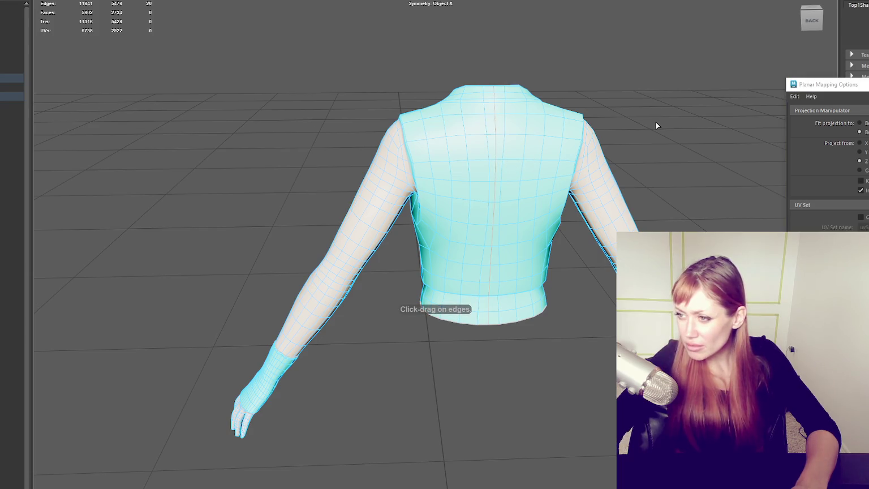
# Try deleting the centre edge loop on the shirt's back, then undo it.
pyautogui.keyDown('alt'); pyautogui.moveTo(638, 123); pyautogui.dragTo(509, 152); pyautogui.keyUp('alt')
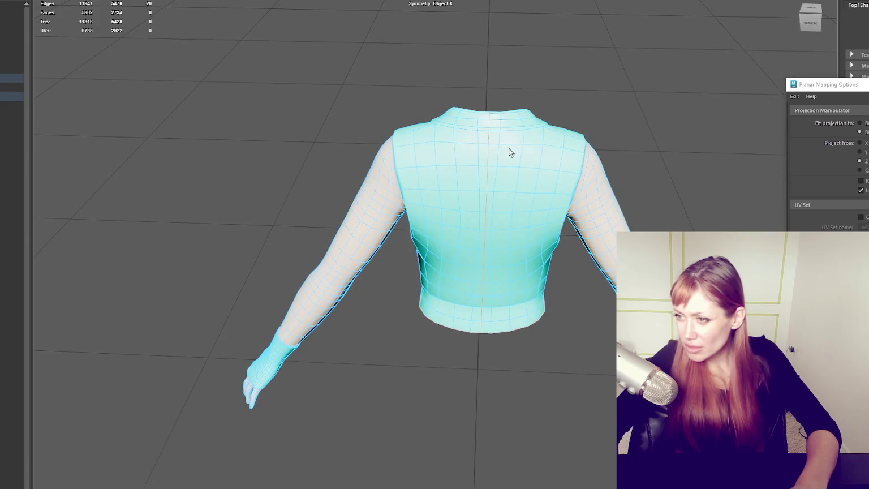
pyautogui.press('Delete')
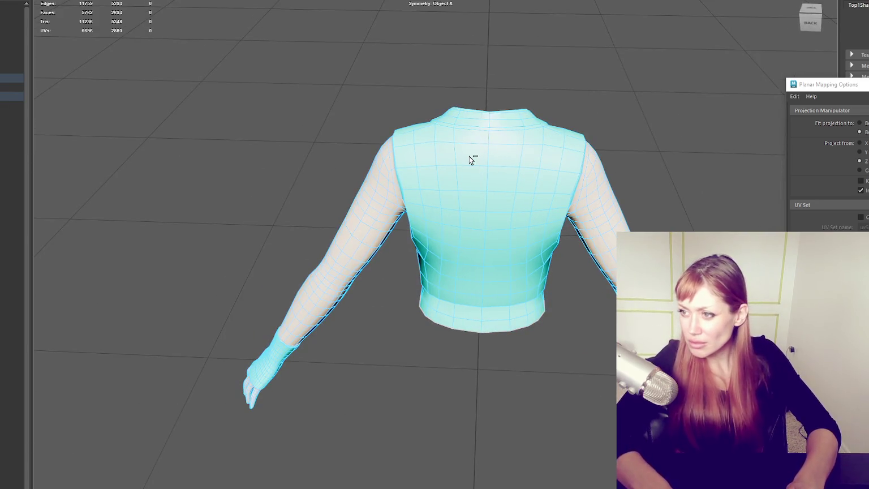
pyautogui.hotkey('ctrl', 'z')
pyautogui.scroll(3, 508, 144)
pyautogui.keyDown('alt'); pyautogui.moveTo(510, 145); pyautogui.dragTo(418, 155, button='middle'); pyautogui.keyUp('alt')
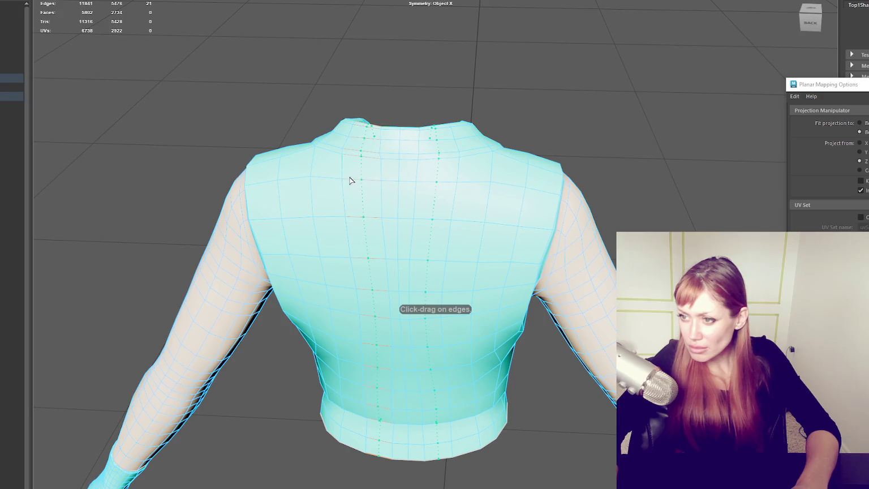
# Reset the Insert Edge Loop Tool settings, test a loop, then delete the vertical back loops.
pyautogui.hotkey('ctrl', 'shift', 't')
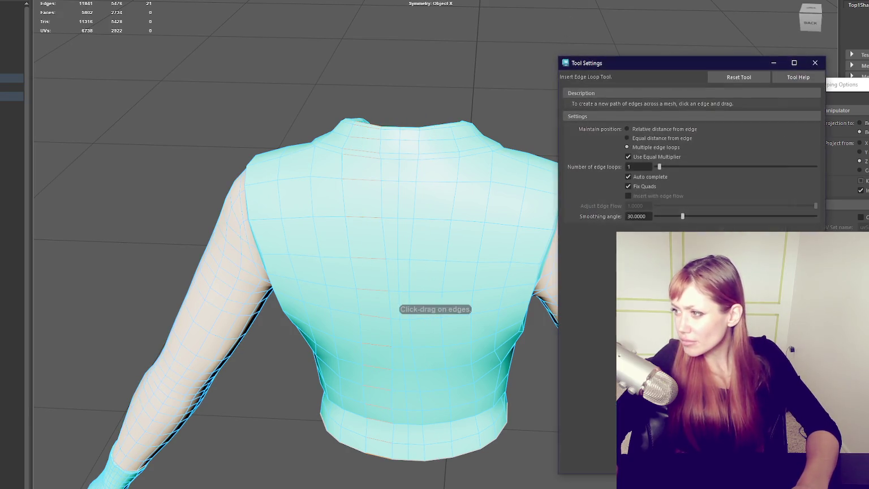
pyautogui.click(738, 78)
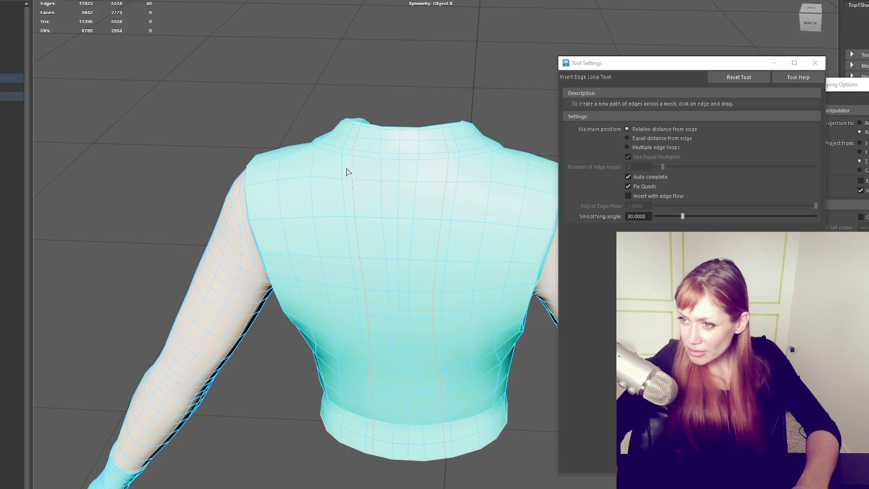
pyautogui.click(341, 168)
pyautogui.press('q')
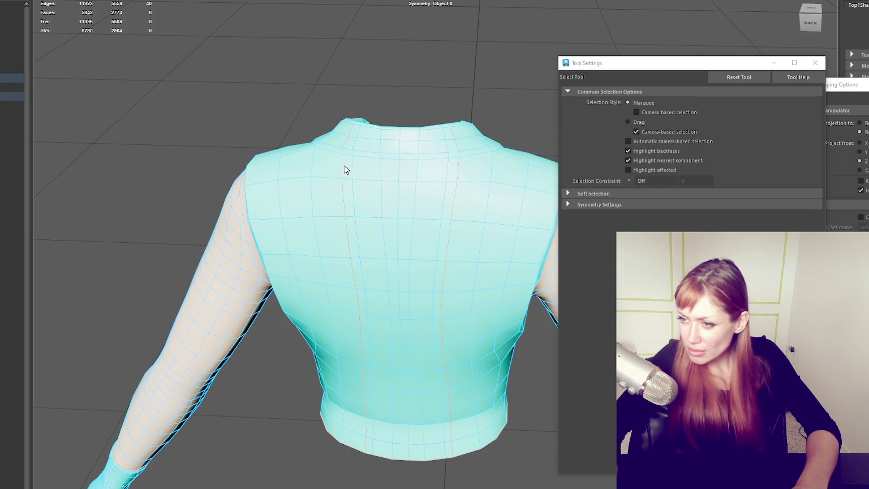
pyautogui.press('Delete')
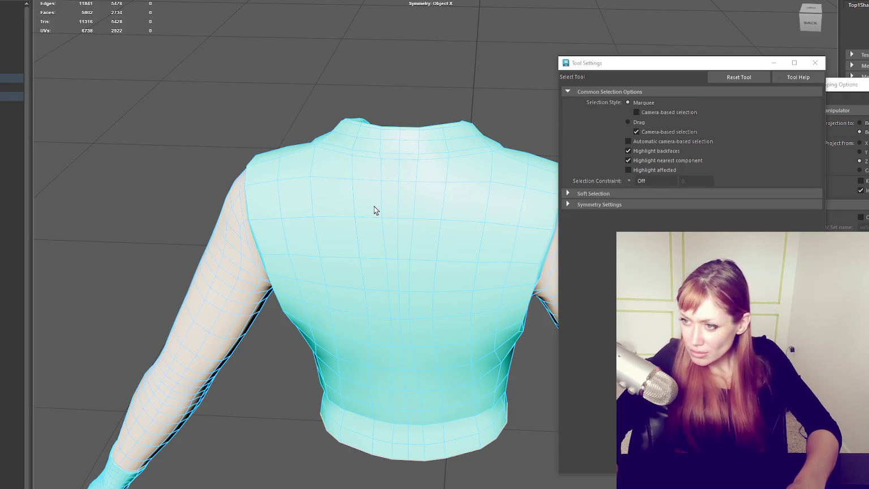
pyautogui.press('Delete')
pyautogui.scroll(-3, 358, 125)
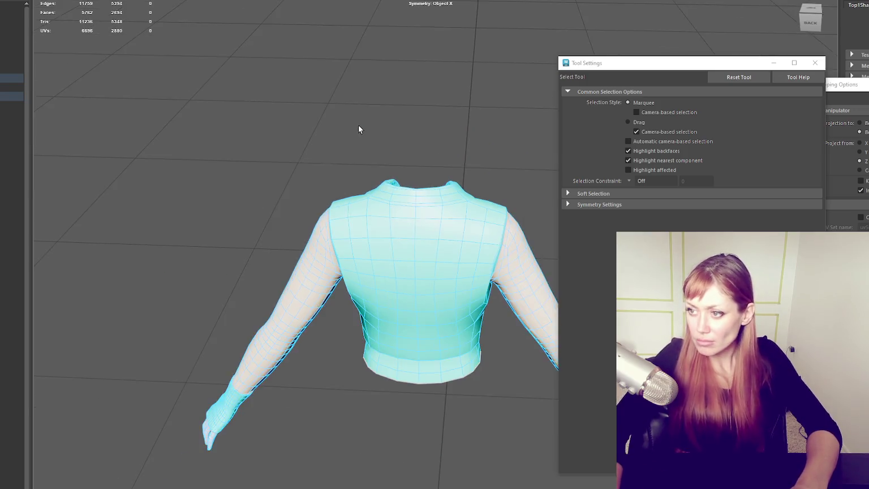
# Reselect the shirt, test an extra edge loop on its back, then undo it.
pyautogui.keyDown('alt'); pyautogui.moveTo(357, 125); pyautogui.dragTo(210, 119); pyautogui.keyUp('alt')
pyautogui.click(402, 93)
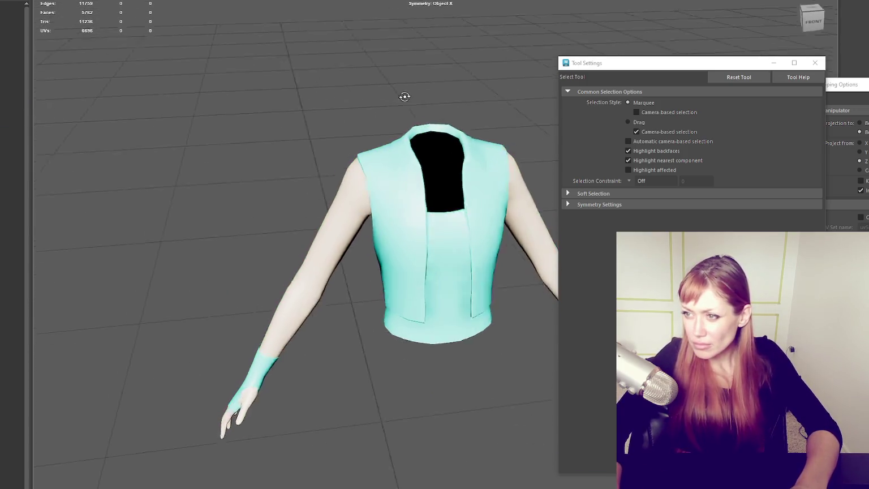
pyautogui.keyDown('alt'); pyautogui.moveTo(402, 93); pyautogui.dragTo(572, 120); pyautogui.keyUp('alt')
pyautogui.scroll(2, 425, 182)
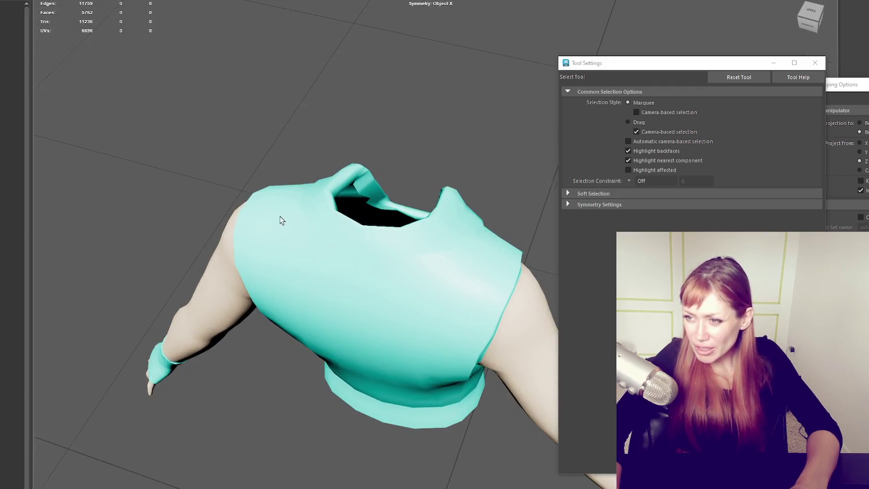
pyautogui.scroll(2, 300, 192)
pyautogui.click(345, 147)
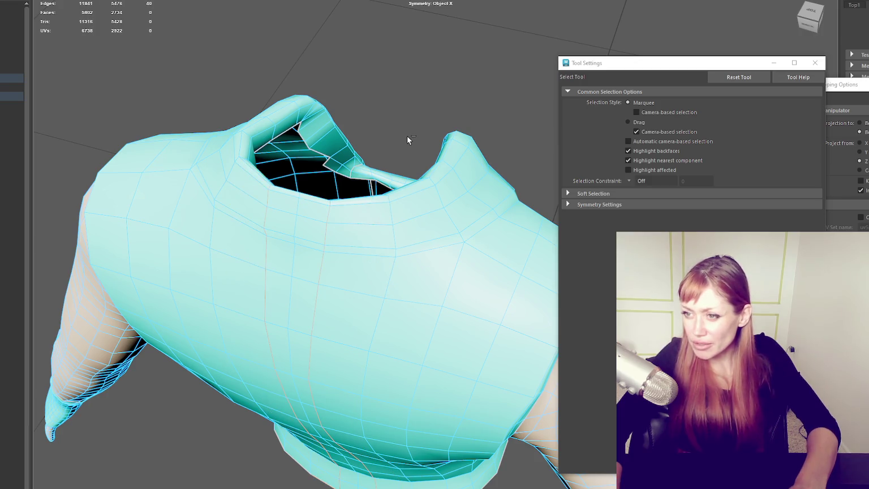
pyautogui.keyDown('alt'); pyautogui.moveTo(407, 135); pyautogui.dragTo(425, 184); pyautogui.keyUp('alt')
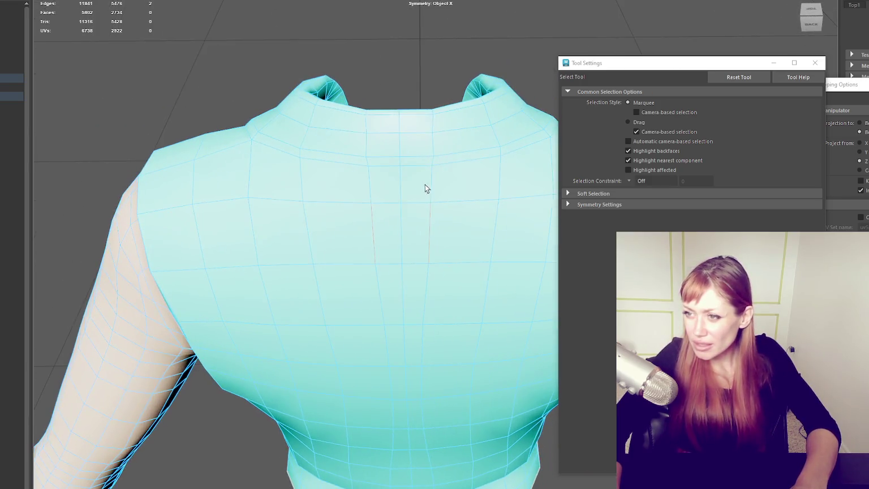
pyautogui.keyDown('shift'); pyautogui.moveTo(489, 152); pyautogui.dragTo(447, 157, button='right'); pyautogui.keyUp('shift')
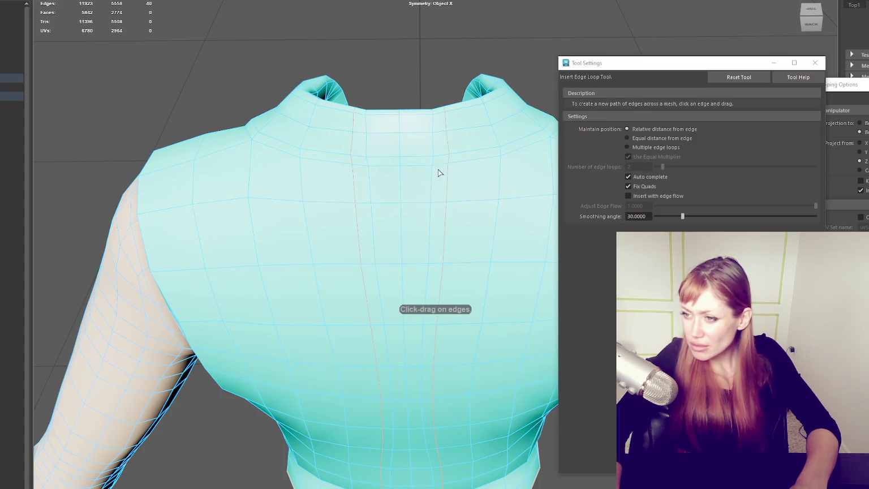
pyautogui.hotkey('ctrl', 'z')
pyautogui.hotkey('ctrl', 'z')
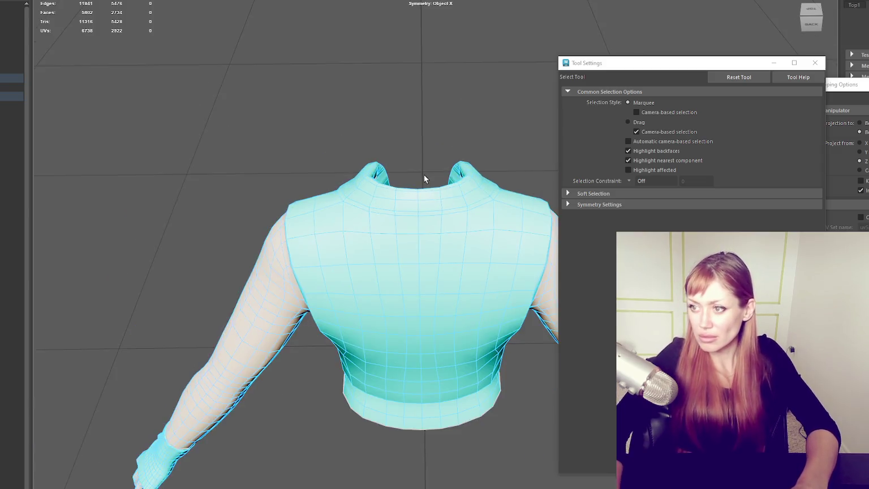
# Deselect the shirt, switch to UV selection with F12, close Tool Settings and open the UV Editor.
pyautogui.keyDown('alt'); pyautogui.moveTo(424, 174); pyautogui.dragTo(331, 68); pyautogui.keyUp('alt')
pyautogui.click(372, 47)
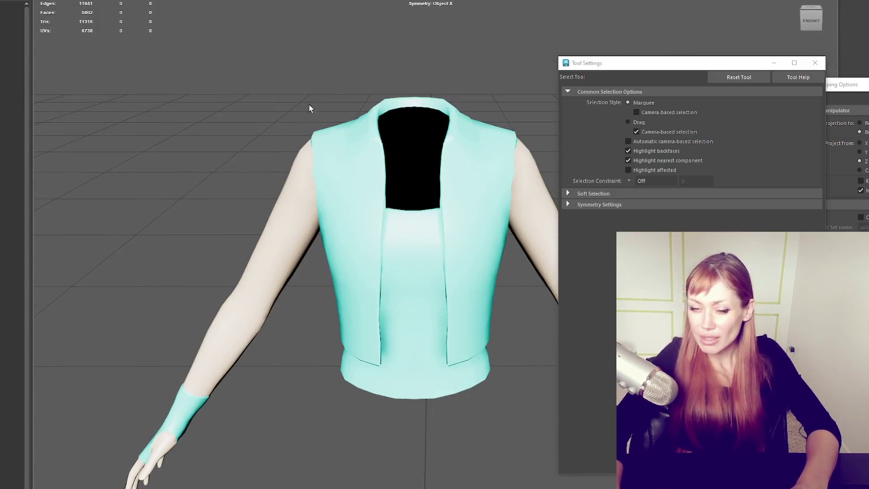
pyautogui.press('F12')
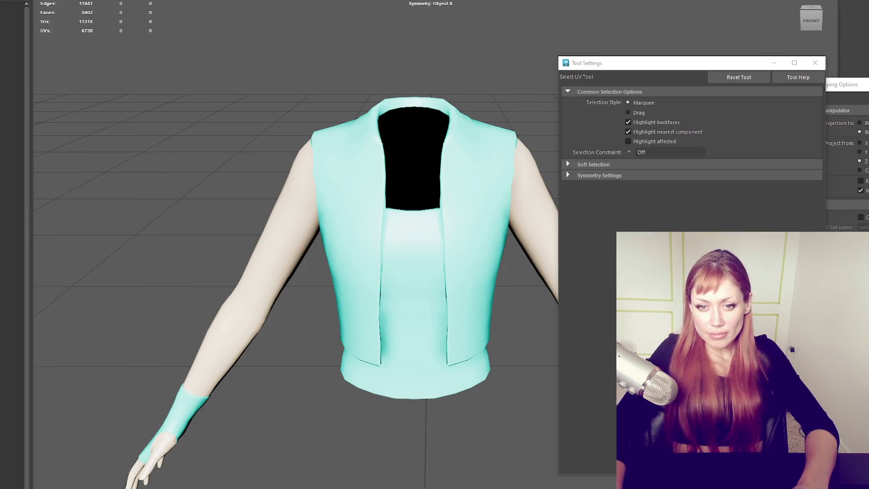
pyautogui.click(815, 62)
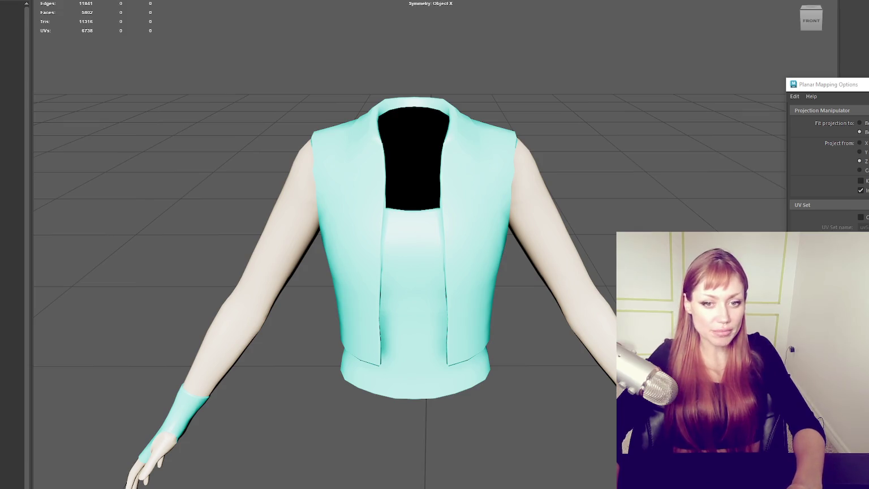
pyautogui.click(347, 4)
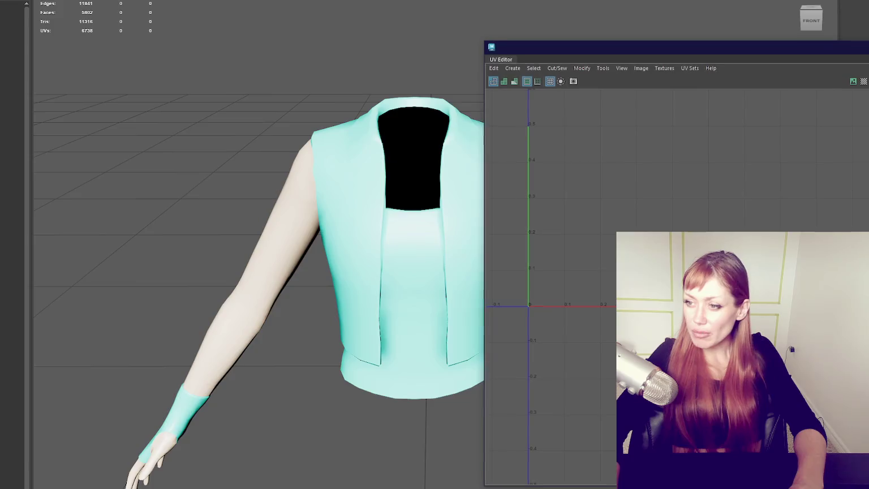
pyautogui.scroll(-5, 234, 175)
# Select the shirt, switch to UV components and select both sleeves' faces.
pyautogui.click(350, 236)
pyautogui.scroll(-2, 697, 221)
pyautogui.scroll(2, 723, 211)
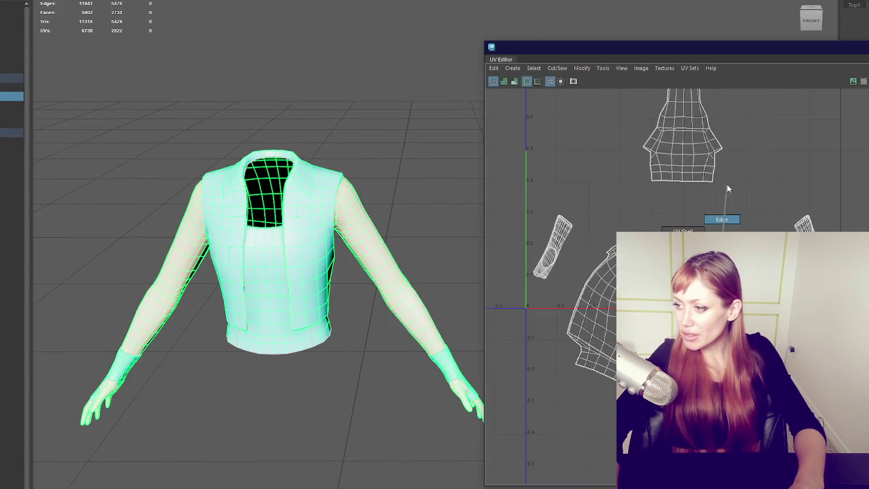
pyautogui.moveTo(725, 211); pyautogui.dragTo(717, 219, button='right')
pyautogui.moveTo(676, 330); pyautogui.dragTo(677, 325, button='right')
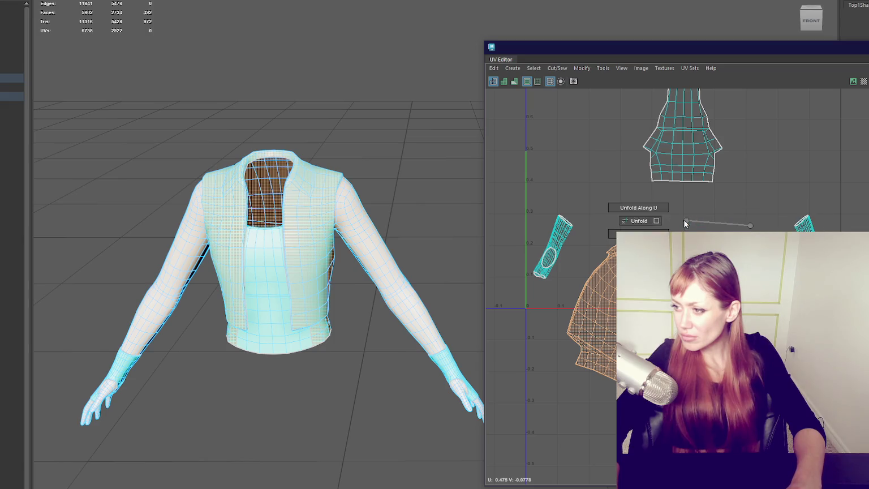
pyautogui.moveTo(718, 193); pyautogui.dragTo(720, 205, button='right')
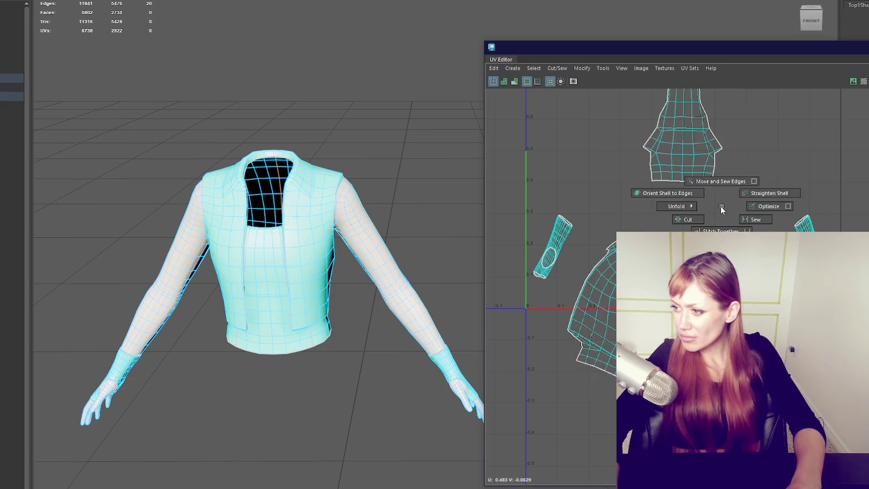
pyautogui.scroll(-2, 688, 196)
pyautogui.moveTo(712, 199); pyautogui.dragTo(655, 125)
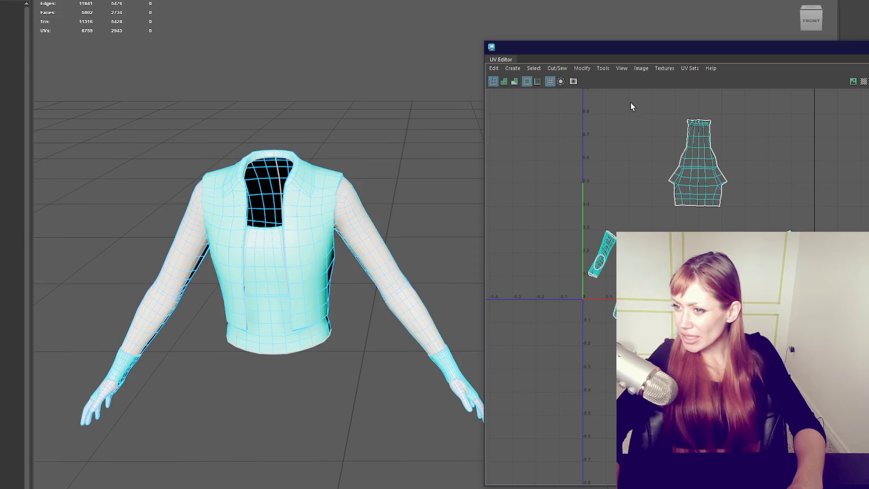
# Check the vest shell, bring the armhole and shoulder shells into view, and frame the top shell.
pyautogui.click(720, 178)
pyautogui.moveTo(640, 164); pyautogui.dragTo(505, 162, button='right')
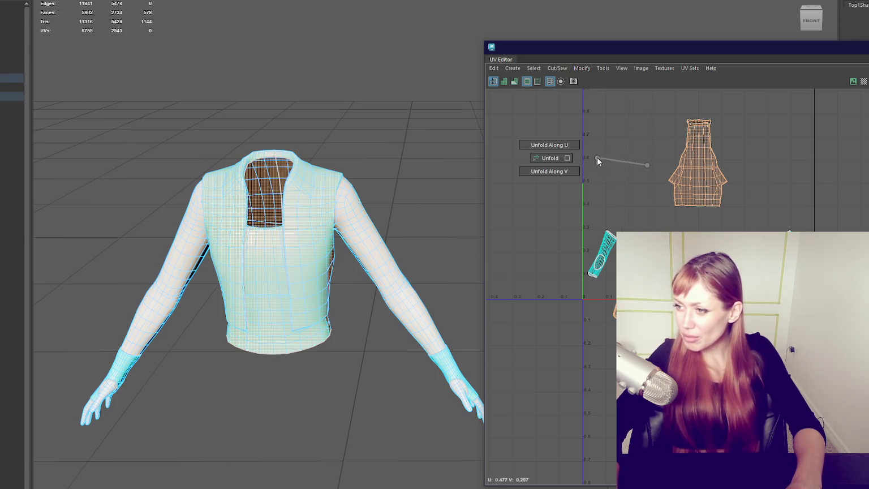
pyautogui.scroll(2, 701, 229)
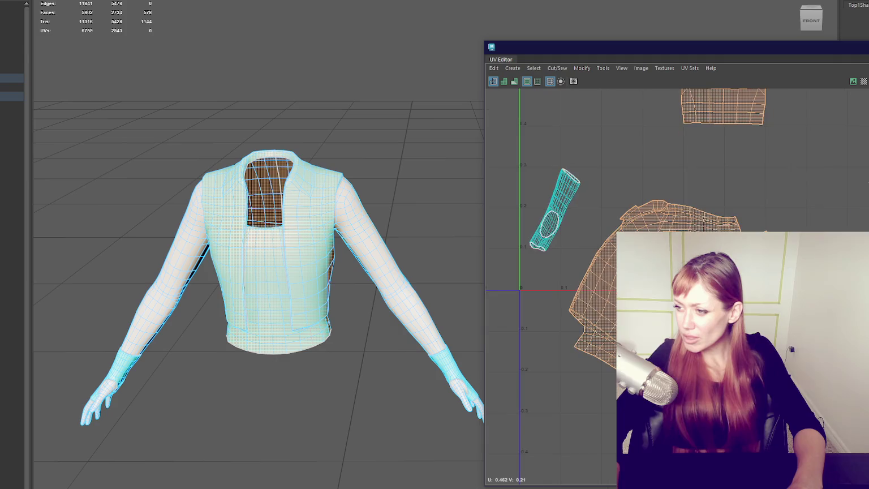
pyautogui.scroll(2, 701, 229)
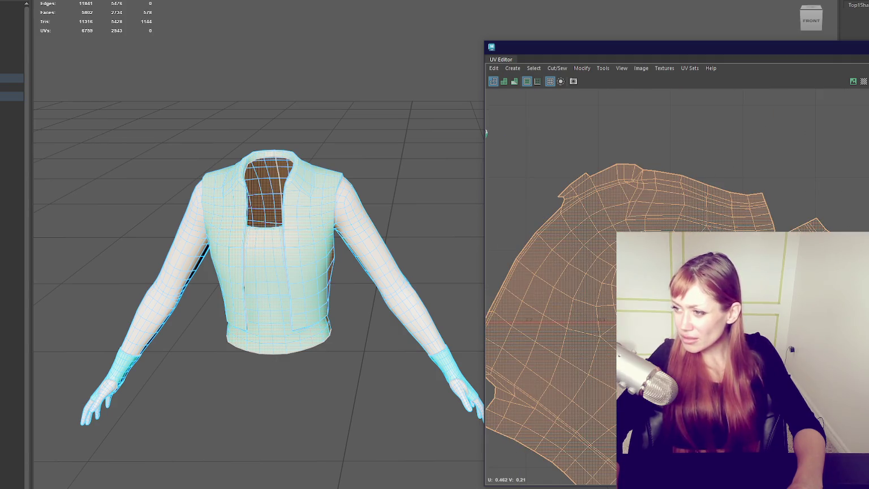
pyautogui.press('F10')
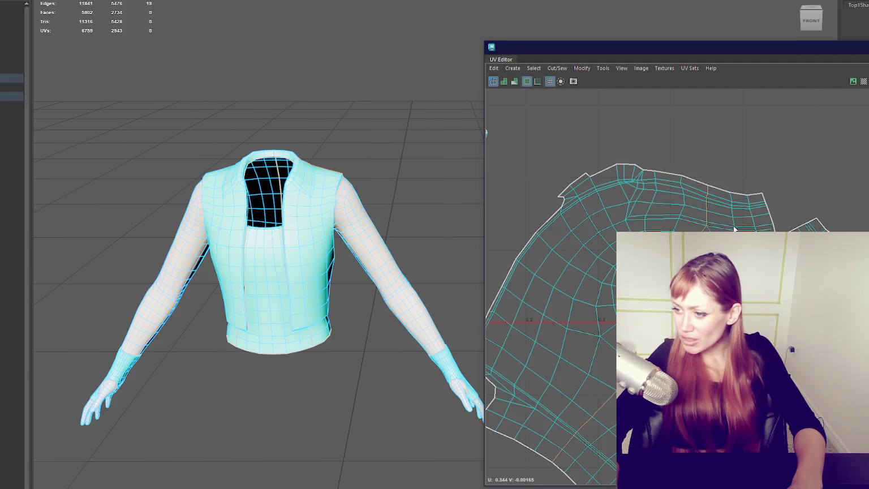
pyautogui.keyDown('alt'); pyautogui.moveTo(604, 392); pyautogui.dragTo(749, 229, button='middle'); pyautogui.keyUp('alt')
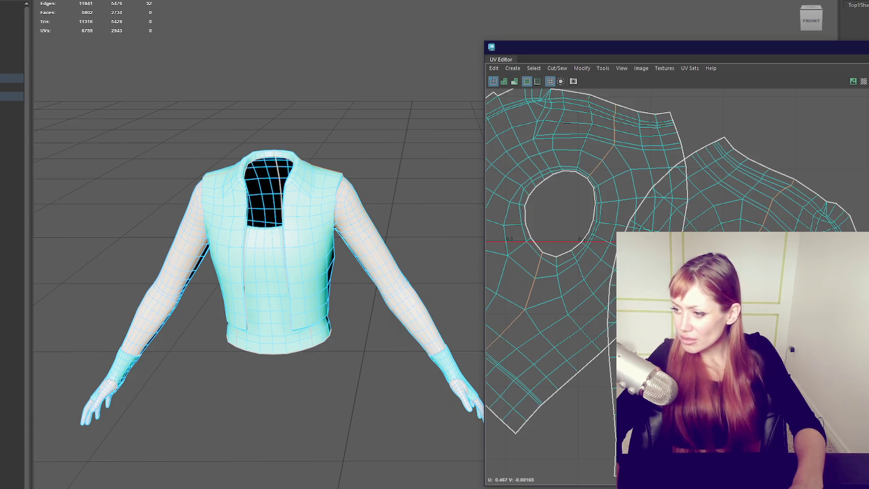
pyautogui.scroll(-3, 711, 197)
pyautogui.scroll(-2, 712, 197)
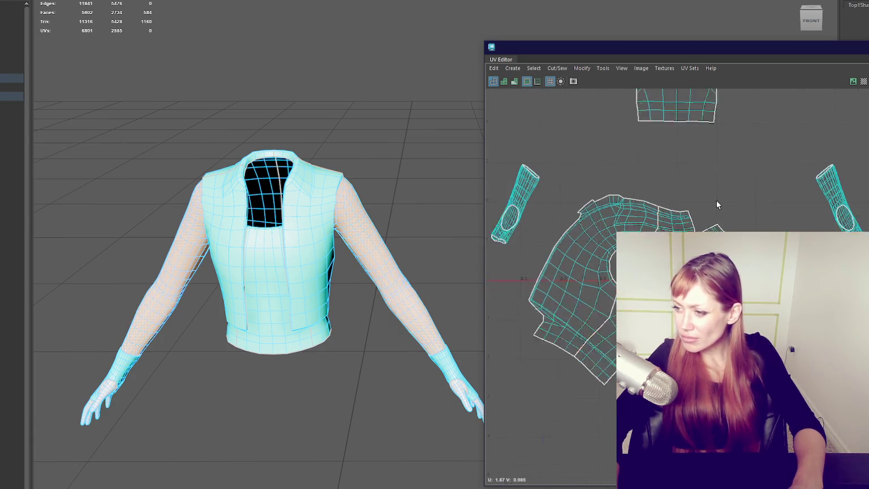
pyautogui.scroll(-1, 722, 187)
pyautogui.moveTo(722, 188); pyautogui.dragTo(639, 85)
pyautogui.press('f')
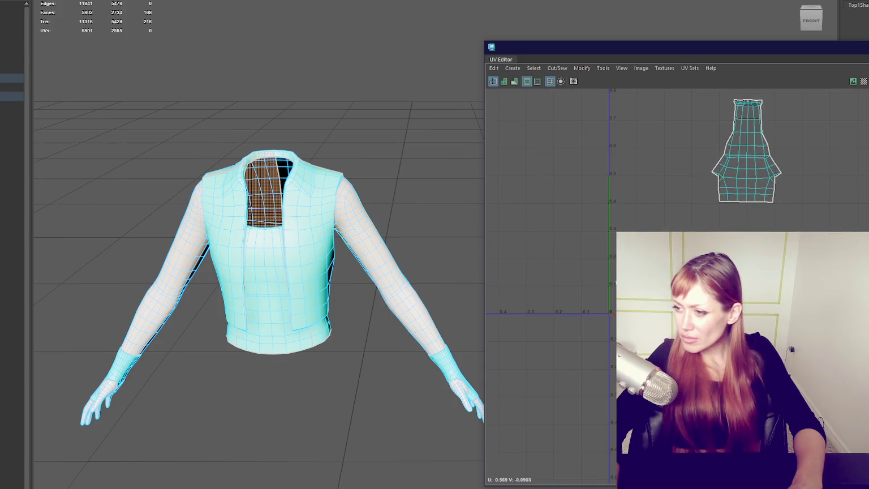
# Frame the sleeve shell and cuff, then select an edge loop running down the cuff.
pyautogui.press('f')
pyautogui.moveTo(355, 276)
pyautogui.keyDown('alt'); pyautogui.mouseDown(button='middle')
pyautogui.moveTo(368, 315)
pyautogui.moveTo(343, 297)
pyautogui.moveTo(324, 432)
pyautogui.mouseUp(button='middle'); pyautogui.keyUp('alt')
pyautogui.click(309, 440)
pyautogui.scroll(1, 641, 297)
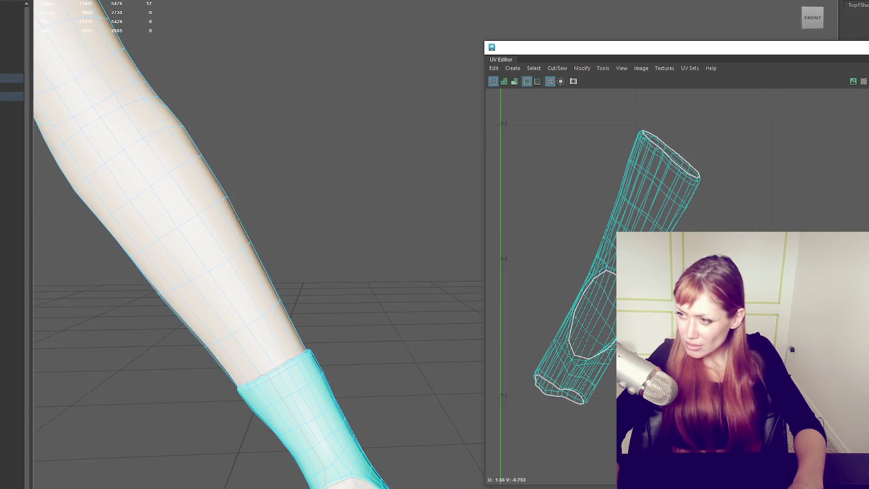
pyautogui.keyDown('alt'); pyautogui.moveTo(562, 373); pyautogui.dragTo(701, 217, button='middle'); pyautogui.keyUp('alt')
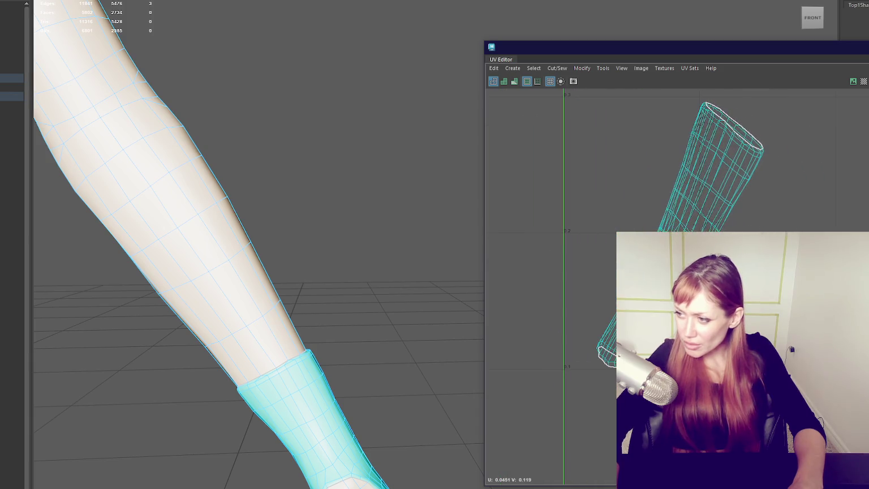
pyautogui.moveTo(355, 386)
pyautogui.keyDown('alt'); pyautogui.mouseDown()
pyautogui.moveTo(235, 399)
pyautogui.moveTo(258, 261)
pyautogui.moveTo(301, 190)
pyautogui.mouseUp(); pyautogui.keyUp('alt')
pyautogui.moveTo(395, 170)
pyautogui.keyDown('alt'); pyautogui.mouseDown()
pyautogui.moveTo(41, 196)
pyautogui.moveTo(493, 179)
pyautogui.moveTo(229, 219)
pyautogui.moveTo(141, 186)
pyautogui.mouseUp(); pyautogui.keyUp('alt')
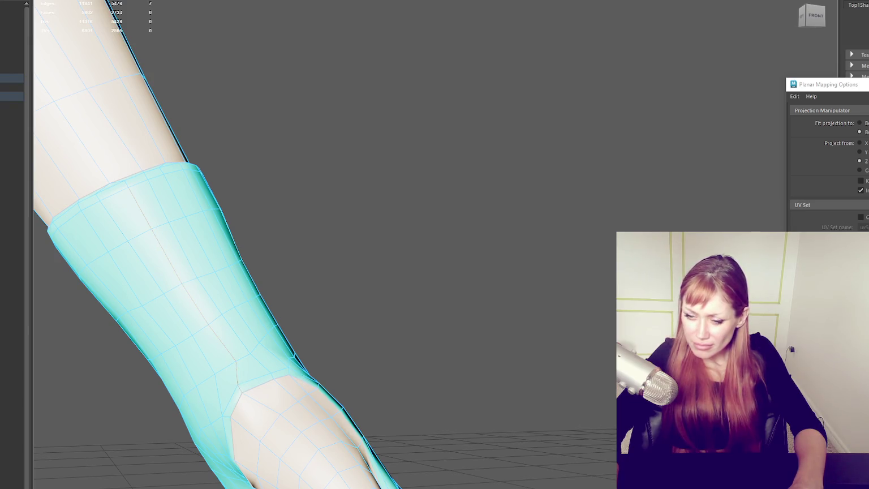
pyautogui.doubleClick(235, 374)
pyautogui.moveTo(235, 373)
pyautogui.keyDown('alt'); pyautogui.mouseDown()
pyautogui.moveTo(255, 292)
pyautogui.moveTo(281, 306)
pyautogui.moveTo(195, 336)
pyautogui.mouseUp(); pyautogui.keyUp('alt')
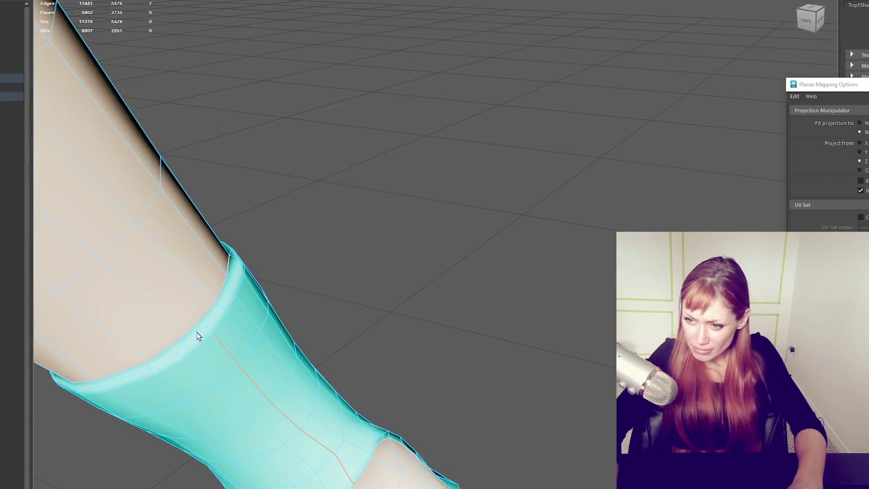
# Inspect the cuff from below and in front, then pick a single cuff edge.
pyautogui.moveTo(291, 285)
pyautogui.keyDown('alt'); pyautogui.mouseDown()
pyautogui.moveTo(237, 244)
pyautogui.moveTo(330, 397)
pyautogui.moveTo(308, 454)
pyautogui.mouseUp(); pyautogui.keyUp('alt')
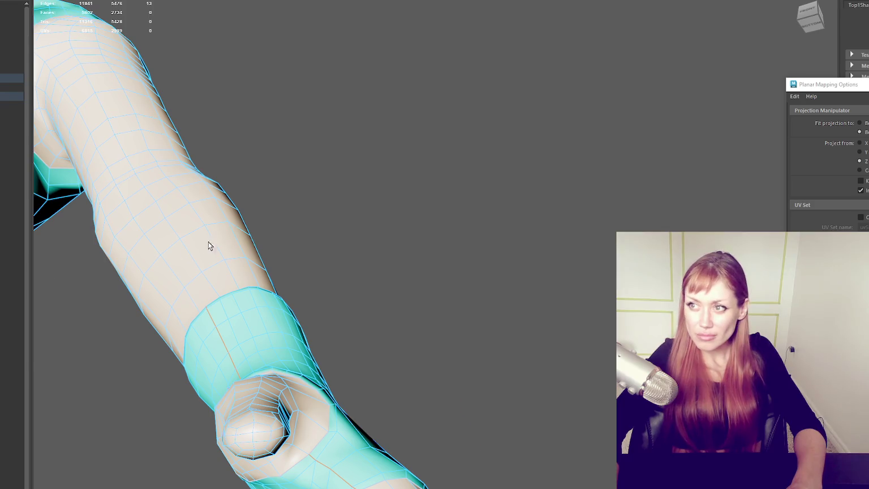
pyautogui.scroll(-5, 200, 246)
pyautogui.keyDown('alt'); pyautogui.moveTo(200, 246); pyautogui.dragTo(340, 270); pyautogui.keyUp('alt')
pyautogui.scroll(3, 425, 218)
pyautogui.keyDown('alt'); pyautogui.moveTo(426, 217); pyautogui.dragTo(351, 238); pyautogui.keyUp('alt')
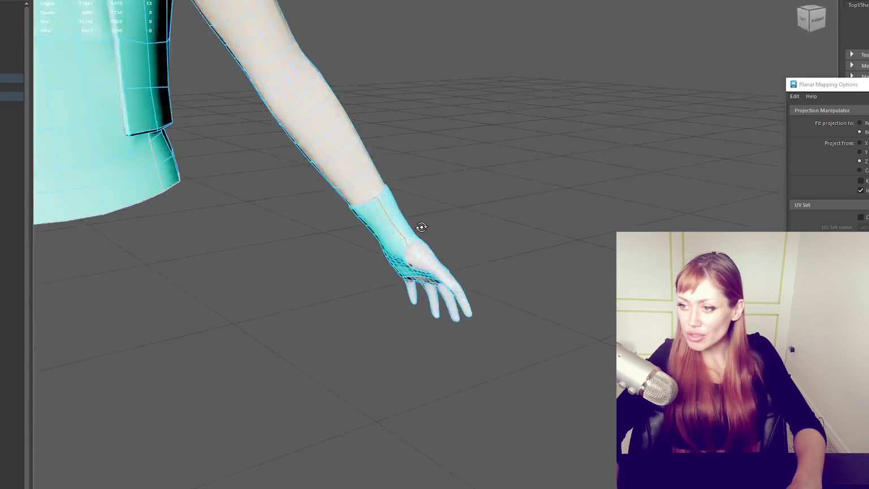
pyautogui.scroll(-3, 351, 237)
pyautogui.scroll(4, 157, 258)
pyautogui.keyDown('alt'); pyautogui.moveTo(157, 258); pyautogui.dragTo(328, 281); pyautogui.keyUp('alt')
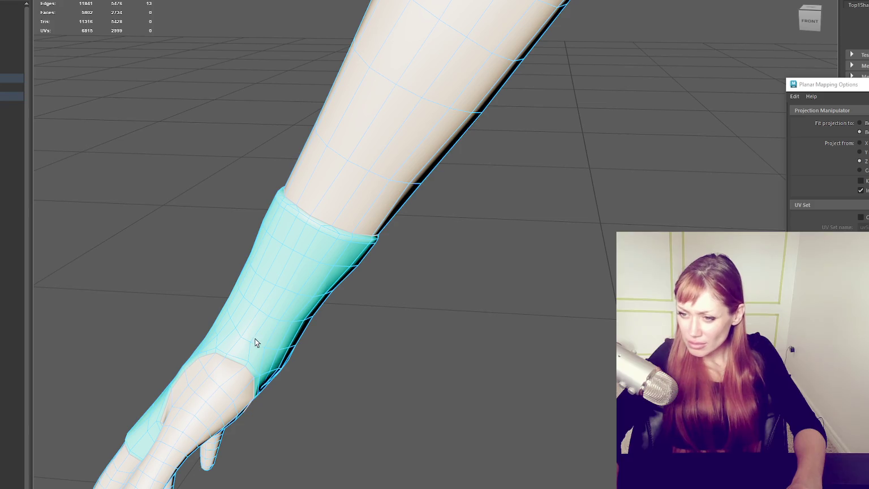
pyautogui.click(249, 351)
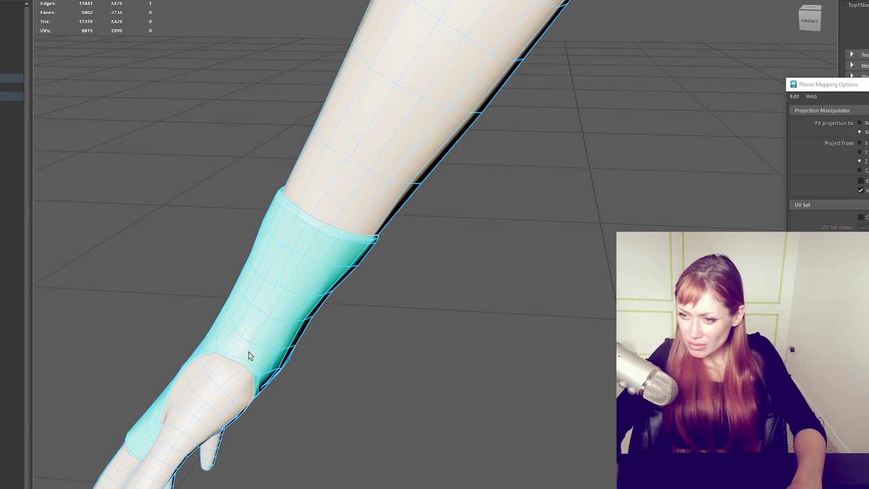
# Add further edges along the cuff and onto the hand to extend the seam.
pyautogui.keyDown('shift'); pyautogui.click(320, 227); pyautogui.keyUp('shift')
pyautogui.scroll(2, 318, 226)
pyautogui.scroll(-2, 295, 216)
pyautogui.scroll(2, 252, 286)
pyautogui.scroll(2, 311, 225)
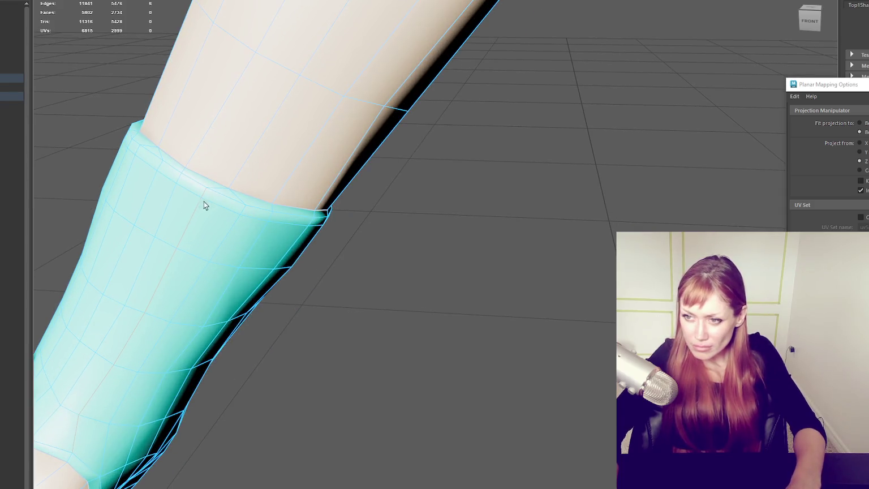
pyautogui.scroll(-2, 254, 252)
pyautogui.scroll(2, 198, 266)
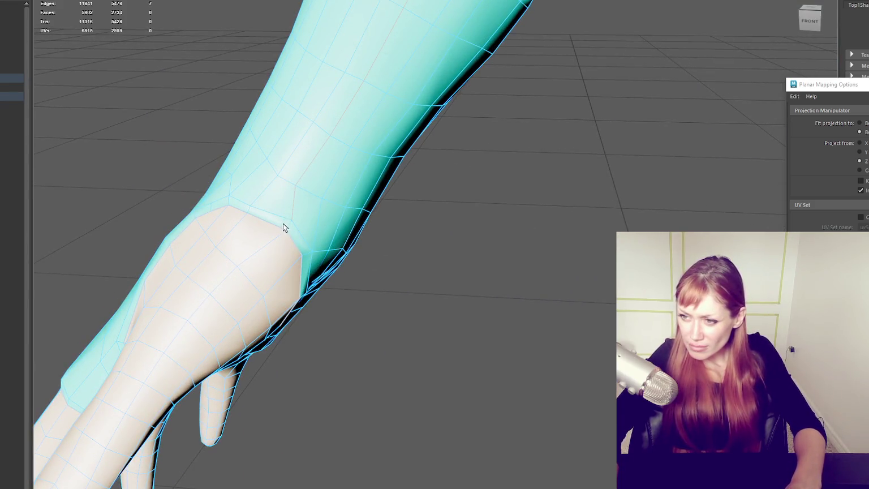
pyautogui.scroll(-3, 289, 225)
pyautogui.keyDown('alt'); pyautogui.moveTo(315, 184); pyautogui.dragTo(367, 210); pyautogui.keyUp('alt')
pyautogui.scroll(4, 388, 194)
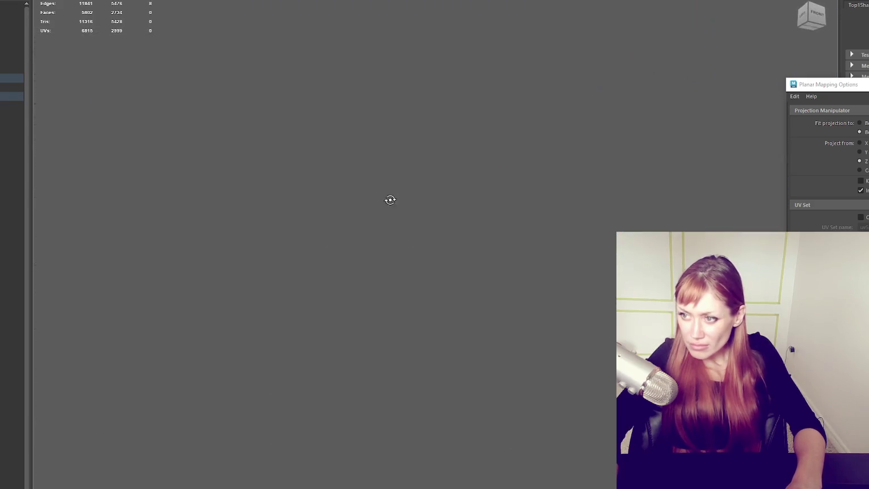
pyautogui.scroll(-1, 390, 206)
pyautogui.keyDown('shift'); pyautogui.click(413, 151); pyautogui.keyUp('shift')
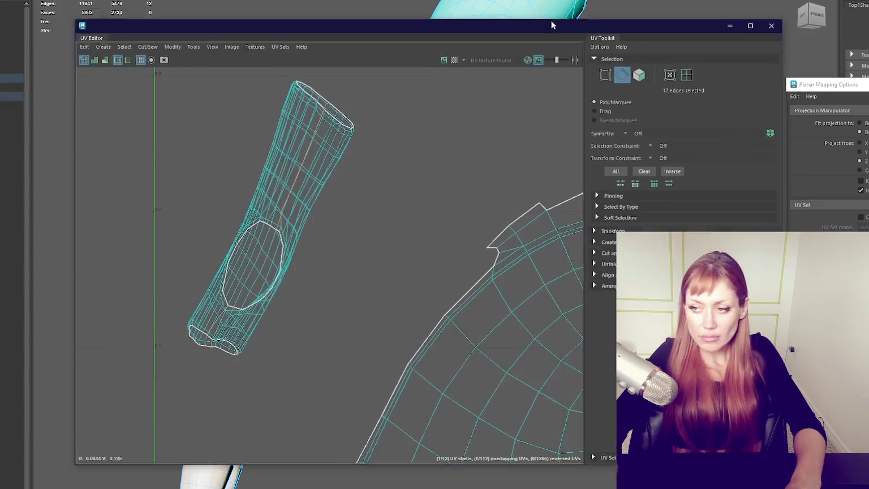
# Select all UV shells in face mode, unfold them, apply the texel density and stack them.
pyautogui.scroll(-2, 434, 116)
pyautogui.keyDown('alt'); pyautogui.moveTo(435, 112); pyautogui.dragTo(299, 108, button='middle'); pyautogui.keyUp('alt')
pyautogui.press('F11')
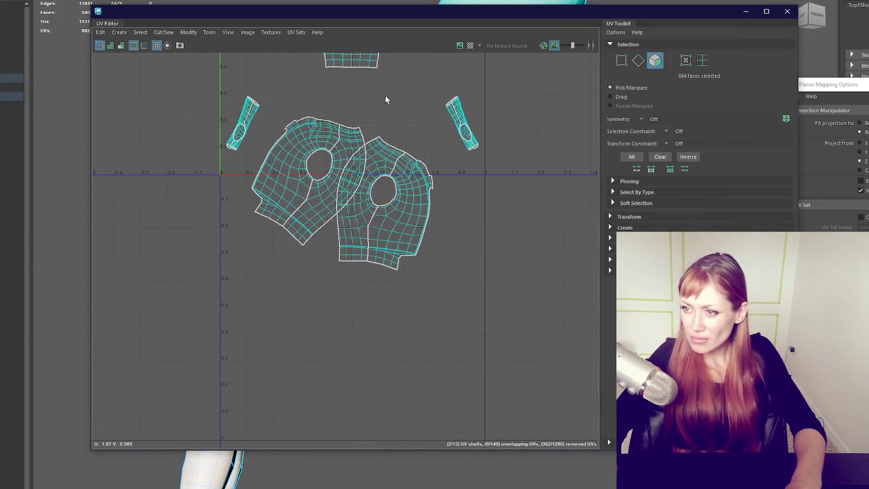
pyautogui.scroll(-2, 339, 124)
pyautogui.moveTo(253, 99); pyautogui.dragTo(465, 395)
pyautogui.keyDown('shift'); pyautogui.moveTo(434, 188); pyautogui.dragTo(357, 193, button='right'); pyautogui.keyUp('shift')
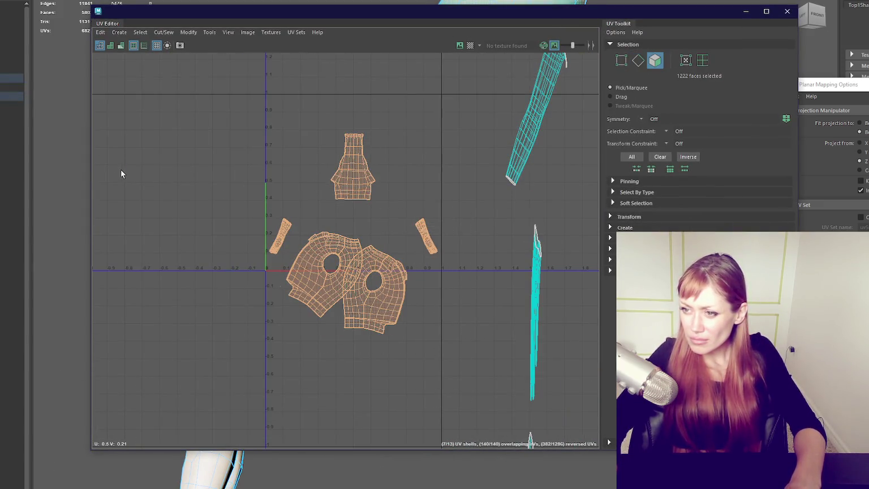
pyautogui.click(630, 218)
pyautogui.scroll(-5, 643, 221)
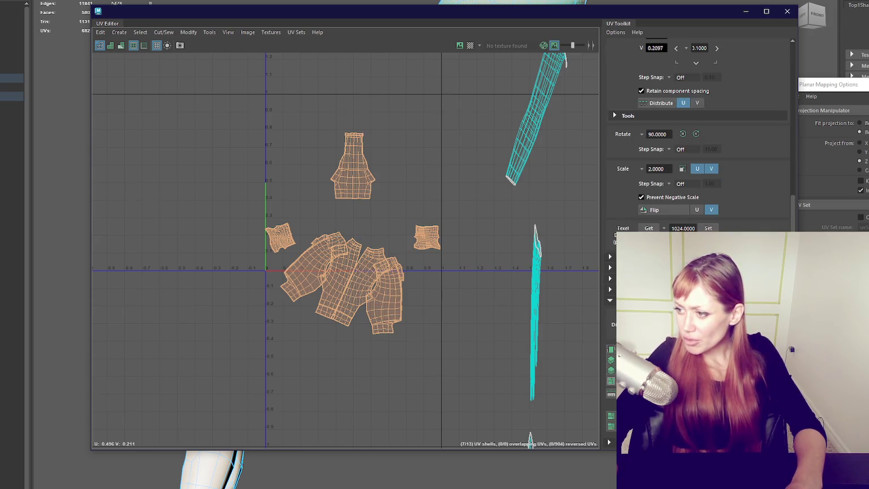
pyautogui.click(707, 228)
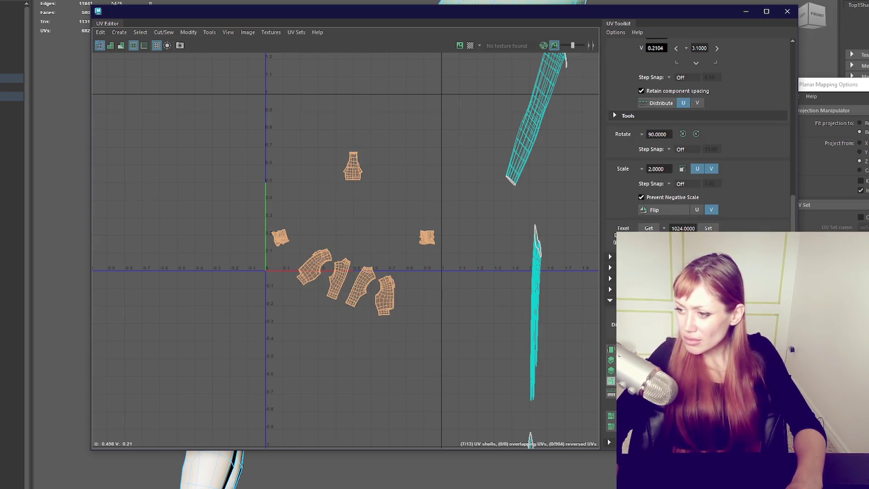
pyautogui.click(610, 380)
# Pull individual shells out of the stacked pile and spread them apart.
pyautogui.press('w')
pyautogui.moveTo(354, 233)
pyautogui.mouseDown()
pyautogui.moveTo(279, 117)
pyautogui.moveTo(276, 171)
pyautogui.mouseUp()
pyautogui.click(280, 120)
pyautogui.click(283, 127)
pyautogui.click(284, 134)
pyautogui.moveTo(285, 134)
pyautogui.mouseDown()
pyautogui.moveTo(278, 200)
pyautogui.moveTo(298, 122)
pyautogui.moveTo(352, 126)
pyautogui.moveTo(342, 122)
pyautogui.mouseUp()
pyautogui.click(278, 118)
pyautogui.click(279, 119)
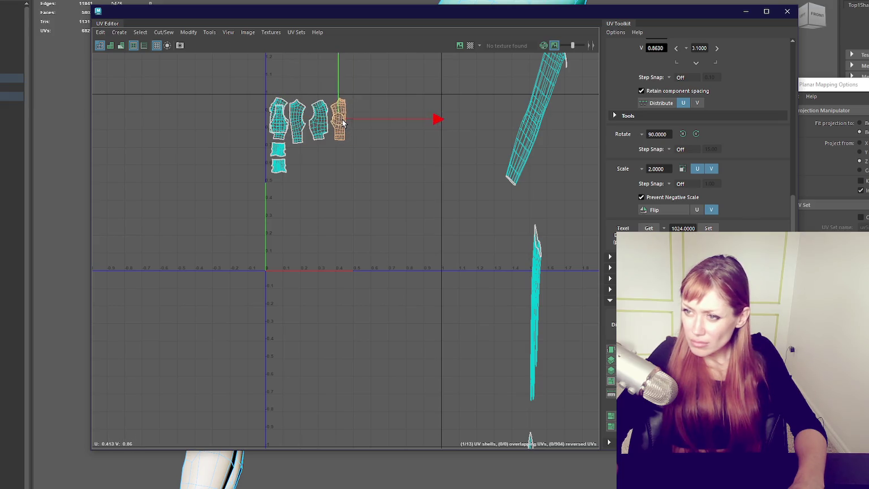
pyautogui.click(285, 121)
pyautogui.moveTo(285, 121)
pyautogui.mouseDown()
pyautogui.moveTo(378, 122)
pyautogui.moveTo(296, 163)
pyautogui.mouseUp()
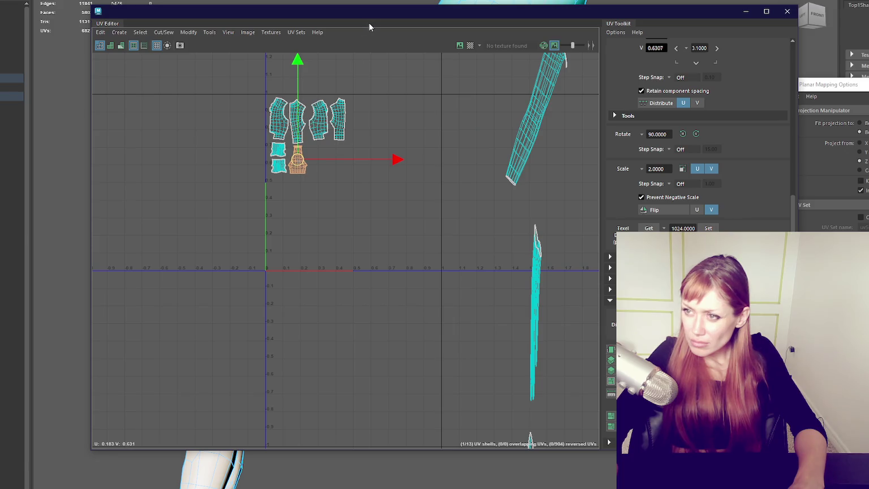
# Nudge the third top panel, move the long shell right and set both small shells above it.
pyautogui.scroll(3, 300, 160)
pyautogui.scroll(3, 303, 153)
pyautogui.click(302, 148)
pyautogui.moveTo(302, 148)
pyautogui.mouseDown()
pyautogui.moveTo(291, 137)
pyautogui.moveTo(300, 141)
pyautogui.mouseUp()
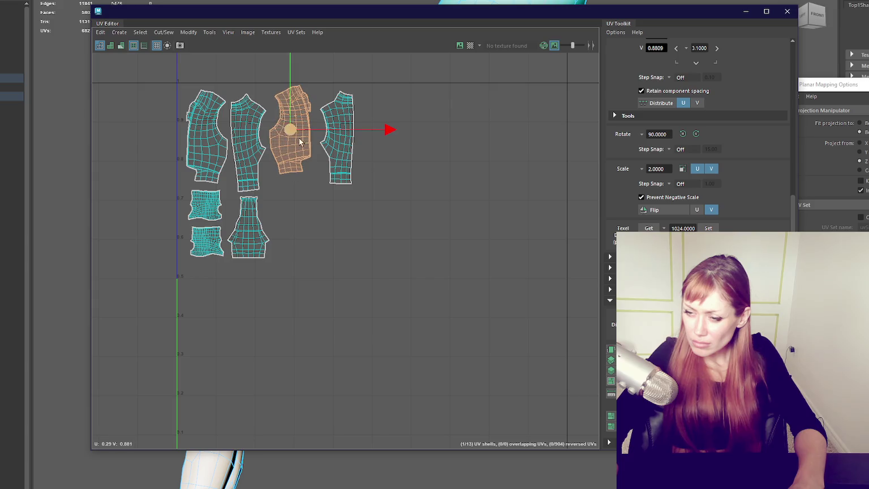
pyautogui.click(254, 228)
pyautogui.moveTo(254, 228); pyautogui.dragTo(399, 250)
pyautogui.click(206, 206)
pyautogui.keyDown('shift'); pyautogui.click(209, 243); pyautogui.keyUp('shift')
pyautogui.moveTo(205, 223); pyautogui.dragTo(394, 180)
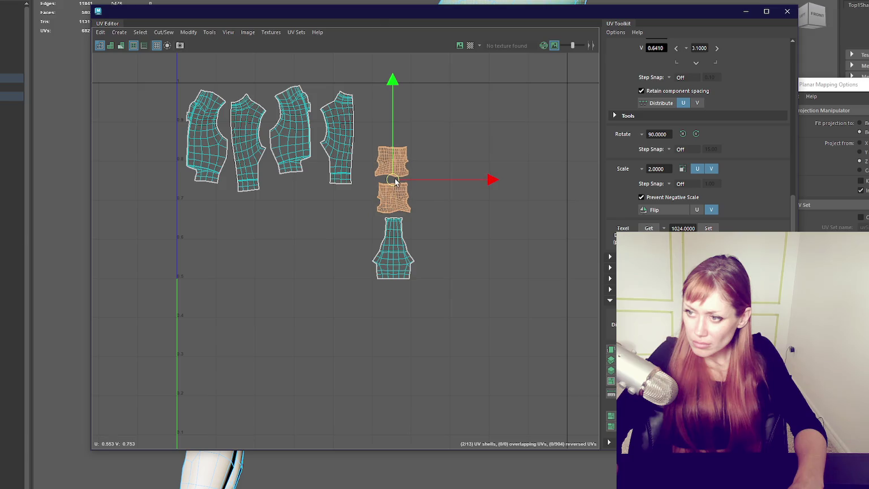
# Arrange the three larger panels into a grid on the left side.
pyautogui.click(288, 139)
pyautogui.moveTo(287, 140); pyautogui.dragTo(183, 142)
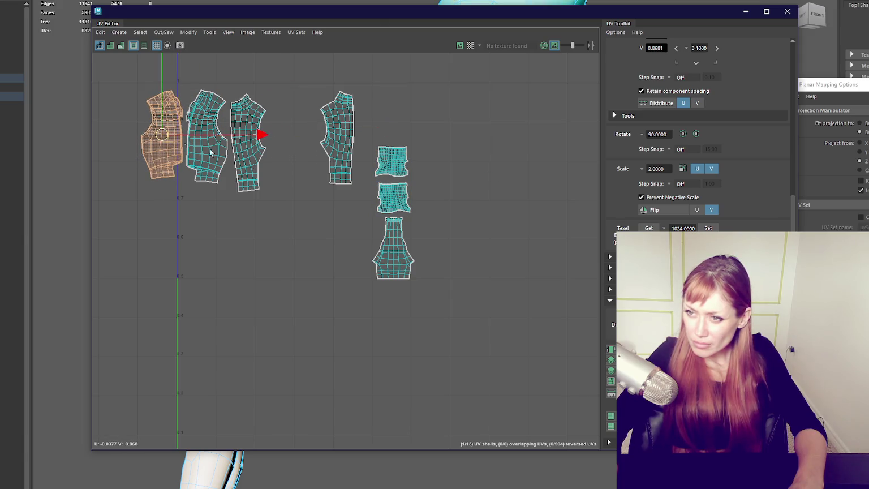
pyautogui.click(251, 150)
pyautogui.moveTo(250, 142); pyautogui.dragTo(209, 242)
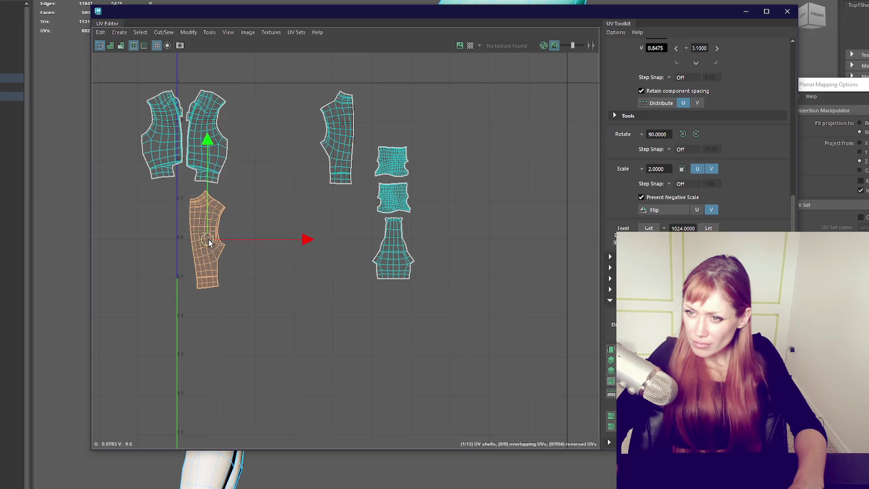
pyautogui.click(348, 145)
pyautogui.moveTo(348, 145); pyautogui.dragTo(170, 242)
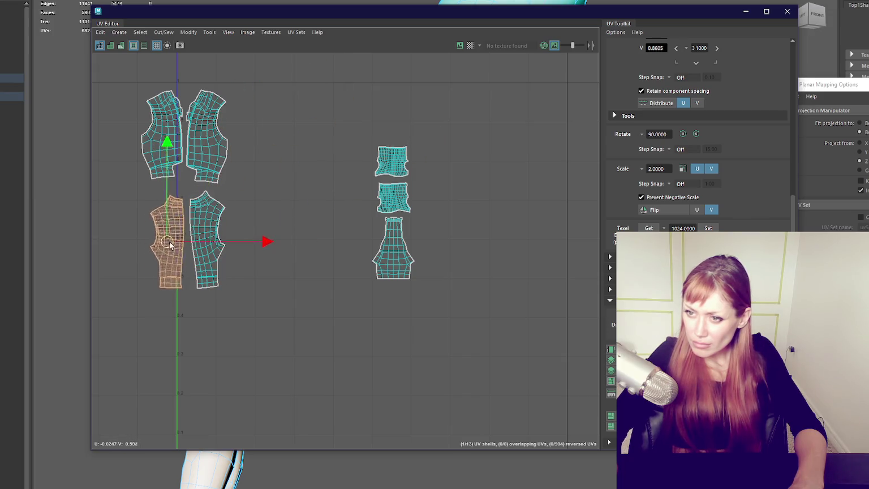
# Tighten the layout: shift the four panels right and bring the three right-hand shells in beside them.
pyautogui.moveTo(129, 79); pyautogui.dragTo(266, 311)
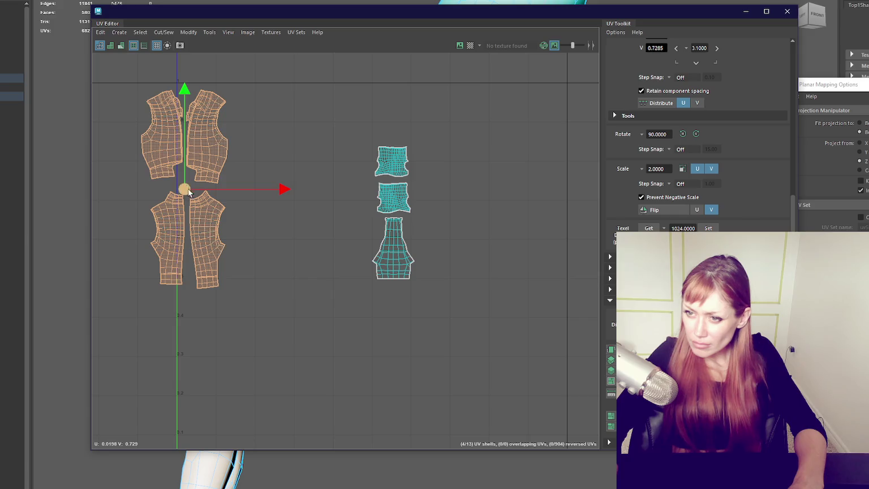
pyautogui.moveTo(184, 188); pyautogui.dragTo(223, 188)
pyautogui.click(286, 211)
pyautogui.moveTo(192, 290); pyautogui.dragTo(192, 291)
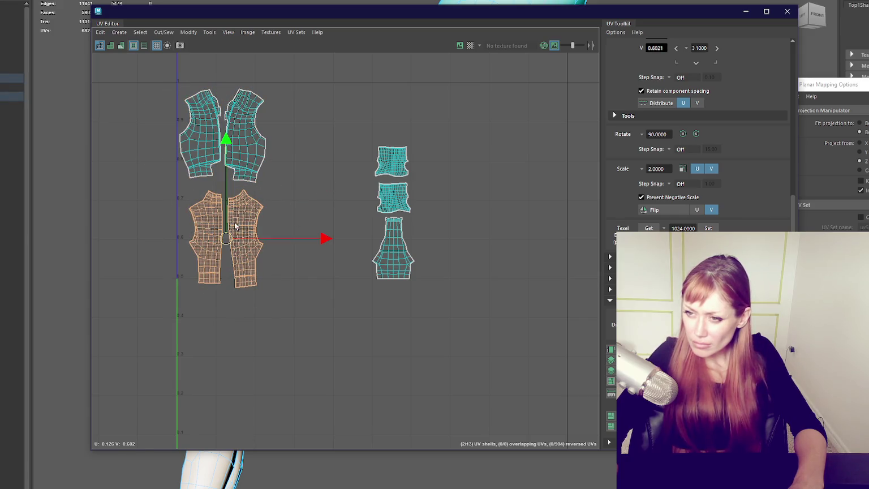
pyautogui.moveTo(220, 237); pyautogui.dragTo(221, 230)
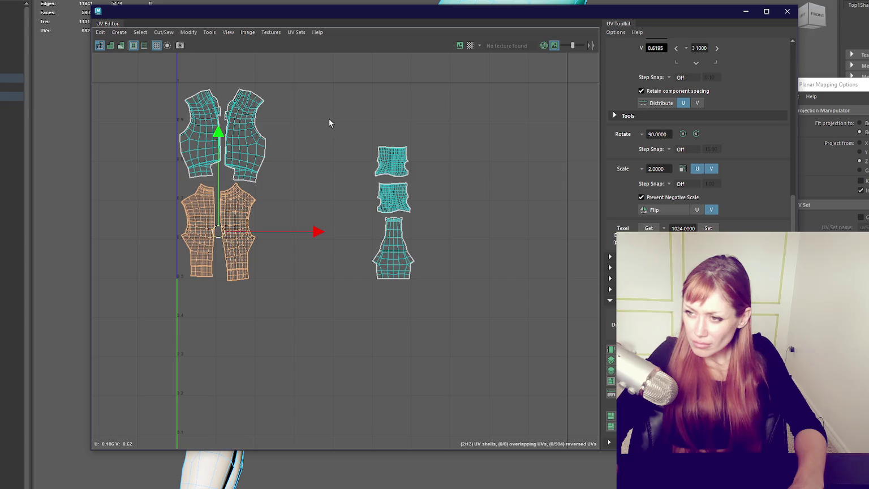
pyautogui.moveTo(329, 118); pyautogui.dragTo(436, 289)
pyautogui.moveTo(393, 223)
pyautogui.mouseDown()
pyautogui.moveTo(275, 198)
pyautogui.moveTo(288, 210)
pyautogui.mouseUp()
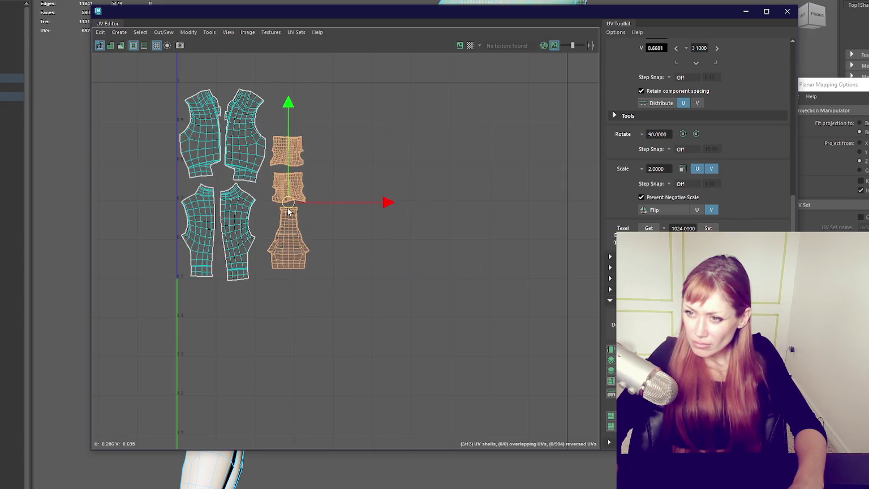
pyautogui.moveTo(167, 82); pyautogui.dragTo(375, 288)
# Scale and reposition the whole shell layout to fit inside the 0–1 UV square.
pyautogui.press('r')
pyautogui.moveTo(244, 184); pyautogui.dragTo(399, 186)
pyautogui.scroll(-2, 274, 183)
pyautogui.press('w')
pyautogui.moveTo(274, 183)
pyautogui.mouseDown()
pyautogui.moveTo(365, 240)
pyautogui.moveTo(353, 249)
pyautogui.mouseUp()
pyautogui.press('r')
pyautogui.press('w')
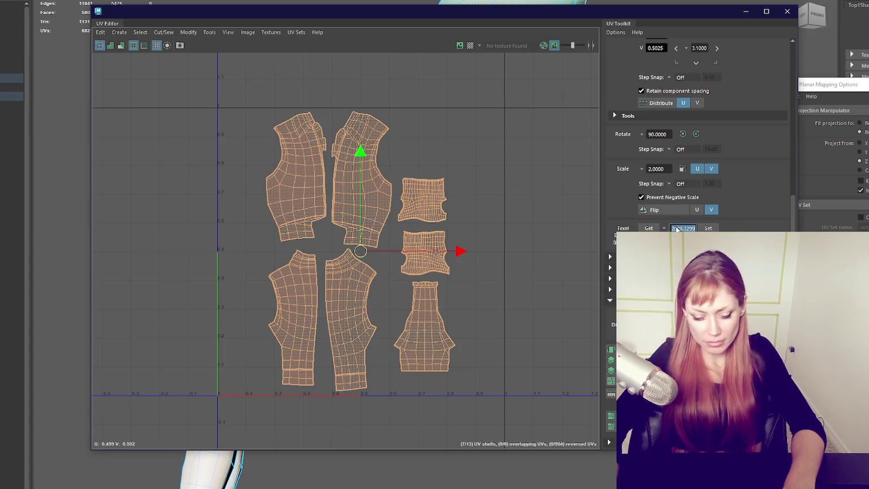
# Try a texel density of 1024 on the shells, then undo it.
pyautogui.write('1024')
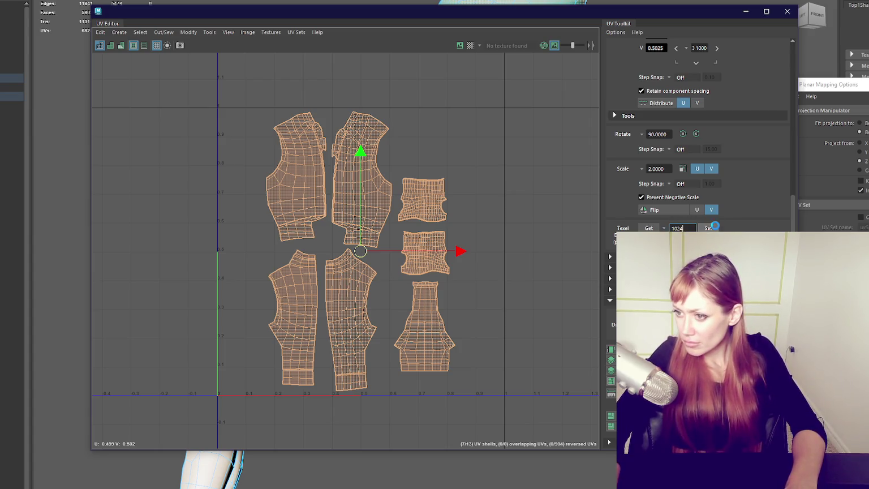
pyautogui.click(713, 228)
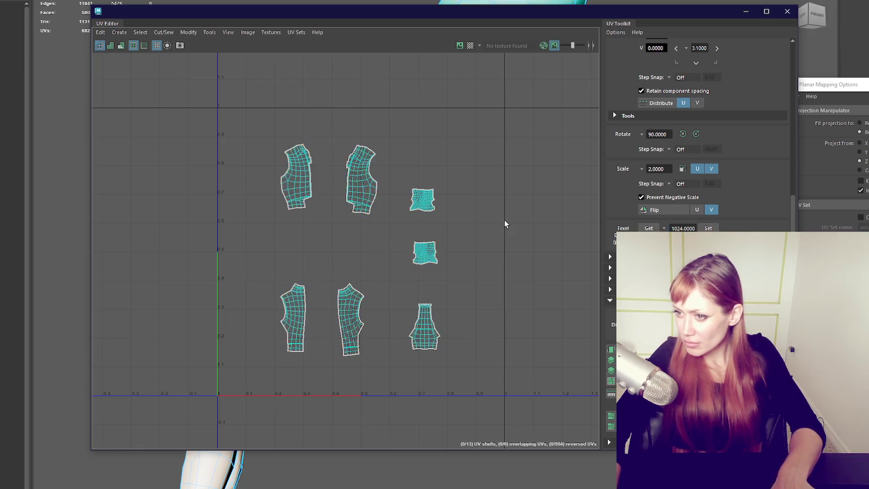
pyautogui.hotkey('ctrl', 'z')
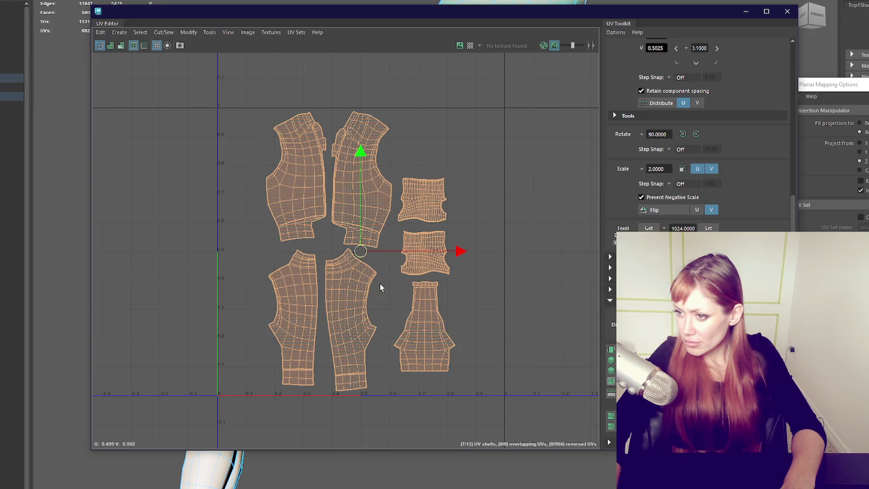
# Nudge the lower-left shell down, select all seven shells and turn on shaded UV display.
pyautogui.click(357, 294)
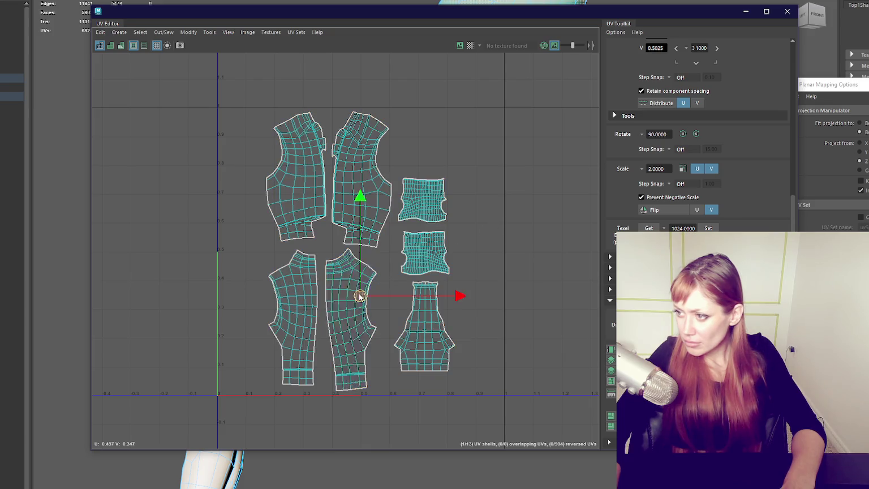
pyautogui.click(299, 306)
pyautogui.moveTo(299, 306); pyautogui.dragTo(293, 318)
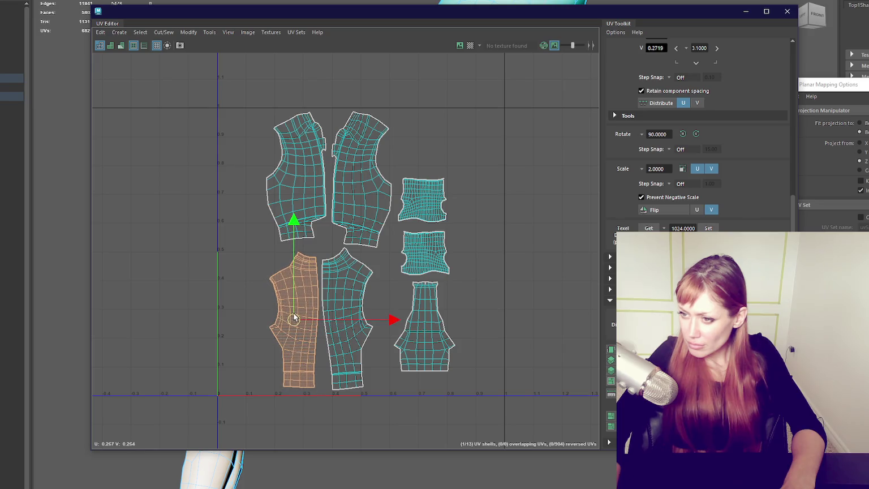
pyautogui.moveTo(240, 108); pyautogui.dragTo(502, 436)
pyautogui.moveTo(460, 195); pyautogui.dragTo(303, 188, button='right')
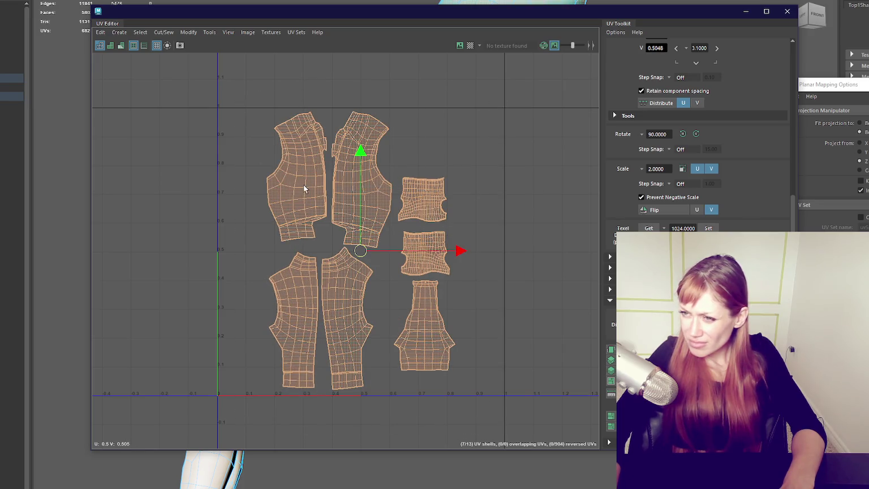
pyautogui.click(115, 45)
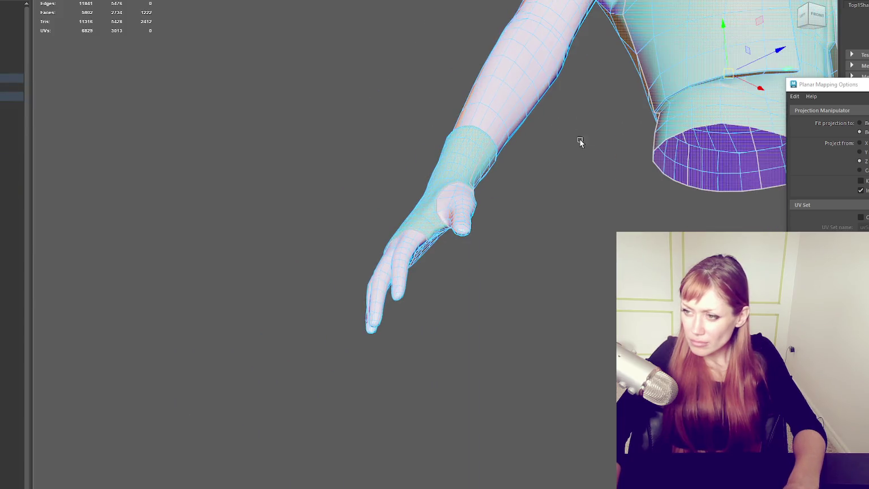
pyautogui.moveTo(578, 142)
pyautogui.keyDown('alt'); pyautogui.mouseDown()
pyautogui.moveTo(565, 210)
pyautogui.moveTo(700, 203)
pyautogui.moveTo(454, 225)
pyautogui.moveTo(566, 285)
pyautogui.mouseUp(); pyautogui.keyUp('alt')
# Grow the face selection twice to cover the jacket's inner bottom hem ring.
pyautogui.scroll(3, 566, 285)
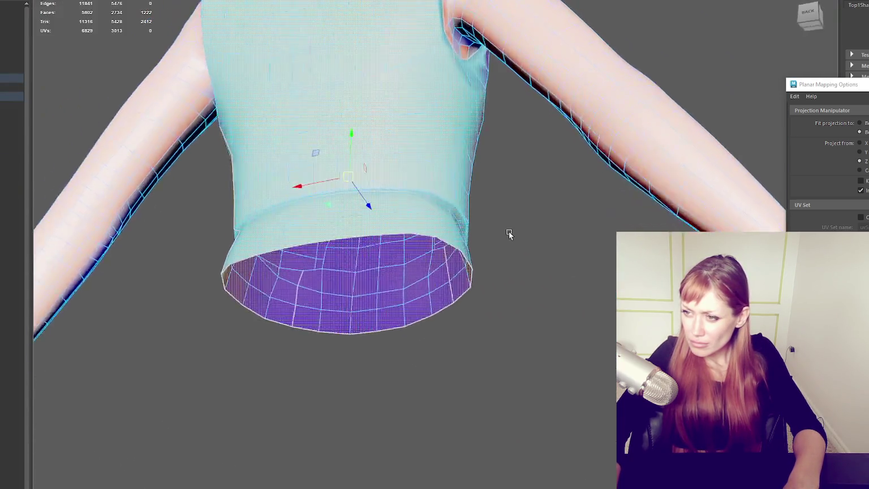
pyautogui.keyDown('alt'); pyautogui.moveTo(510, 231); pyautogui.dragTo(355, 264); pyautogui.keyUp('alt')
pyautogui.scroll(1, 344, 266)
pyautogui.scroll(3, 519, 171)
pyautogui.scroll(-2, 519, 171)
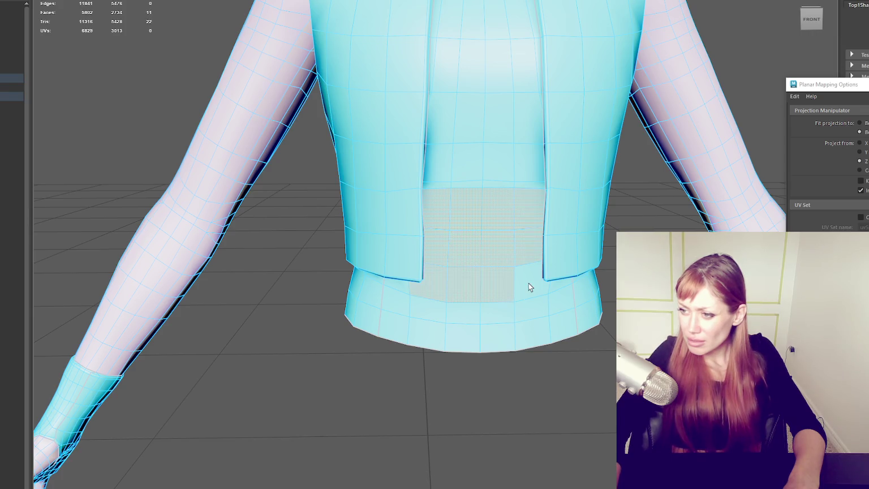
pyautogui.keyDown('alt'); pyautogui.moveTo(552, 290); pyautogui.dragTo(565, 260); pyautogui.keyUp('alt')
pyautogui.hotkey('shift', '.')
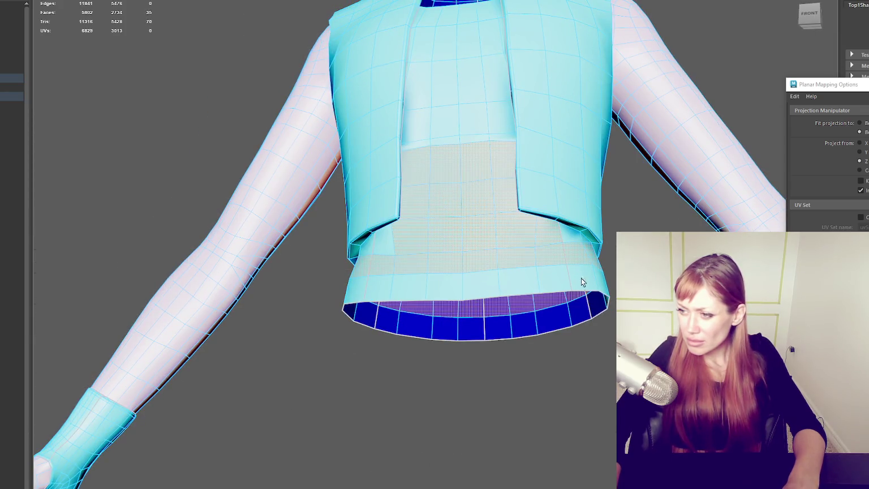
pyautogui.hotkey('shift', '.')
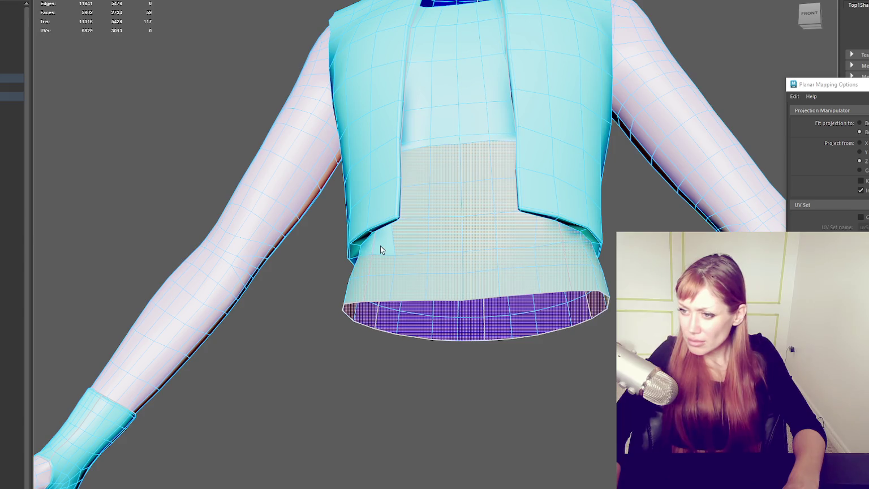
# Check the hem selection in wireframe from a lower front angle, then frame the jacket.
pyautogui.keyDown('alt'); pyautogui.moveTo(372, 246); pyautogui.dragTo(555, 244); pyautogui.keyUp('alt')
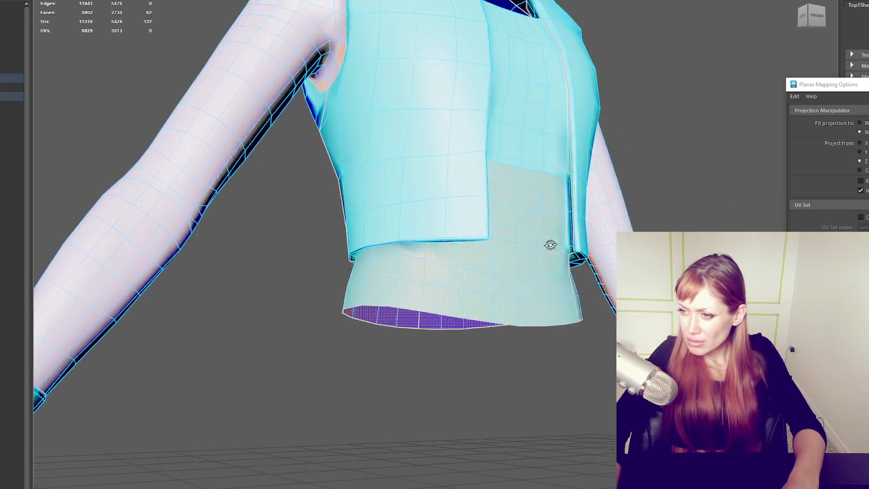
pyautogui.press('4')
pyautogui.moveTo(555, 244)
pyautogui.keyDown('alt'); pyautogui.mouseDown()
pyautogui.moveTo(332, 275)
pyautogui.moveTo(110, 254)
pyautogui.mouseUp(); pyautogui.keyUp('alt')
pyautogui.press('6')
pyautogui.press('f')
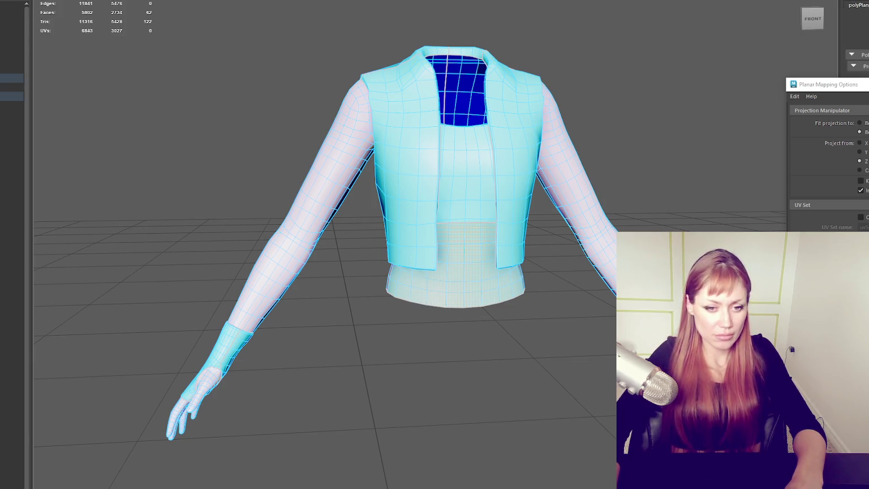
pyautogui.rightClick(728, 106)
pyautogui.moveTo(620, 157)
pyautogui.keyDown('alt'); pyautogui.mouseDown()
pyautogui.moveTo(568, 131)
pyautogui.moveTo(132, 249)
pyautogui.mouseUp(); pyautogui.keyUp('alt')
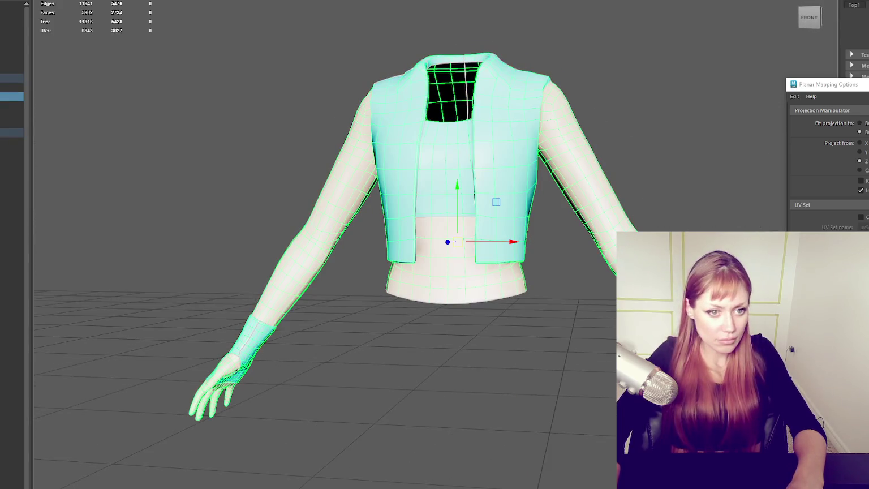
pyautogui.scroll(2, 561, 231)
pyautogui.scroll(2, 562, 232)
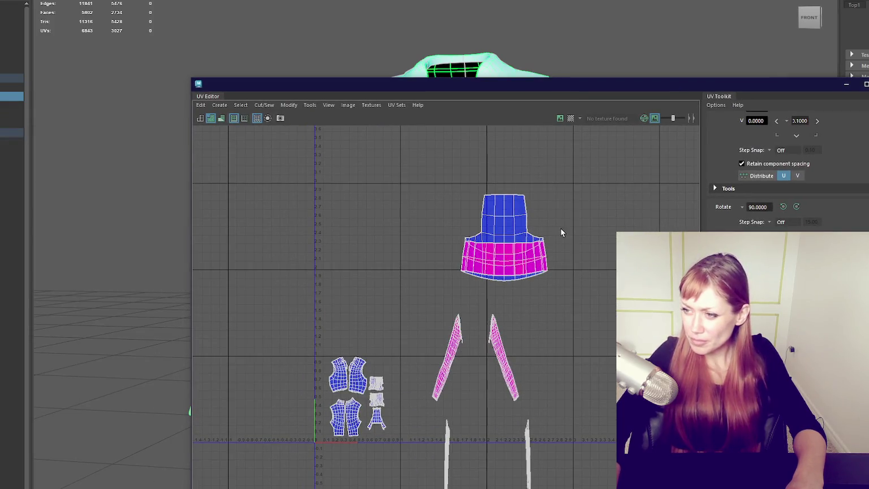
# Select the blue-and-magenta waistband shell and slide it slightly left.
pyautogui.moveTo(563, 85); pyautogui.dragTo(787, 48)
pyautogui.scroll(-2, 679, 144)
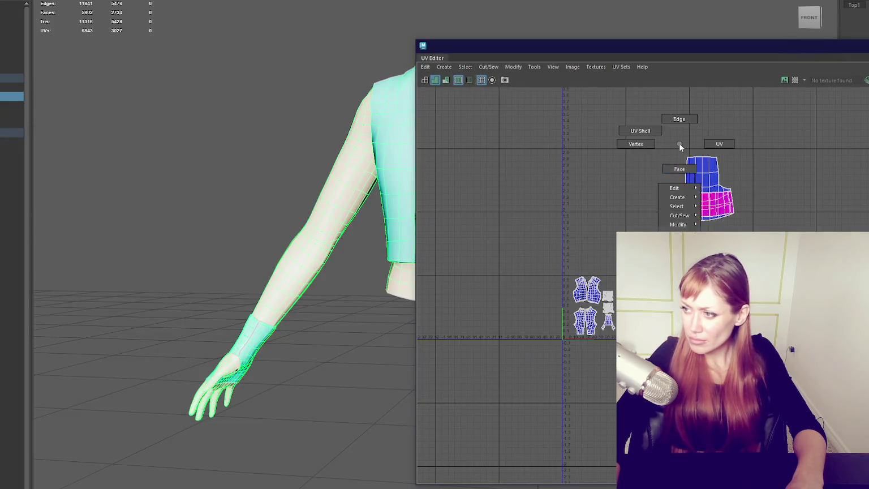
pyautogui.click(701, 189)
pyautogui.scroll(5, 307, 268)
pyautogui.press('4')
pyautogui.scroll(-2, 308, 268)
pyautogui.scroll(-3, 307, 254)
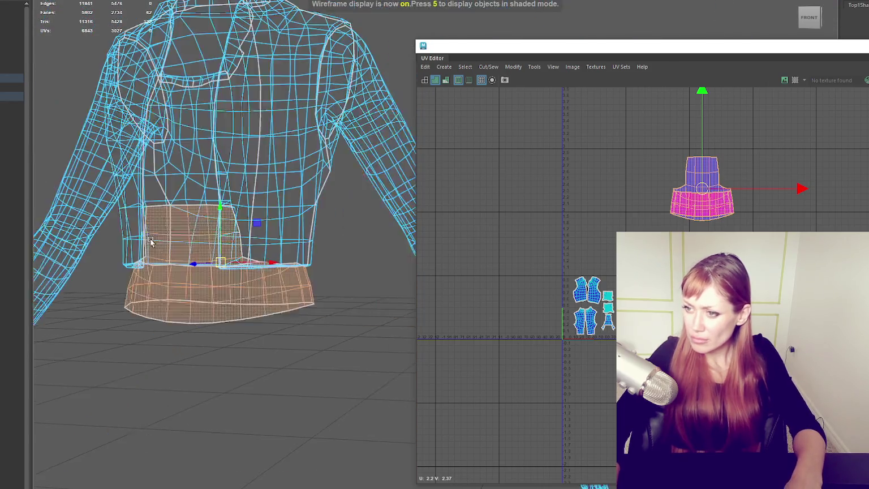
pyautogui.moveTo(701, 196); pyautogui.dragTo(684, 198)
pyautogui.click(716, 146)
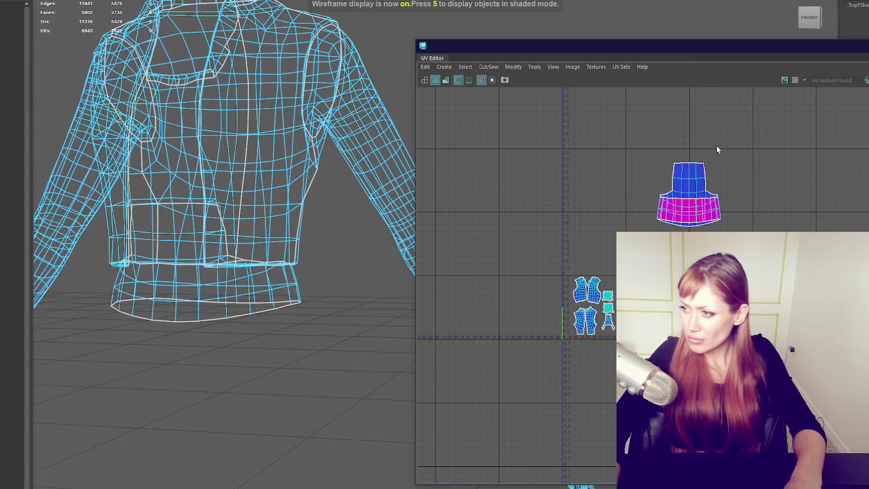
pyautogui.scroll(2, 682, 200)
pyautogui.click(679, 198)
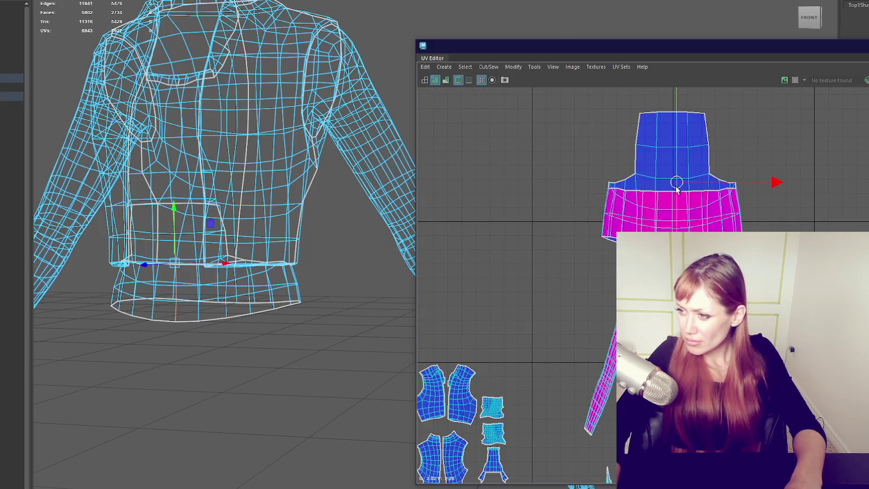
pyautogui.scroll(3, 675, 227)
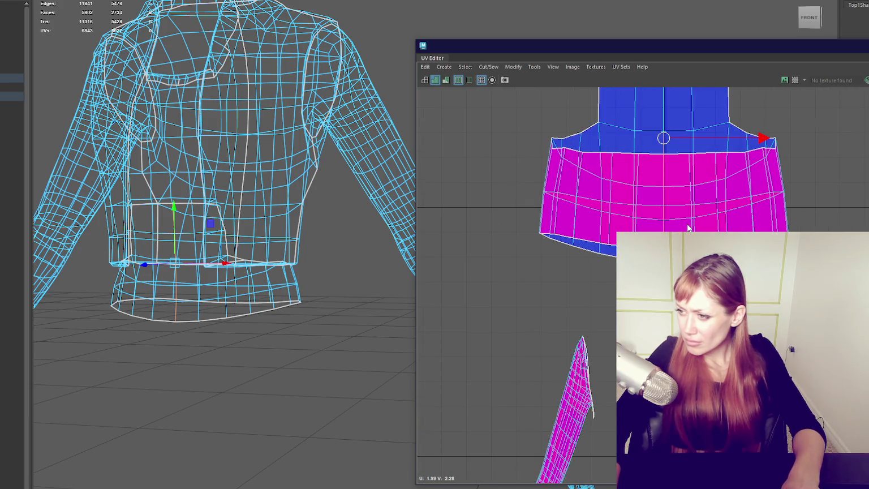
# Pick a seam edge on the back waistband, then cut and unfold the waistband flat.
pyautogui.moveTo(688, 227); pyautogui.dragTo(673, 212, button='right')
pyautogui.moveTo(339, 226)
pyautogui.keyDown('alt'); pyautogui.mouseDown()
pyautogui.moveTo(363, 283)
pyautogui.moveTo(266, 291)
pyautogui.mouseUp(); pyautogui.keyUp('alt')
pyautogui.click(267, 292)
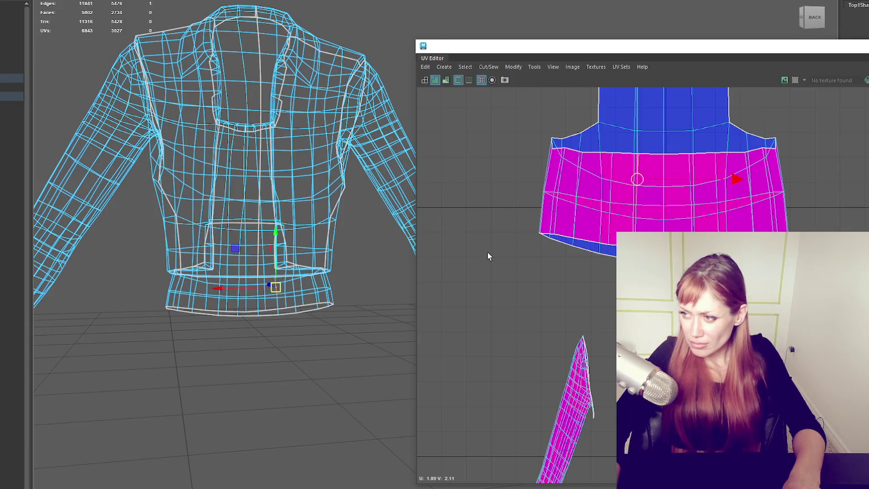
pyautogui.moveTo(832, 170); pyautogui.dragTo(856, 170, button='right')
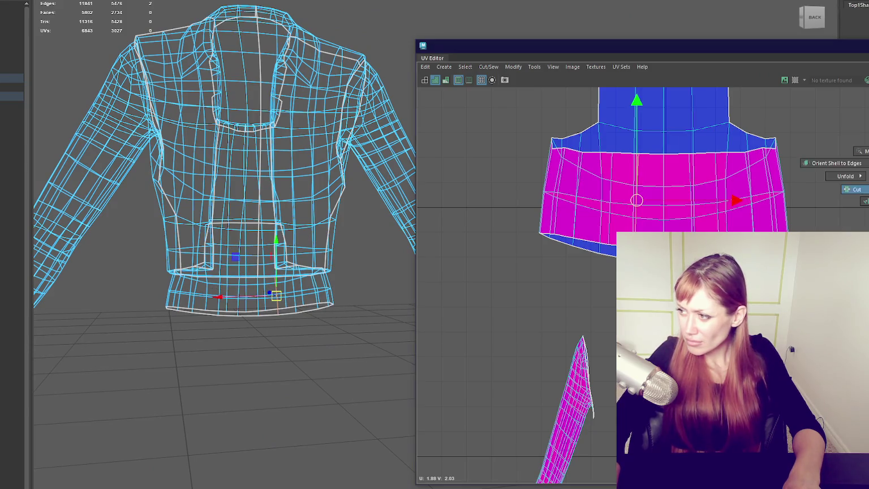
pyautogui.keyDown('shift'); pyautogui.moveTo(662, 169); pyautogui.dragTo(519, 170, button='right'); pyautogui.keyUp('shift')
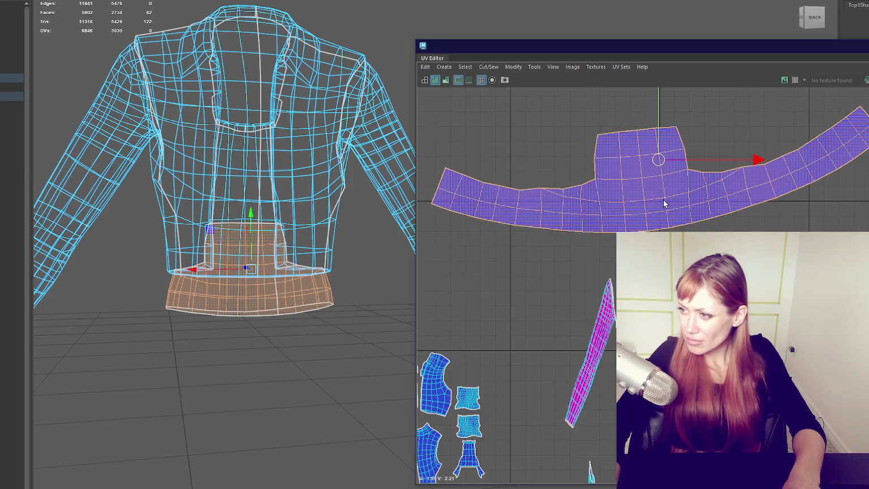
# Review the packed top shells, close the UV Editor and return to textured shading.
pyautogui.scroll(-4, 520, 171)
pyautogui.scroll(3, 679, 278)
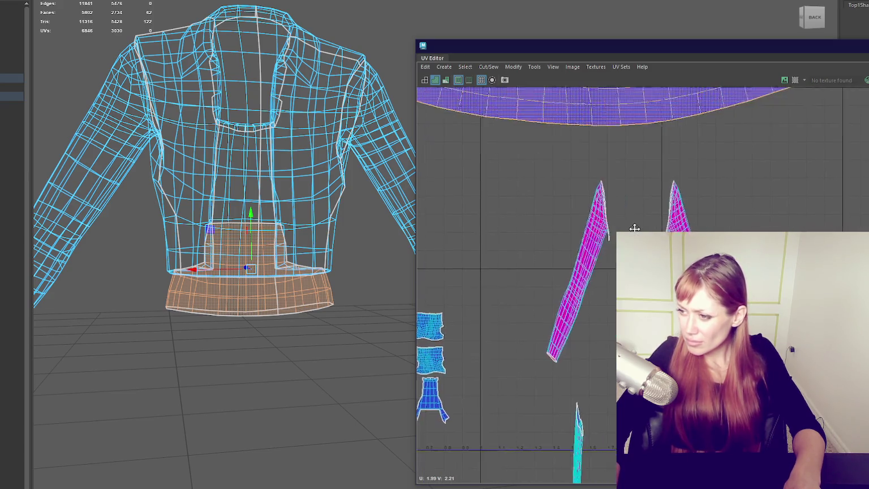
pyautogui.scroll(1, 679, 277)
pyautogui.keyDown('alt'); pyautogui.moveTo(256, 251); pyautogui.dragTo(260, 139); pyautogui.keyUp('alt')
pyautogui.scroll(-2, 519, 114)
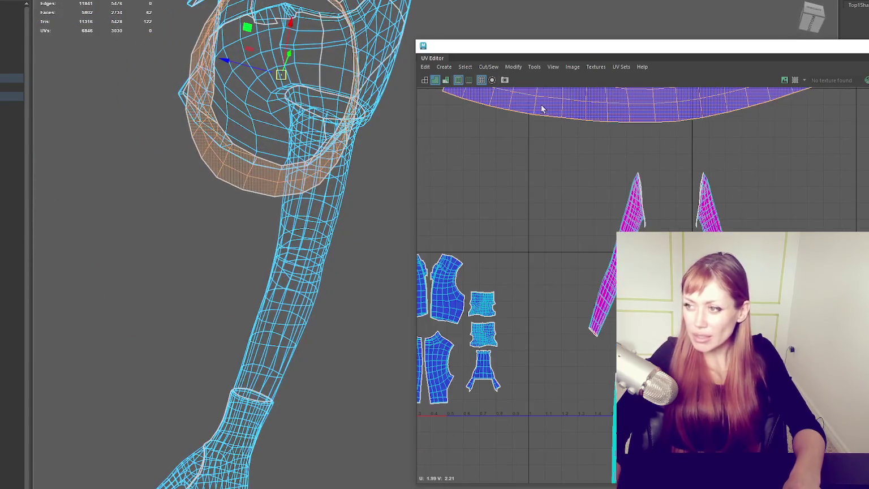
pyautogui.keyDown('alt'); pyautogui.moveTo(598, 203); pyautogui.dragTo(693, 184, button='middle'); pyautogui.keyUp('alt')
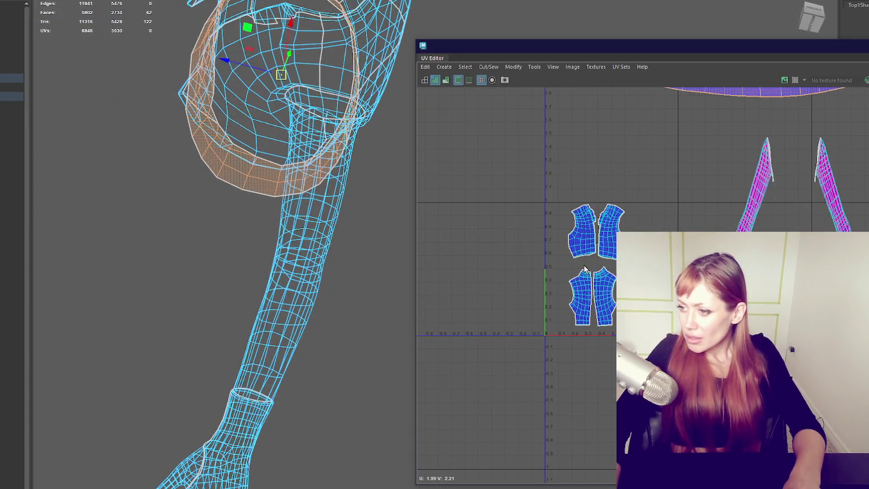
pyautogui.click(720, 49)
pyautogui.moveTo(430, 170)
pyautogui.keyDown('alt'); pyautogui.mouseDown()
pyautogui.moveTo(187, 54)
pyautogui.moveTo(317, 170)
pyautogui.mouseUp(); pyautogui.keyUp('alt')
pyautogui.scroll(3, 339, 171)
pyautogui.press('6')
pyautogui.scroll(2, 468, 153)
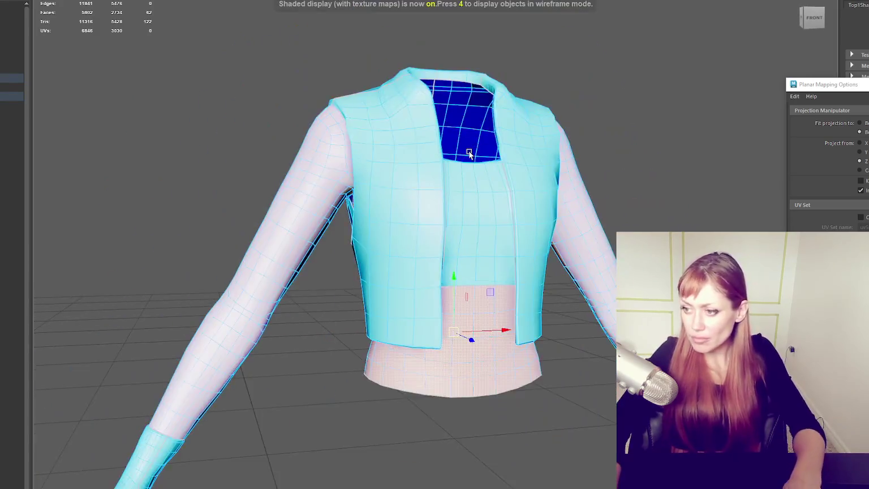
# Select the armpit fold faces and position a projection onto them.
pyautogui.scroll(-2, 420, 208)
pyautogui.keyDown('alt'); pyautogui.moveTo(421, 207); pyautogui.dragTo(457, 161); pyautogui.keyUp('alt')
pyautogui.scroll(3, 317, 49)
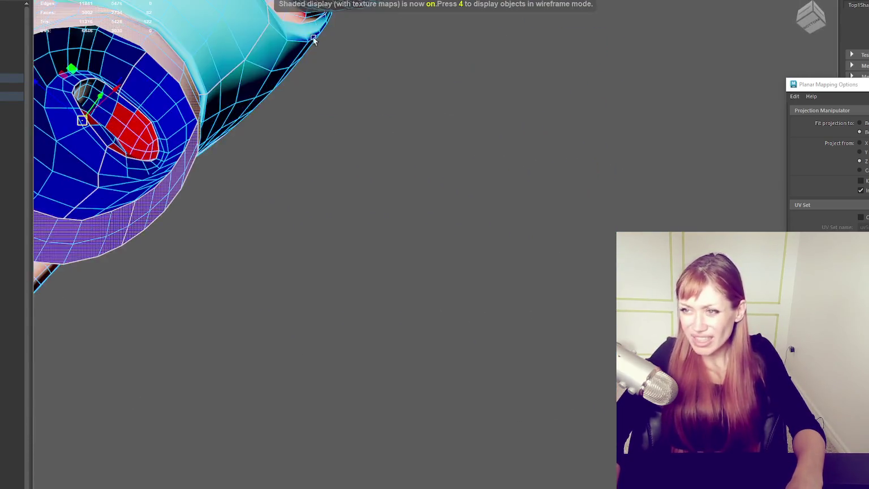
pyautogui.scroll(-3, 317, 49)
pyautogui.keyDown('alt'); pyautogui.moveTo(316, 49); pyautogui.dragTo(393, 196); pyautogui.keyUp('alt')
pyautogui.scroll(5, 466, 142)
pyautogui.scroll(-4, 422, 208)
pyautogui.moveTo(348, 250); pyautogui.dragTo(355, 225, button='middle')
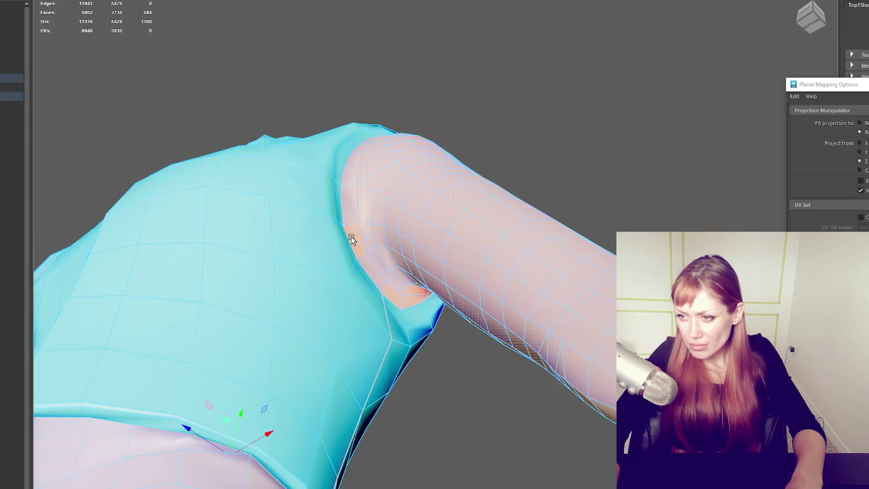
pyautogui.click(353, 222)
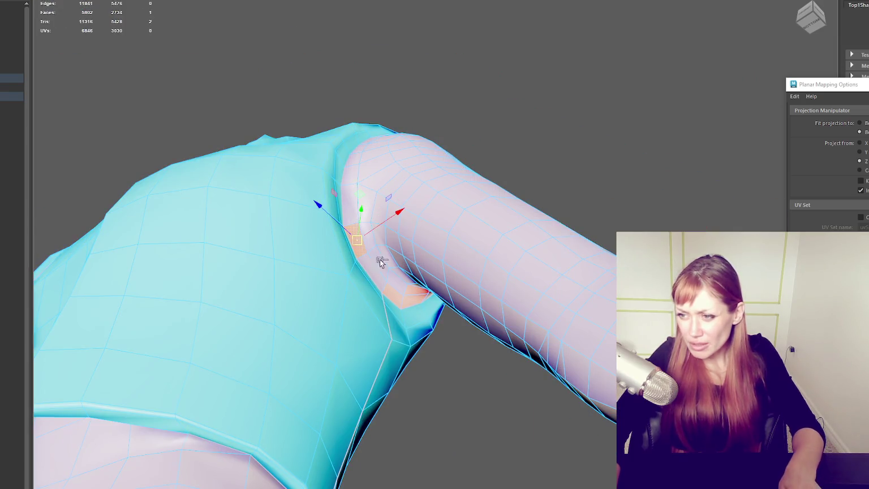
pyautogui.moveTo(398, 300); pyautogui.dragTo(415, 308, button='middle')
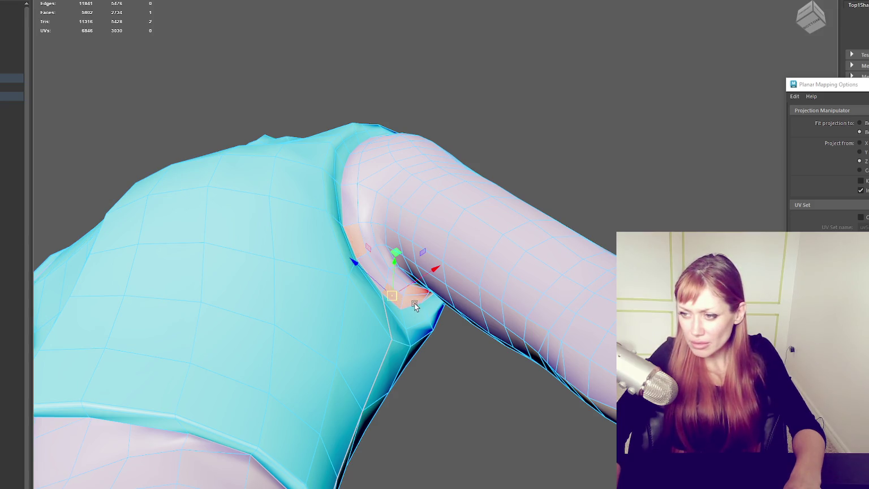
pyautogui.click(411, 298)
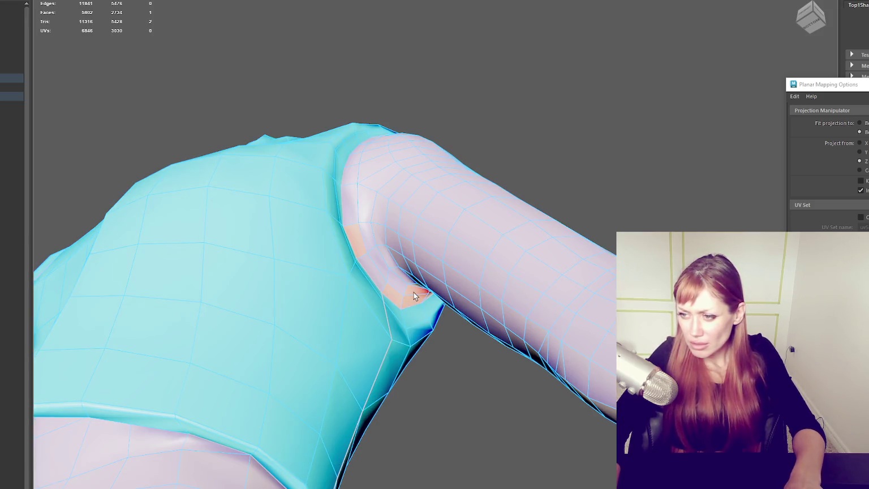
# Orbit around the shirt and sleeve, then clear the stray edge selection on the skirt.
pyautogui.moveTo(373, 249)
pyautogui.keyDown('alt'); pyautogui.mouseDown()
pyautogui.moveTo(411, 232)
pyautogui.moveTo(453, 241)
pyautogui.mouseUp(); pyautogui.keyUp('alt')
pyautogui.scroll(-5, 500, 158)
pyautogui.moveTo(500, 159)
pyautogui.keyDown('alt'); pyautogui.mouseDown()
pyautogui.moveTo(481, 149)
pyautogui.moveTo(510, 155)
pyautogui.moveTo(469, 240)
pyautogui.mouseUp(); pyautogui.keyUp('alt')
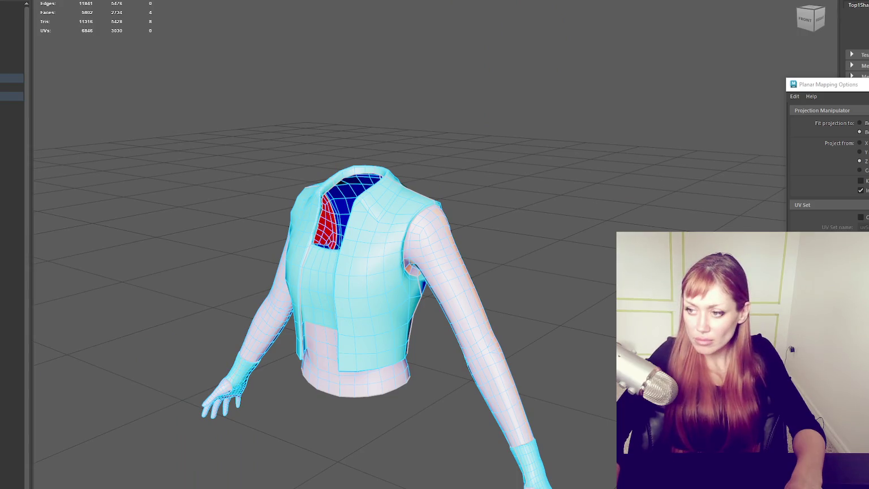
pyautogui.moveTo(149, 312)
pyautogui.keyDown('alt'); pyautogui.mouseDown()
pyautogui.moveTo(510, 234)
pyautogui.moveTo(552, 241)
pyautogui.moveTo(510, 262)
pyautogui.mouseUp(); pyautogui.keyUp('alt')
pyautogui.scroll(5, 485, 258)
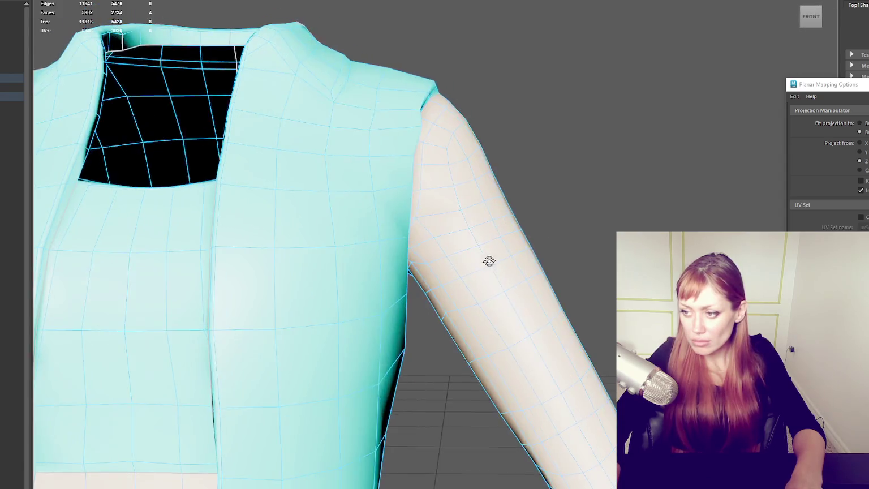
pyautogui.scroll(-5, 559, 287)
pyautogui.moveTo(559, 287)
pyautogui.keyDown('alt'); pyautogui.mouseDown()
pyautogui.moveTo(547, 240)
pyautogui.moveTo(488, 190)
pyautogui.mouseUp(); pyautogui.keyUp('alt')
pyautogui.scroll(5, 411, 298)
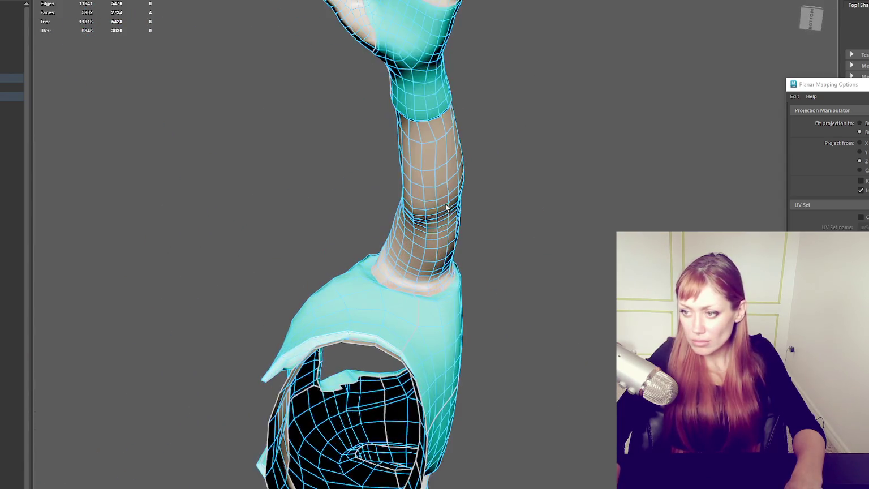
pyautogui.scroll(3, 411, 298)
pyautogui.moveTo(430, 248)
pyautogui.keyDown('alt'); pyautogui.mouseDown()
pyautogui.moveTo(433, 126)
pyautogui.moveTo(427, 285)
pyautogui.mouseUp(); pyautogui.keyUp('alt')
pyautogui.keyDown('alt'); pyautogui.moveTo(427, 285); pyautogui.dragTo(429, 285, button='middle'); pyautogui.keyUp('alt')
pyautogui.moveTo(418, 262)
pyautogui.keyDown('alt'); pyautogui.mouseDown()
pyautogui.moveTo(568, 345)
pyautogui.moveTo(395, 344)
pyautogui.moveTo(373, 325)
pyautogui.moveTo(417, 330)
pyautogui.moveTo(399, 332)
pyautogui.moveTo(336, 294)
pyautogui.mouseUp(); pyautogui.keyUp('alt')
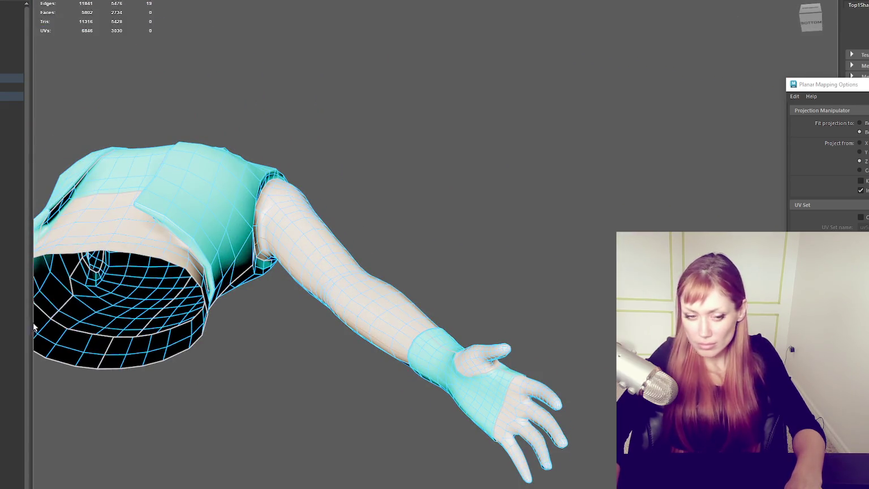
pyautogui.moveTo(215, 34)
pyautogui.keyDown('alt'); pyautogui.mouseDown()
pyautogui.moveTo(259, 101)
pyautogui.moveTo(527, 225)
pyautogui.mouseUp(); pyautogui.keyUp('alt')
pyautogui.moveTo(426, 240)
pyautogui.keyDown('alt'); pyautogui.mouseDown()
pyautogui.moveTo(452, 262)
pyautogui.moveTo(436, 254)
pyautogui.moveTo(475, 231)
pyautogui.moveTo(465, 223)
pyautogui.moveTo(213, 305)
pyautogui.moveTo(200, 361)
pyautogui.mouseUp(); pyautogui.keyUp('alt')
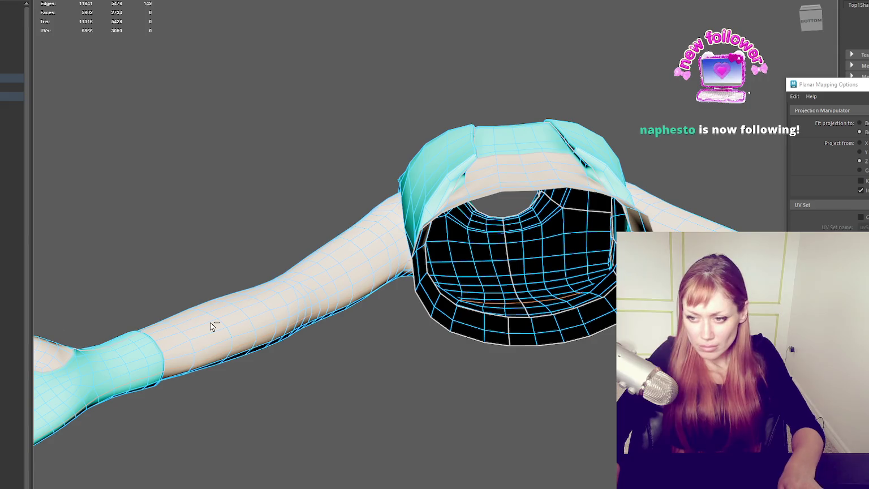
pyautogui.click(202, 363)
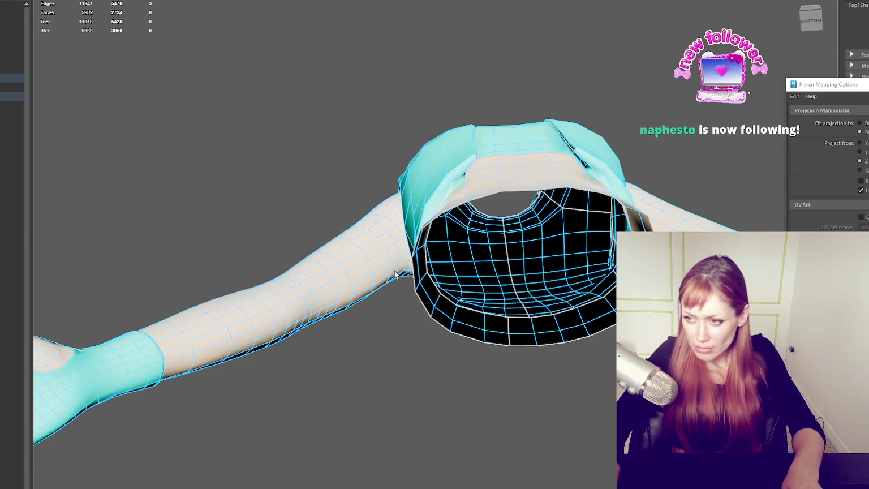
# Grow the seam selection around the arm tube, then pick edges on the hand.
pyautogui.moveTo(394, 274)
pyautogui.keyDown('alt'); pyautogui.mouseDown()
pyautogui.moveTo(524, 262)
pyautogui.moveTo(537, 247)
pyautogui.mouseUp(); pyautogui.keyUp('alt')
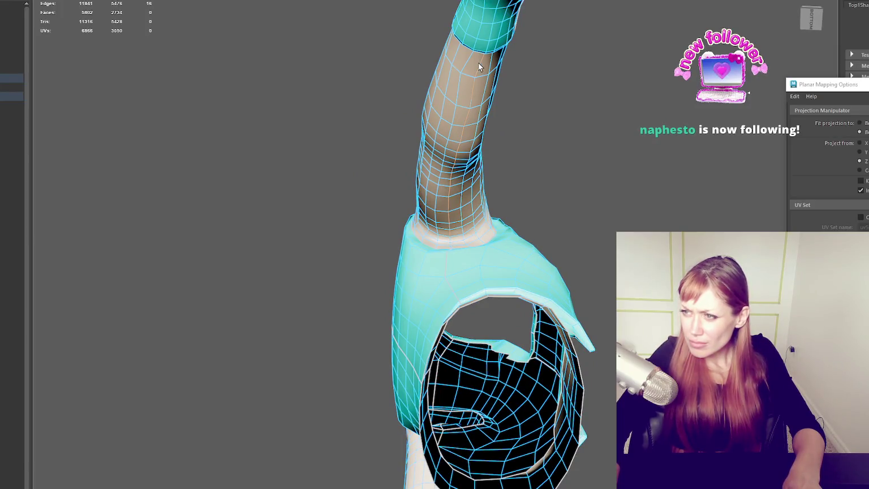
pyautogui.moveTo(477, 172)
pyautogui.keyDown('alt'); pyautogui.mouseDown()
pyautogui.moveTo(488, 246)
pyautogui.moveTo(452, 248)
pyautogui.moveTo(540, 247)
pyautogui.mouseUp(); pyautogui.keyUp('alt')
pyautogui.moveTo(482, 224)
pyautogui.keyDown('alt'); pyautogui.mouseDown()
pyautogui.moveTo(557, 210)
pyautogui.moveTo(543, 205)
pyautogui.moveTo(502, 83)
pyautogui.moveTo(488, 176)
pyautogui.moveTo(500, 176)
pyautogui.mouseUp(); pyautogui.keyUp('alt')
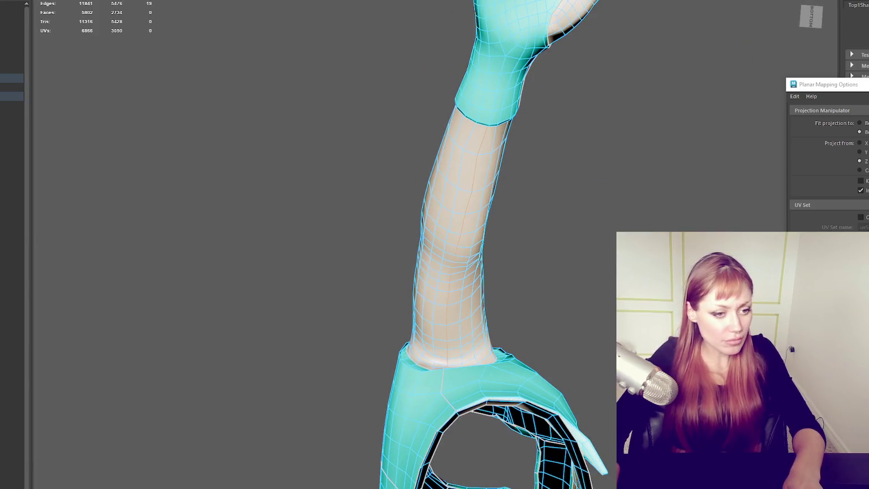
pyautogui.hotkey('ctrl', '>')
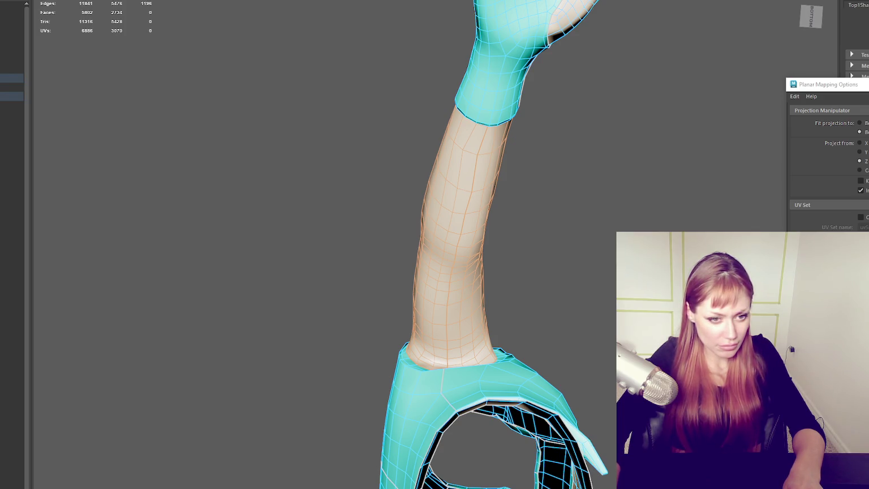
pyautogui.moveTo(492, 238)
pyautogui.keyDown('alt'); pyautogui.mouseDown()
pyautogui.moveTo(507, 300)
pyautogui.moveTo(410, 245)
pyautogui.moveTo(332, 280)
pyautogui.mouseUp(); pyautogui.keyUp('alt')
pyautogui.rightClick(436, 241)
pyautogui.click(279, 284)
pyautogui.scroll(3, 351, 287)
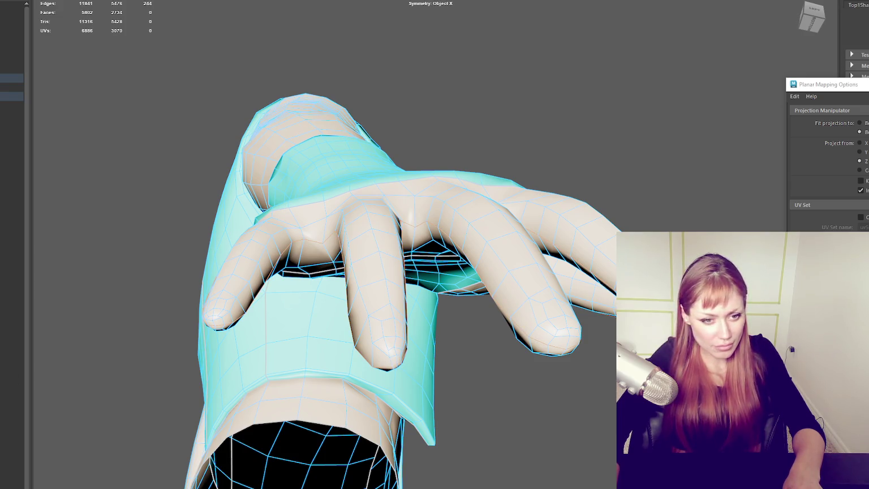
# Deselect the wrist edges and inspect the cut glove seams around the hand from all sides.
pyautogui.moveTo(383, 371)
pyautogui.keyDown('alt'); pyautogui.mouseDown()
pyautogui.moveTo(349, 233)
pyautogui.moveTo(379, 227)
pyautogui.mouseUp(); pyautogui.keyUp('alt')
pyautogui.hotkey('ctrl', 'z')
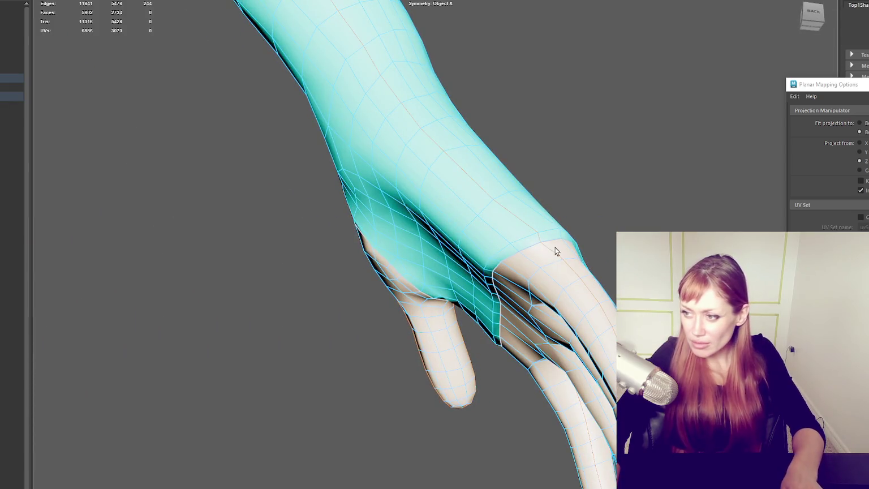
pyautogui.keyDown('alt'); pyautogui.moveTo(594, 261); pyautogui.dragTo(507, 279, button='right'); pyautogui.keyUp('alt')
pyautogui.moveTo(502, 279)
pyautogui.keyDown('alt'); pyautogui.mouseDown()
pyautogui.moveTo(475, 232)
pyautogui.moveTo(469, 242)
pyautogui.moveTo(334, 212)
pyautogui.mouseUp(); pyautogui.keyUp('alt')
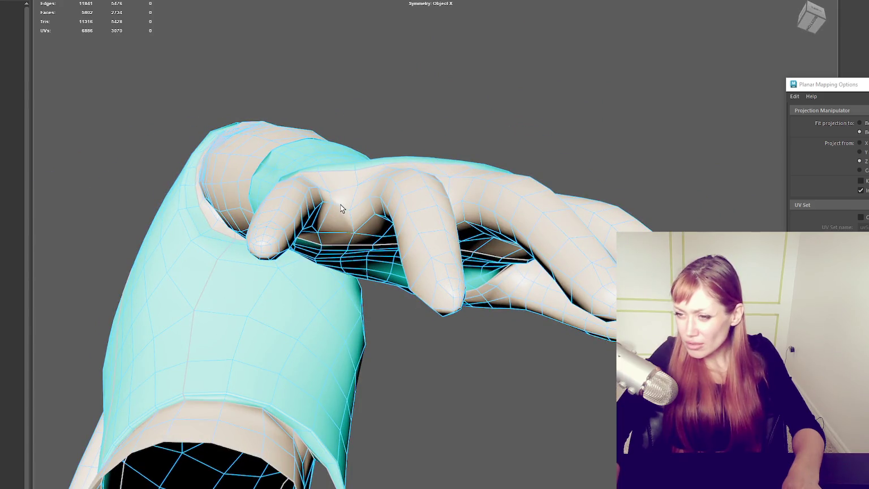
pyautogui.keyDown('alt'); pyautogui.moveTo(404, 223); pyautogui.dragTo(435, 216); pyautogui.keyUp('alt')
pyautogui.moveTo(498, 249)
pyautogui.keyDown('alt'); pyautogui.mouseDown()
pyautogui.moveTo(508, 243)
pyautogui.moveTo(454, 259)
pyautogui.mouseUp(); pyautogui.keyUp('alt')
pyautogui.keyDown('alt'); pyautogui.moveTo(323, 251); pyautogui.dragTo(382, 240); pyautogui.keyUp('alt')
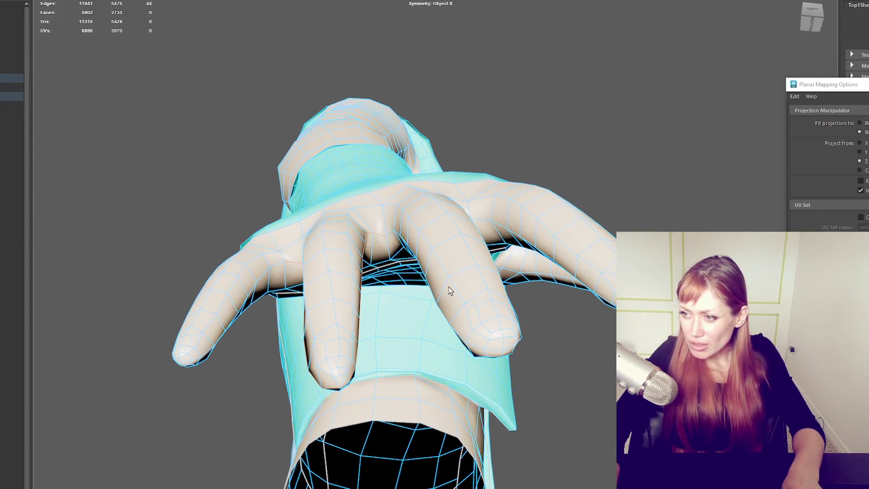
pyautogui.keyDown('alt'); pyautogui.moveTo(509, 309); pyautogui.dragTo(436, 263); pyautogui.keyUp('alt')
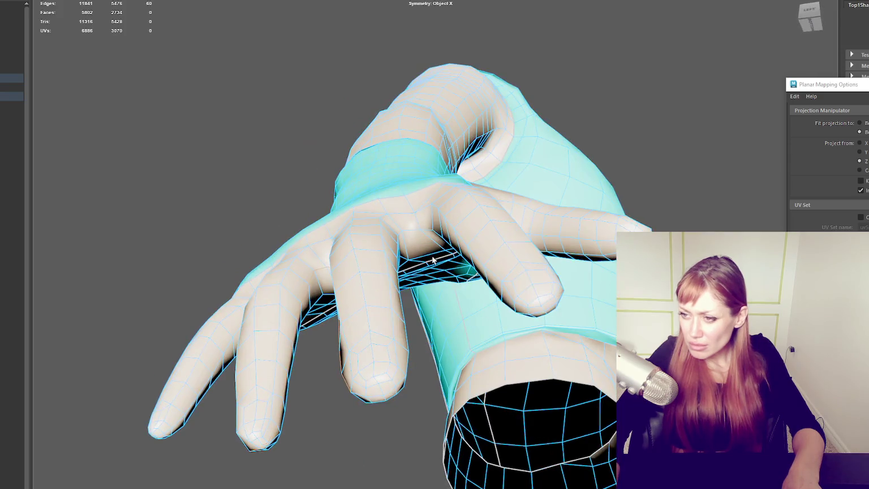
pyautogui.moveTo(539, 315)
pyautogui.keyDown('alt'); pyautogui.mouseDown()
pyautogui.moveTo(562, 304)
pyautogui.moveTo(508, 225)
pyautogui.mouseUp(); pyautogui.keyUp('alt')
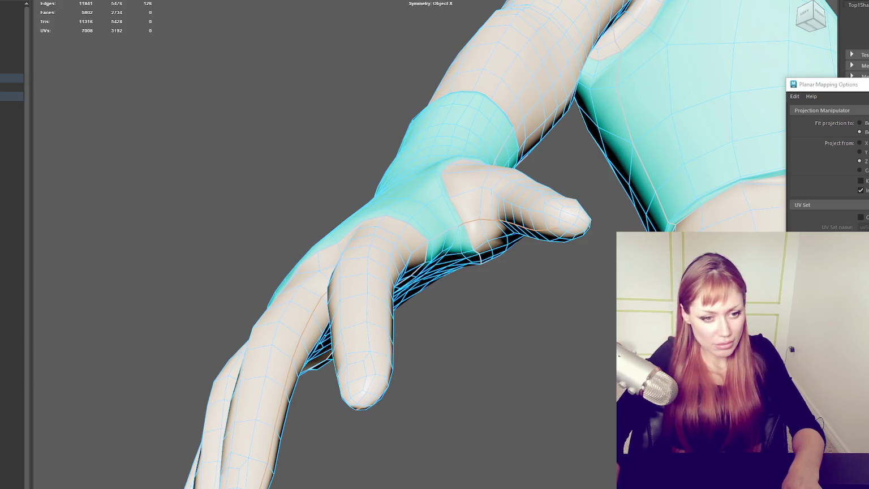
# Select the forearm and hand faces and zoom to check the star-shaped hand shell.
pyautogui.click(512, 67)
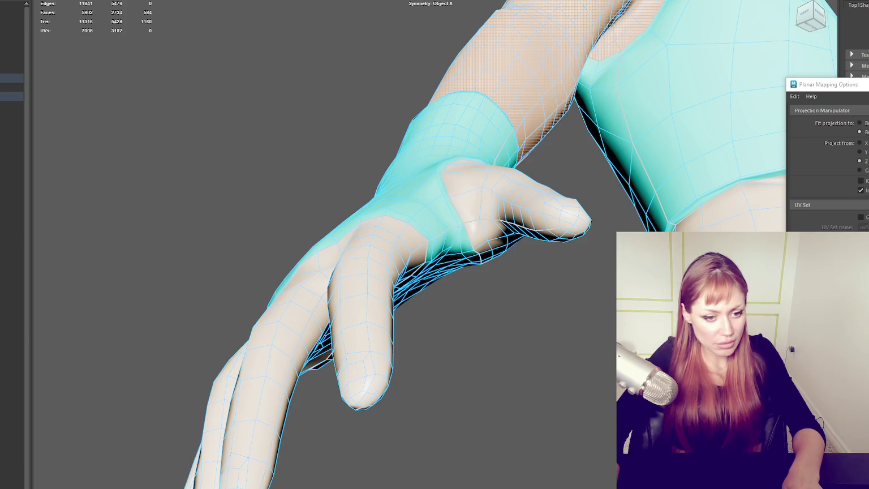
pyautogui.click(362, 316)
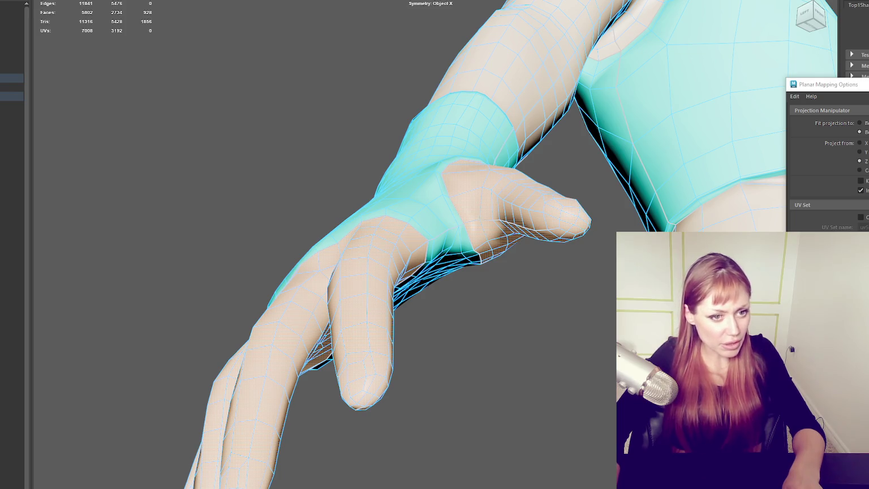
pyautogui.scroll(-3, 342, 206)
pyautogui.scroll(-2, 330, 219)
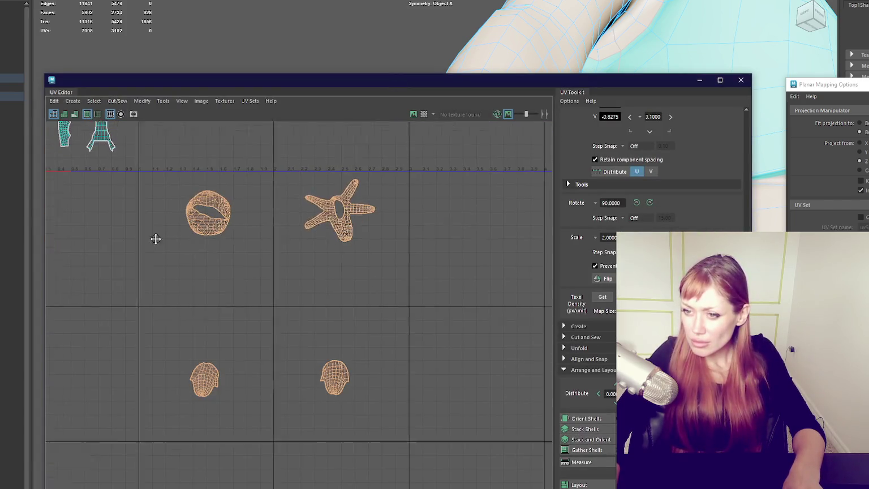
pyautogui.scroll(2, 248, 237)
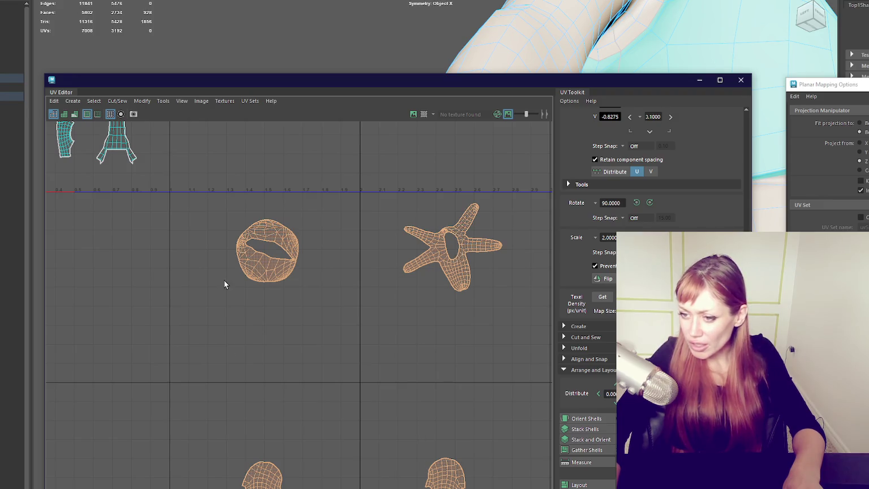
pyautogui.scroll(3, 248, 243)
pyautogui.scroll(3, 252, 235)
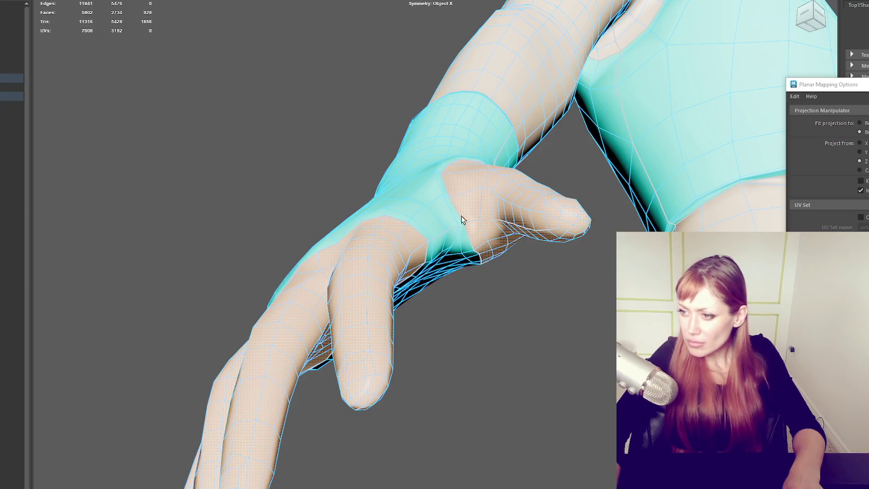
# Return to object selection and sew the stray seam edges on the forearm back together.
pyautogui.press('F8')
pyautogui.moveTo(463, 189)
pyautogui.keyDown('alt'); pyautogui.mouseDown()
pyautogui.moveTo(440, 202)
pyautogui.moveTo(537, 225)
pyautogui.moveTo(510, 203)
pyautogui.moveTo(465, 222)
pyautogui.moveTo(518, 213)
pyautogui.moveTo(568, 238)
pyautogui.mouseUp(); pyautogui.keyUp('alt')
pyautogui.moveTo(392, 210); pyautogui.dragTo(492, 287, button='right')
pyautogui.moveTo(493, 288)
pyautogui.keyDown('alt'); pyautogui.mouseDown()
pyautogui.moveTo(471, 263)
pyautogui.moveTo(562, 280)
pyautogui.moveTo(558, 273)
pyautogui.moveTo(586, 253)
pyautogui.mouseUp(); pyautogui.keyUp('alt')
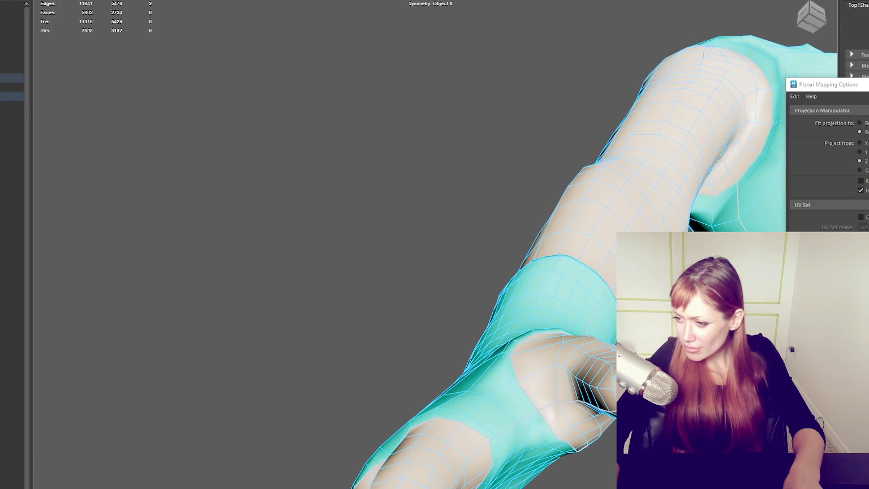
pyautogui.keyDown('alt'); pyautogui.moveTo(554, 387); pyautogui.dragTo(558, 390); pyautogui.keyUp('alt')
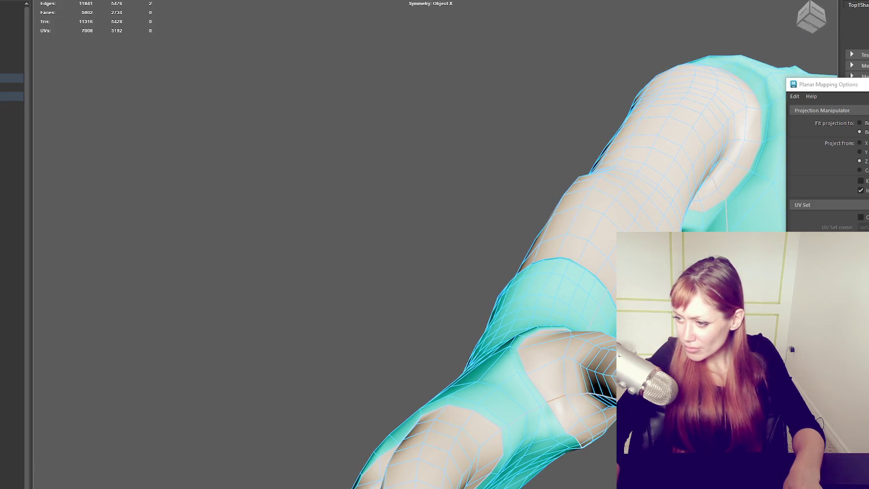
pyautogui.hotkey('ctrl', 'z')
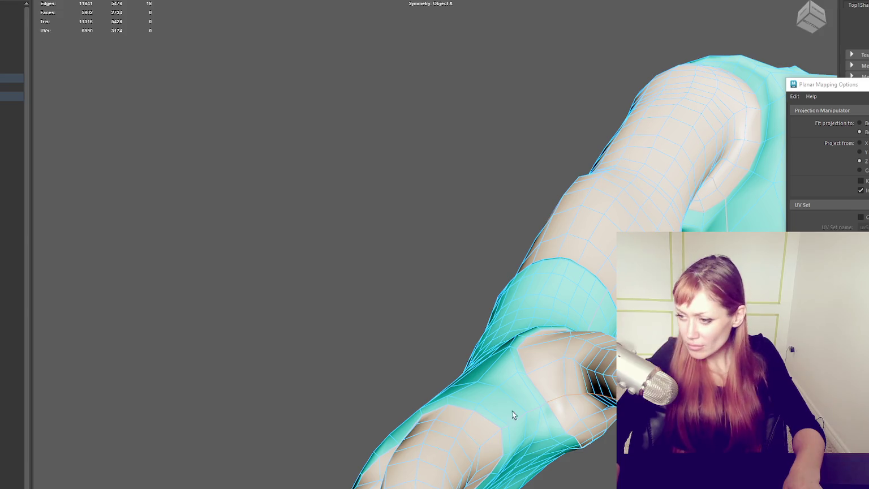
pyautogui.keyDown('alt'); pyautogui.moveTo(536, 376); pyautogui.dragTo(513, 350); pyautogui.keyUp('alt')
pyautogui.moveTo(574, 363)
pyautogui.keyDown('alt'); pyautogui.mouseDown()
pyautogui.moveTo(546, 361)
pyautogui.moveTo(590, 363)
pyautogui.moveTo(560, 361)
pyautogui.mouseUp(); pyautogui.keyUp('alt')
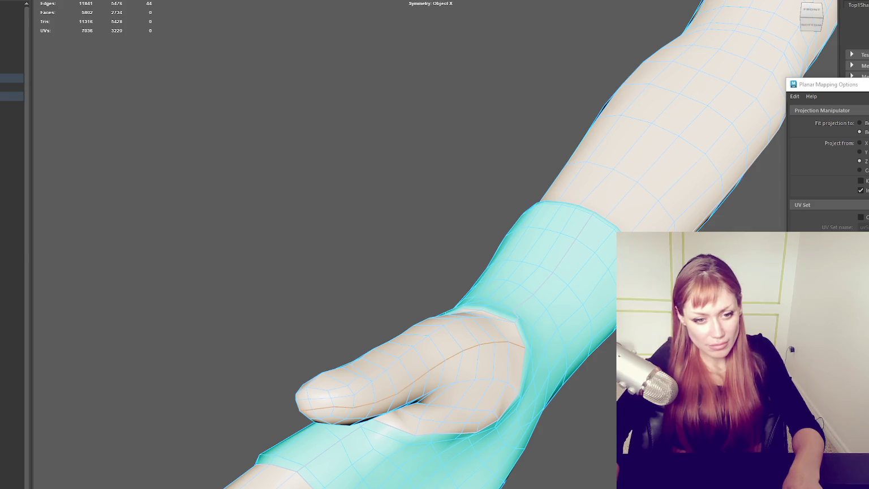
# Select the hand and thumb faces to check the new thumb seams, then view in wireframe.
pyautogui.click(407, 368)
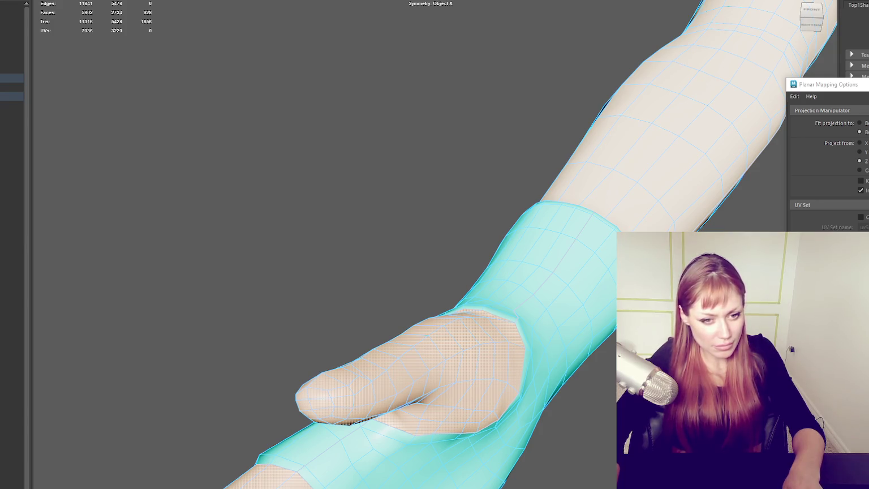
pyautogui.keyDown('alt'); pyautogui.moveTo(298, 311); pyautogui.dragTo(450, 321); pyautogui.keyUp('alt')
pyautogui.moveTo(571, 242); pyautogui.dragTo(533, 286, button='right')
pyautogui.moveTo(532, 286)
pyautogui.keyDown('alt'); pyautogui.mouseDown()
pyautogui.moveTo(530, 258)
pyautogui.moveTo(533, 276)
pyautogui.moveTo(562, 262)
pyautogui.moveTo(546, 263)
pyautogui.mouseUp(); pyautogui.keyUp('alt')
pyautogui.moveTo(508, 272); pyautogui.dragTo(507, 224, button='right')
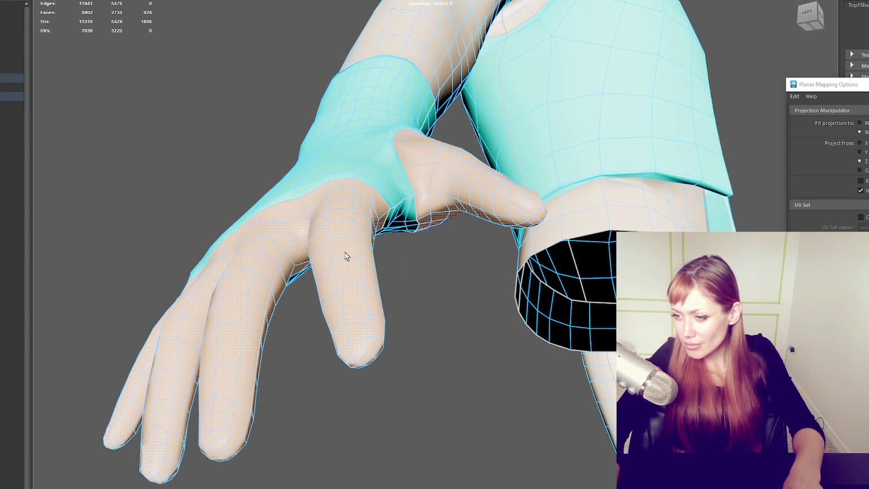
pyautogui.keyDown('alt'); pyautogui.moveTo(385, 215); pyautogui.dragTo(389, 224); pyautogui.keyUp('alt')
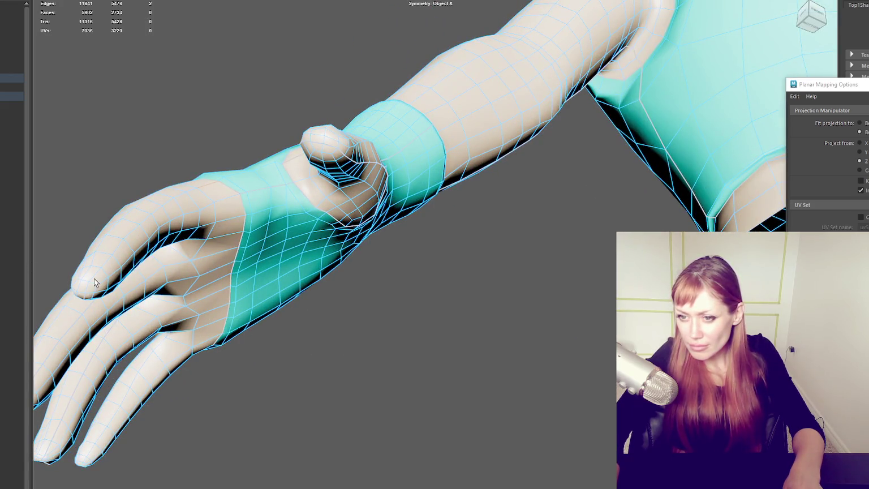
pyautogui.keyDown('alt'); pyautogui.moveTo(249, 238); pyautogui.dragTo(337, 239); pyautogui.keyUp('alt')
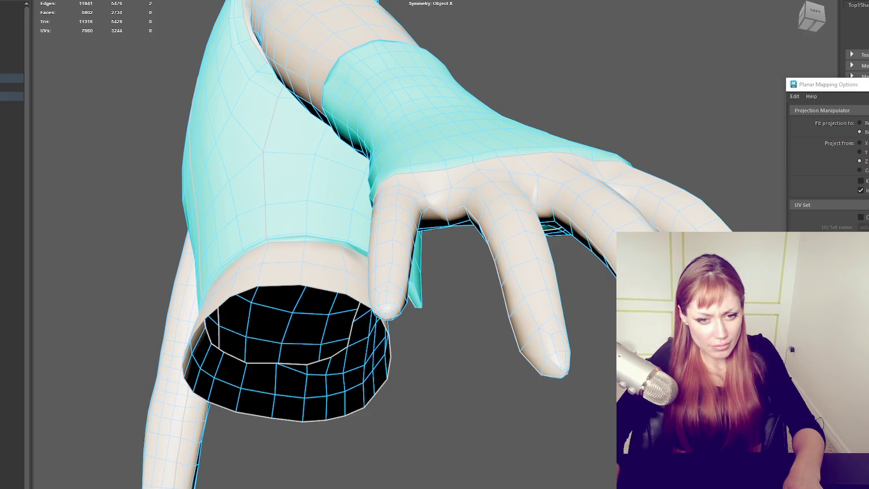
pyautogui.press('4')
pyautogui.moveTo(492, 317)
pyautogui.keyDown('alt'); pyautogui.mouseDown()
pyautogui.moveTo(484, 330)
pyautogui.moveTo(446, 331)
pyautogui.mouseUp(); pyautogui.keyUp('alt')
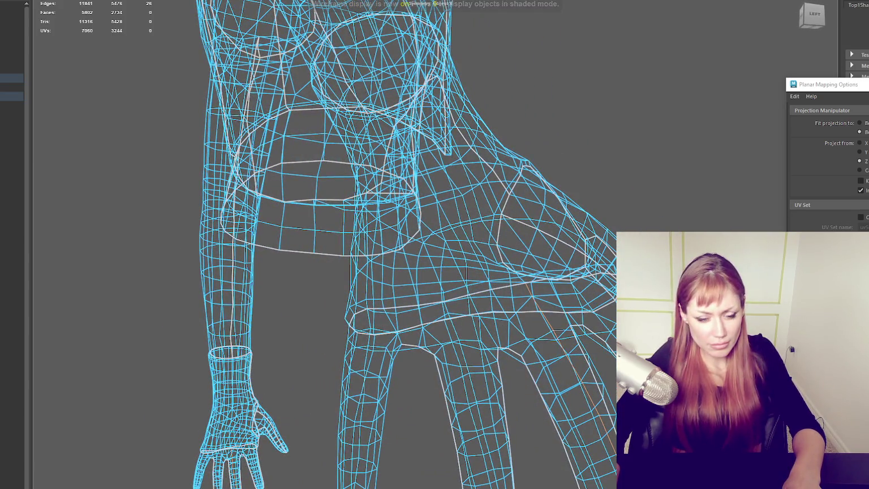
# Return to textured display and select the edge loop near the wrist.
pyautogui.press('6')
pyautogui.keyDown('alt'); pyautogui.moveTo(332, 303); pyautogui.dragTo(220, 408); pyautogui.keyUp('alt')
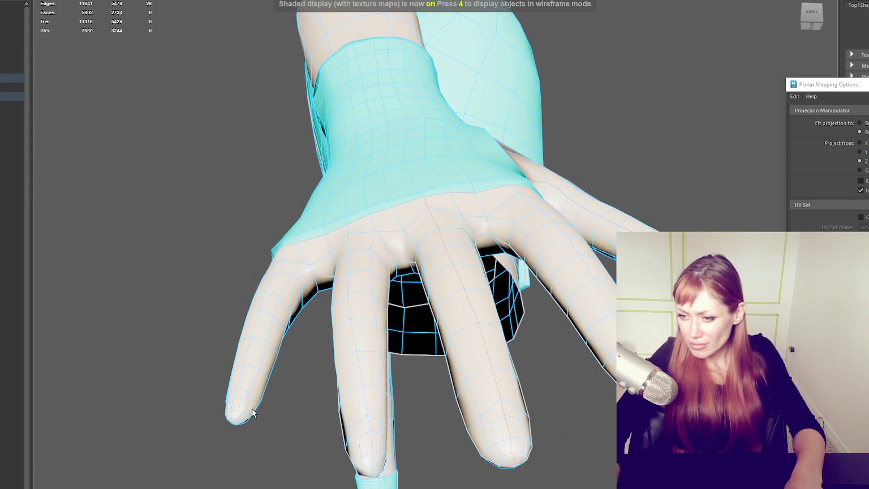
pyautogui.moveTo(312, 281)
pyautogui.keyDown('alt'); pyautogui.mouseDown()
pyautogui.moveTo(488, 314)
pyautogui.moveTo(514, 310)
pyautogui.moveTo(458, 295)
pyautogui.moveTo(518, 304)
pyautogui.mouseUp(); pyautogui.keyUp('alt')
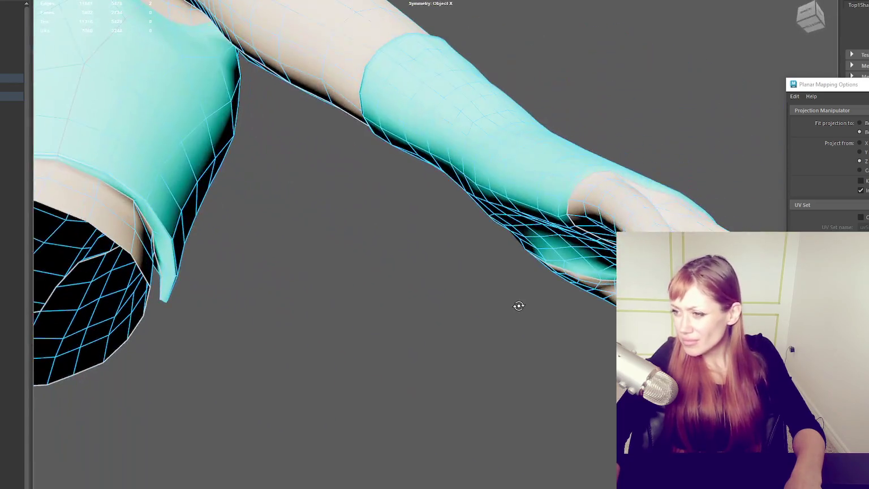
pyautogui.doubleClick(578, 202)
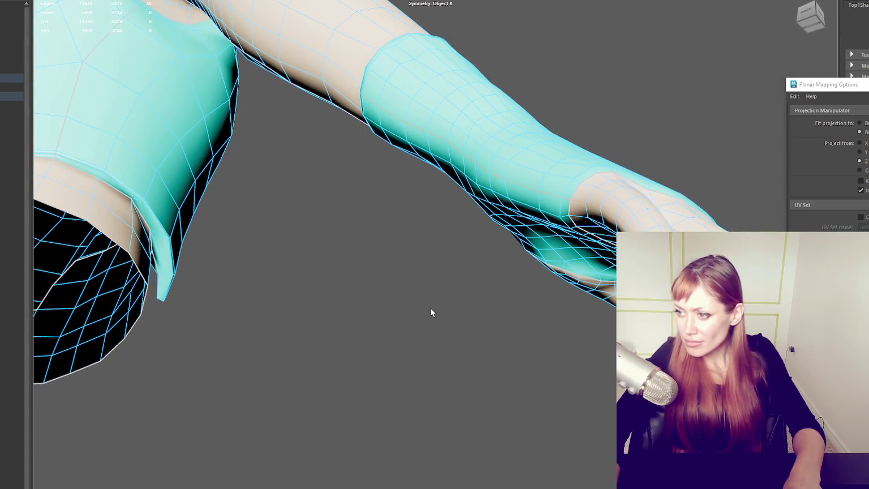
# Add a second forearm edge loop and convert the edges to the 720 forearm faces.
pyautogui.keyDown('alt'); pyautogui.moveTo(604, 215); pyautogui.dragTo(411, 199); pyautogui.keyUp('alt')
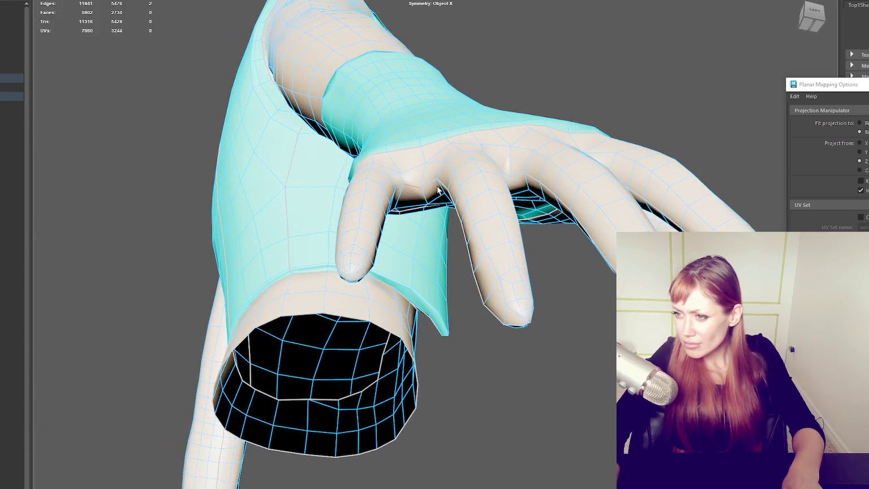
pyautogui.moveTo(387, 213)
pyautogui.keyDown('alt'); pyautogui.mouseDown()
pyautogui.moveTo(411, 221)
pyautogui.moveTo(308, 292)
pyautogui.moveTo(367, 305)
pyautogui.moveTo(462, 295)
pyautogui.mouseUp(); pyautogui.keyUp('alt')
pyautogui.moveTo(525, 266)
pyautogui.keyDown('alt'); pyautogui.mouseDown()
pyautogui.moveTo(494, 238)
pyautogui.moveTo(590, 250)
pyautogui.mouseUp(); pyautogui.keyUp('alt')
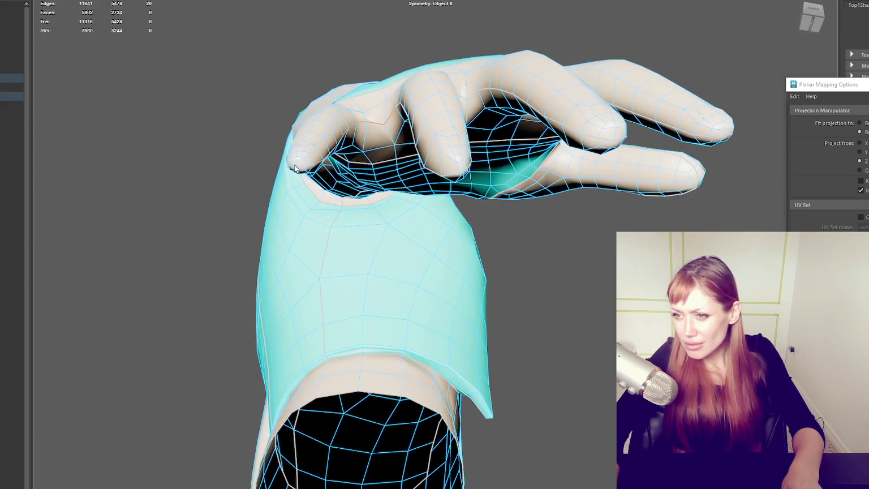
pyautogui.keyDown('alt'); pyautogui.moveTo(484, 206); pyautogui.dragTo(519, 214); pyautogui.keyUp('alt')
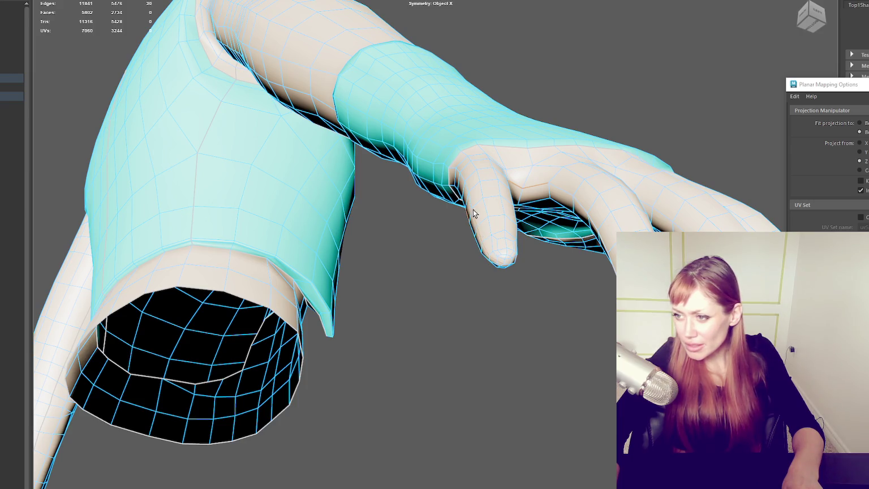
pyautogui.moveTo(533, 220)
pyautogui.keyDown('alt'); pyautogui.mouseDown()
pyautogui.moveTo(312, 232)
pyautogui.moveTo(601, 291)
pyautogui.mouseUp(); pyautogui.keyUp('alt')
pyautogui.keyDown('alt'); pyautogui.moveTo(601, 290); pyautogui.dragTo(555, 304, button='right'); pyautogui.keyUp('alt')
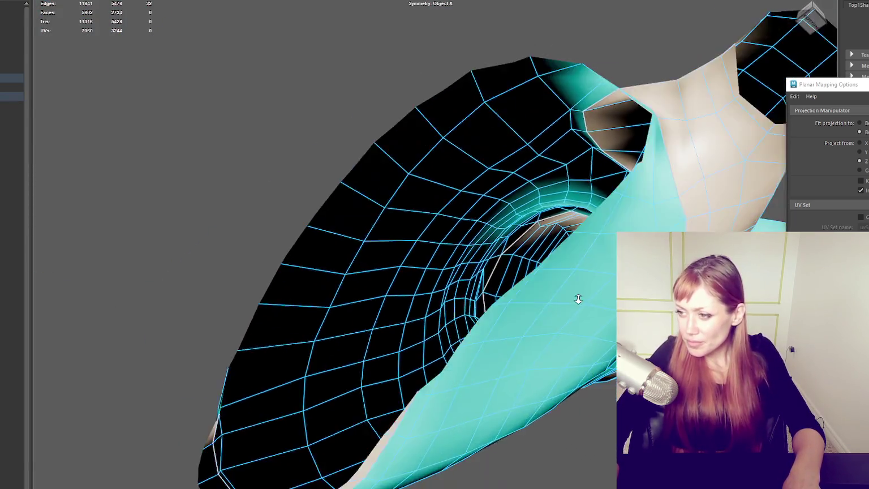
pyautogui.keyDown('alt'); pyautogui.moveTo(556, 304); pyautogui.dragTo(537, 317); pyautogui.keyUp('alt')
pyautogui.keyDown('alt'); pyautogui.moveTo(537, 316); pyautogui.dragTo(520, 327, button='right'); pyautogui.keyUp('alt')
pyautogui.moveTo(519, 327)
pyautogui.keyDown('alt'); pyautogui.mouseDown()
pyautogui.moveTo(524, 357)
pyautogui.moveTo(518, 328)
pyautogui.moveTo(519, 346)
pyautogui.moveTo(549, 316)
pyautogui.moveTo(600, 308)
pyautogui.moveTo(578, 296)
pyautogui.mouseUp(); pyautogui.keyUp('alt')
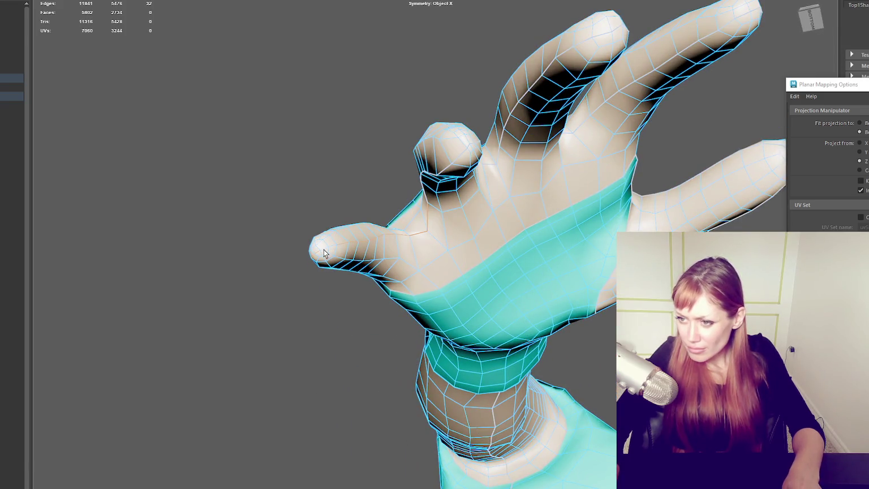
pyautogui.keyDown('alt'); pyautogui.moveTo(349, 256); pyautogui.dragTo(540, 272); pyautogui.keyUp('alt')
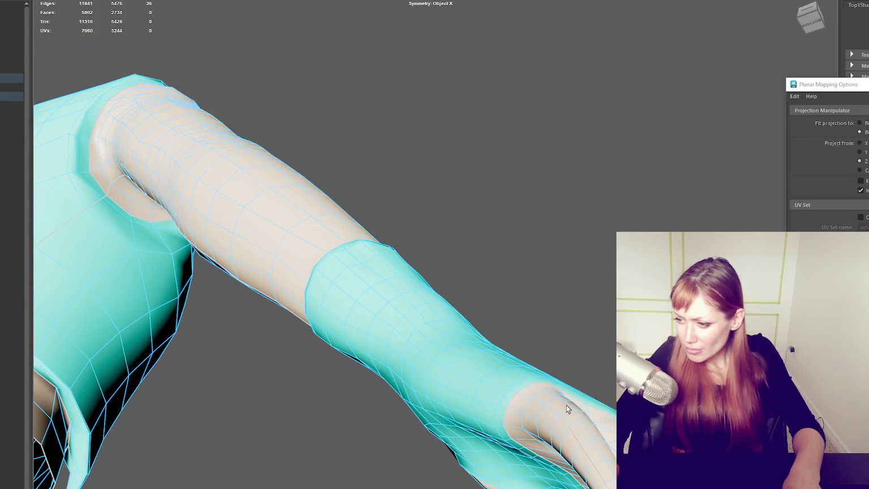
pyautogui.keyDown('shift'); pyautogui.click(651, 407); pyautogui.keyUp('shift')
pyautogui.hotkey('ctrl', 'F11')
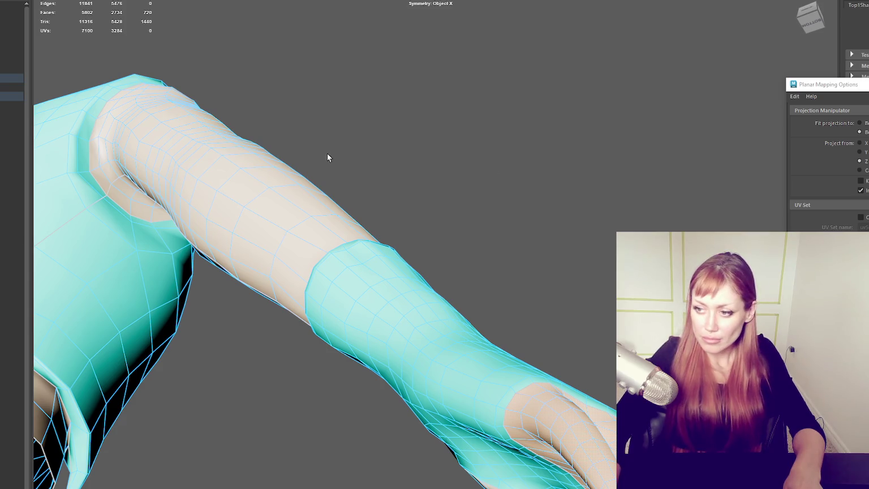
# Select every face of the mesh and open its UV layout in the UV Editor.
pyautogui.click(379, 119)
pyautogui.scroll(-5, 428, 274)
pyautogui.moveTo(466, 243)
pyautogui.keyDown('alt'); pyautogui.mouseDown()
pyautogui.moveTo(282, 291)
pyautogui.moveTo(227, 227)
pyautogui.mouseUp(); pyautogui.keyUp('alt')
pyautogui.click(374, 224)
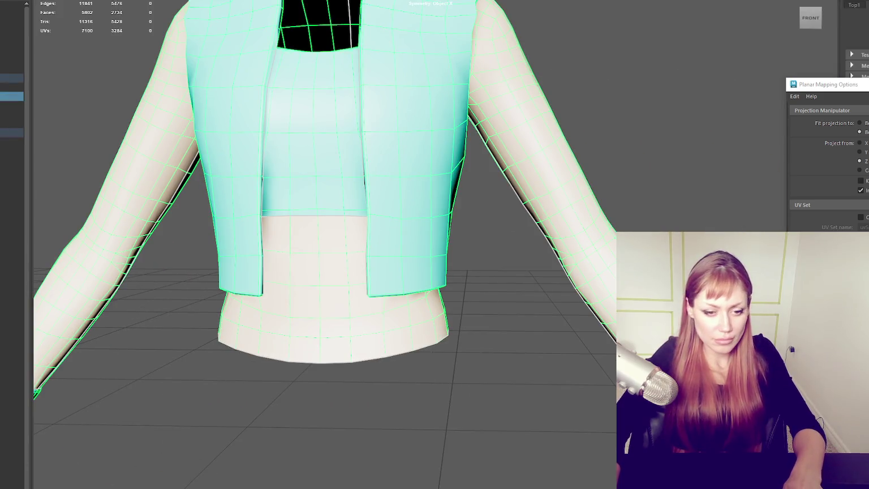
pyautogui.click(114, 198)
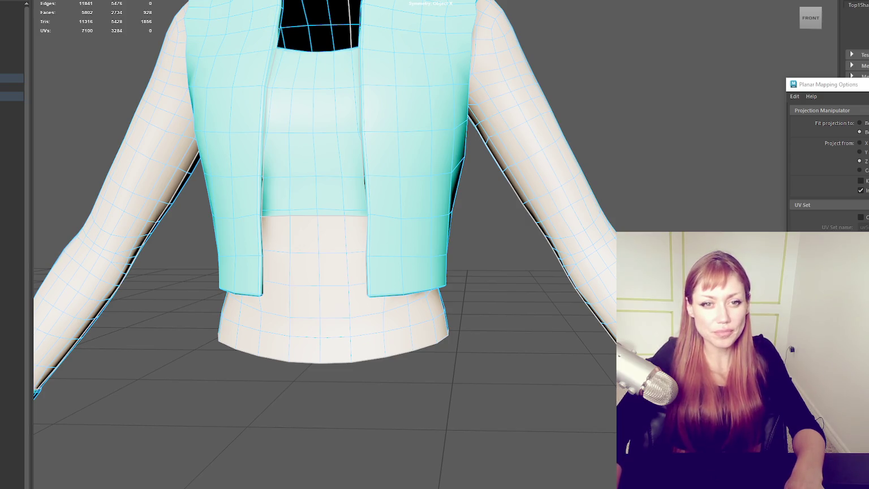
pyautogui.hotkey('ctrl', 'shift', 'a')
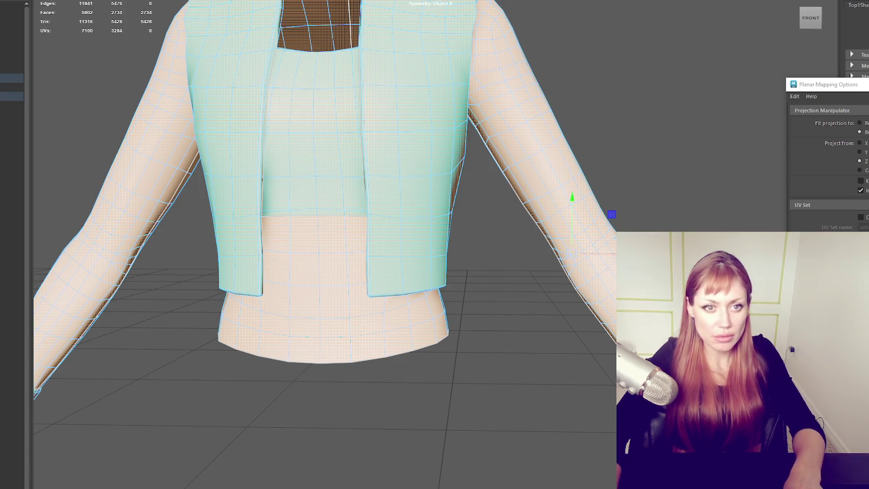
pyautogui.click(338, 24)
# Give the chosen shells a shared texel density and move them beside the top's pieces.
pyautogui.moveTo(374, 224); pyautogui.dragTo(374, 221)
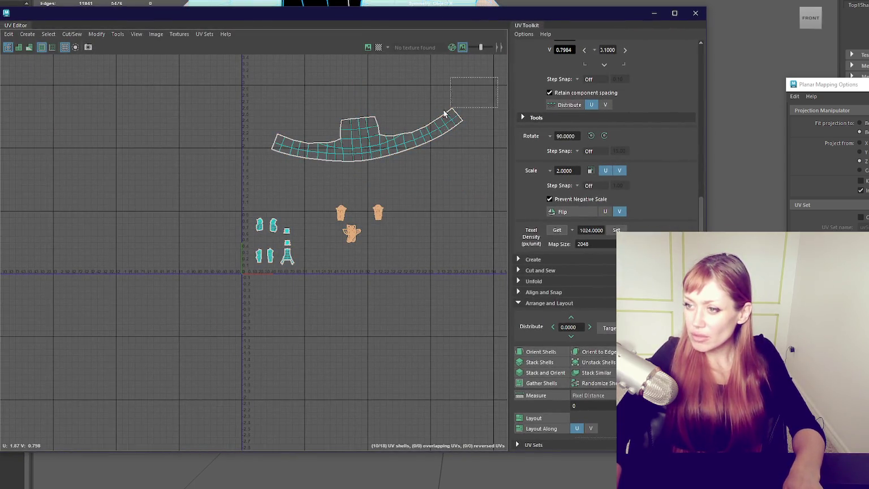
pyautogui.moveTo(429, 201); pyautogui.dragTo(372, 213)
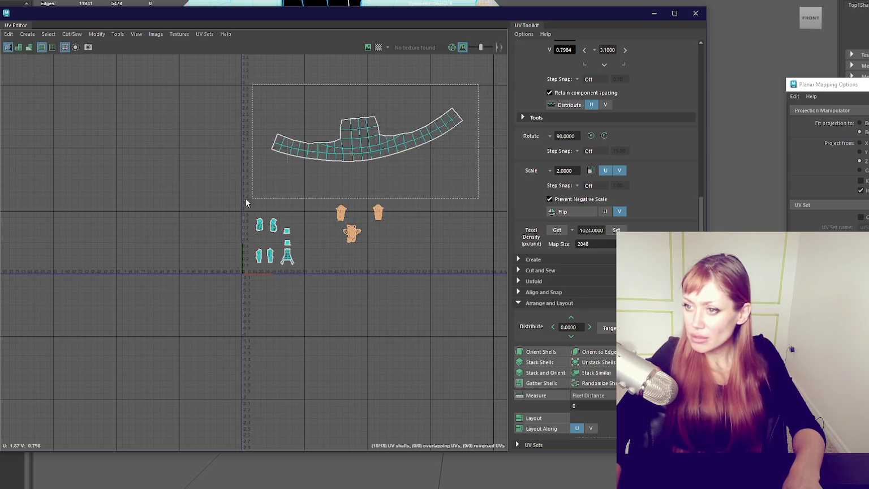
pyautogui.keyDown('shift'); pyautogui.moveTo(277, 192); pyautogui.dragTo(280, 190); pyautogui.keyUp('shift')
pyautogui.click(617, 227)
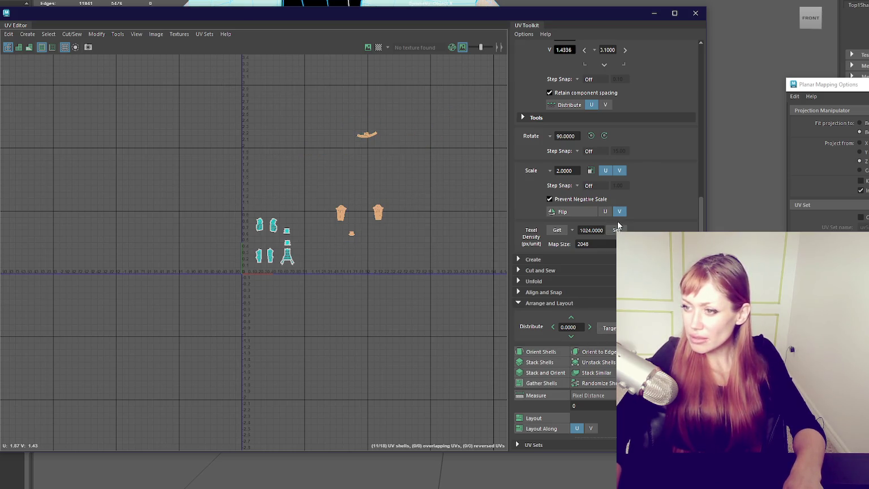
pyautogui.press('w')
pyautogui.moveTo(357, 182); pyautogui.dragTo(330, 263)
pyautogui.scroll(2, 317, 258)
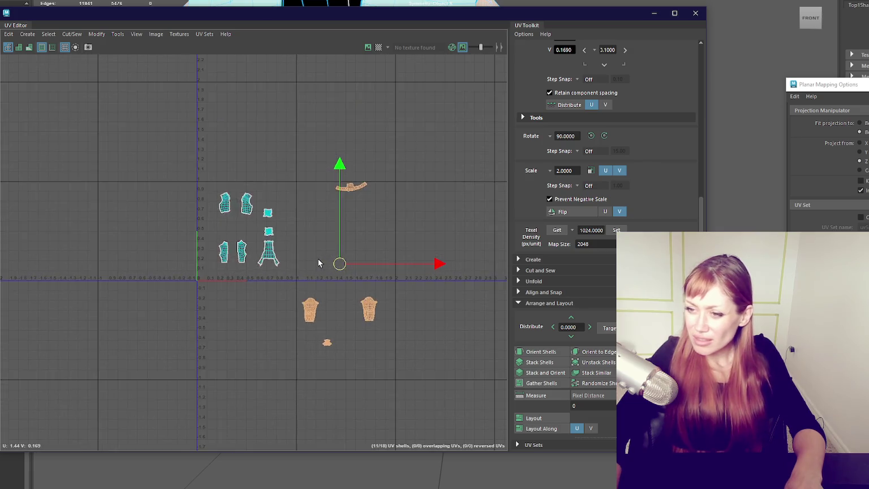
pyautogui.scroll(3, 322, 257)
pyautogui.moveTo(342, 330); pyautogui.dragTo(345, 243, button='middle')
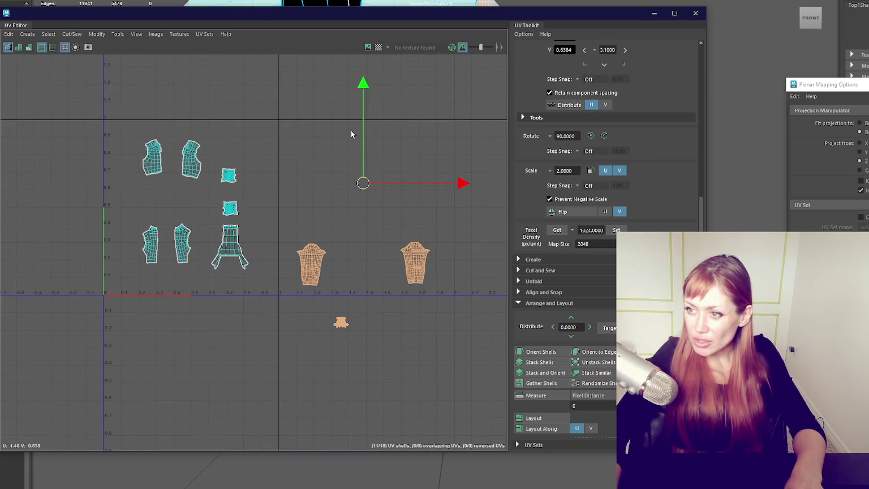
pyautogui.keyDown('alt'); pyautogui.moveTo(351, 130); pyautogui.dragTo(338, 200, button='middle'); pyautogui.keyUp('alt')
# Place the curved strip above the sleeves, the sleeves side by side, and the glove shell beneath.
pyautogui.click(366, 119)
pyautogui.moveTo(366, 139); pyautogui.dragTo(307, 326, button='middle')
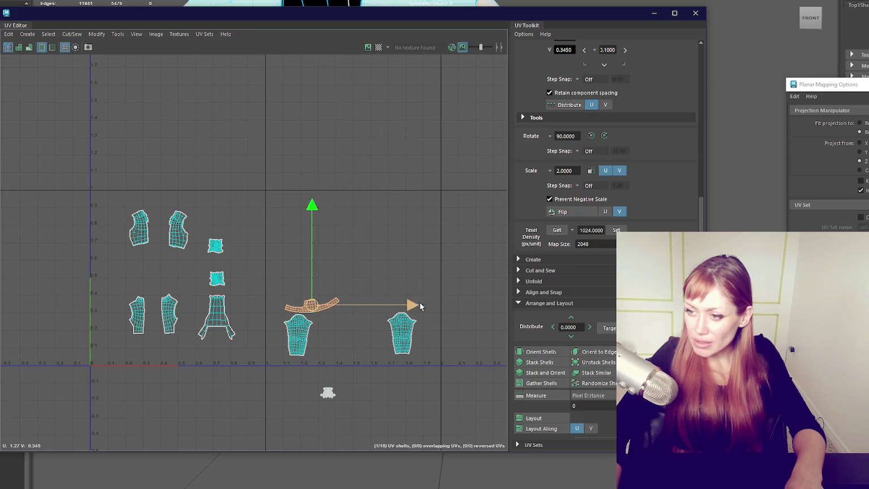
pyautogui.moveTo(379, 381); pyautogui.dragTo(305, 362)
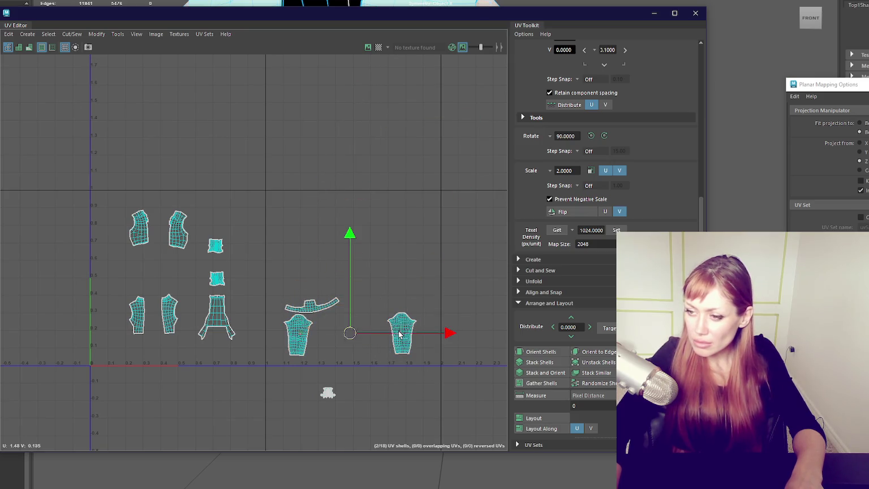
pyautogui.click(402, 334)
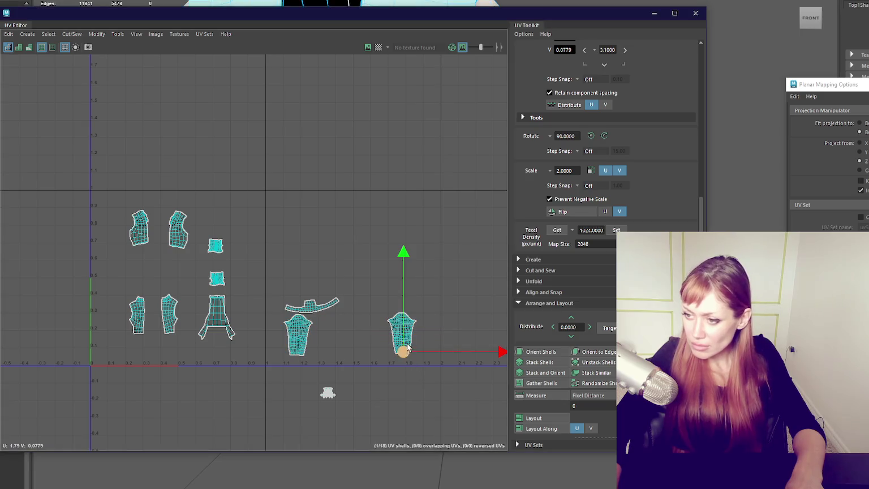
pyautogui.moveTo(404, 343); pyautogui.dragTo(332, 346)
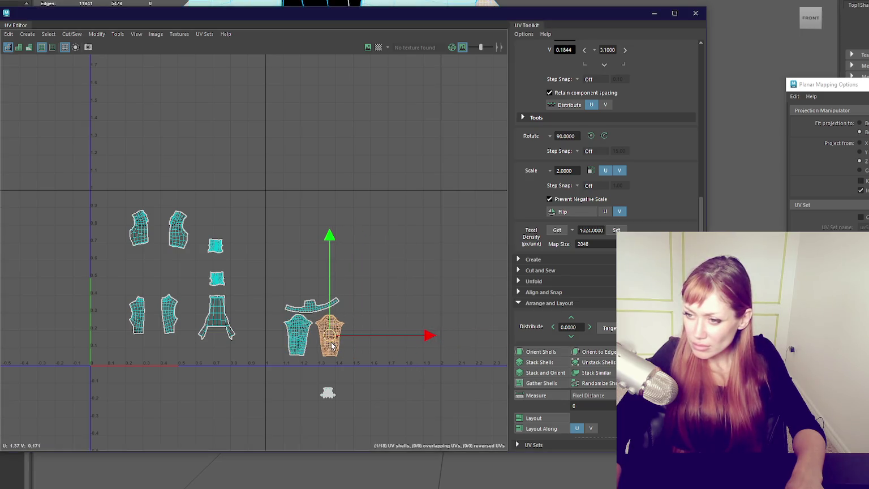
pyautogui.click(328, 393)
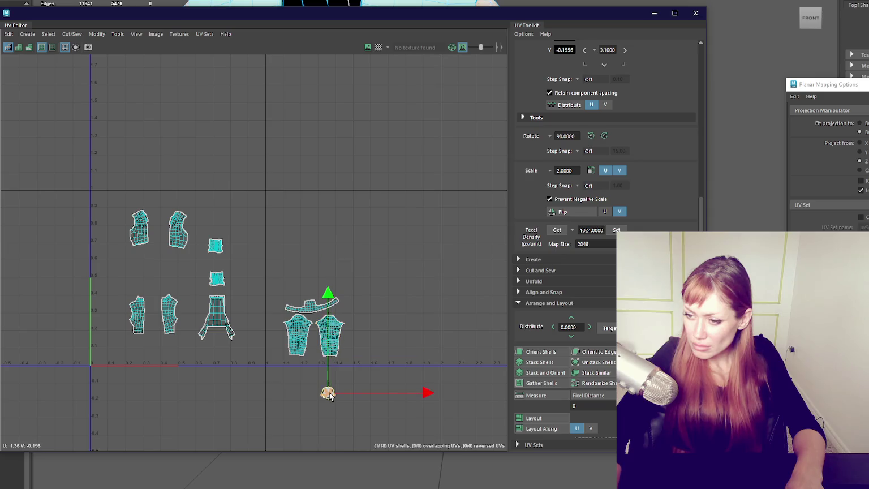
pyautogui.moveTo(331, 399)
pyautogui.mouseDown()
pyautogui.moveTo(300, 370)
pyautogui.moveTo(326, 365)
pyautogui.mouseUp()
# Pull the finger and hand shells out of the stacked pile into a row under the sleeves.
pyautogui.press('f')
pyautogui.scroll(-3, 357, 345)
pyautogui.scroll(-2, 364, 346)
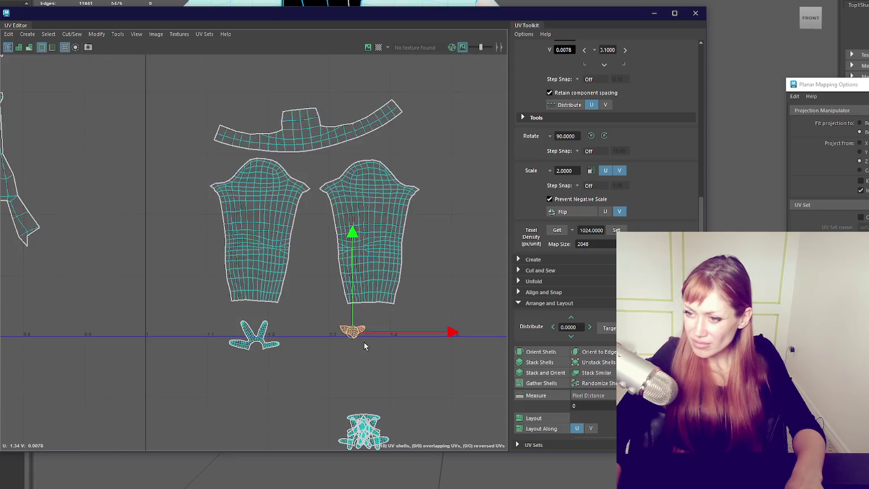
pyautogui.moveTo(372, 433)
pyautogui.mouseDown()
pyautogui.moveTo(342, 362)
pyautogui.moveTo(303, 337)
pyautogui.mouseUp()
pyautogui.click(362, 436)
pyautogui.moveTo(362, 440); pyautogui.dragTo(321, 343)
pyautogui.click(363, 437)
pyautogui.moveTo(364, 436); pyautogui.dragTo(376, 341)
pyautogui.click(365, 431)
pyautogui.moveTo(365, 432); pyautogui.dragTo(342, 360)
pyautogui.click(366, 432)
pyautogui.moveTo(366, 433)
pyautogui.mouseDown()
pyautogui.moveTo(382, 359)
pyautogui.moveTo(386, 370)
pyautogui.mouseUp()
pyautogui.click(369, 433)
pyautogui.moveTo(370, 433); pyautogui.dragTo(317, 375)
# Select the strip, sleeve and glove shells together and move the group into position.
pyautogui.scroll(-3, 314, 357)
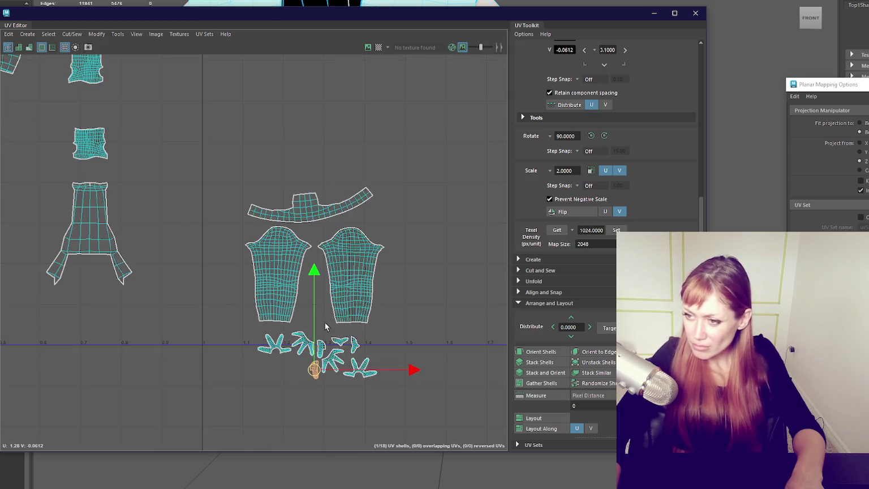
pyautogui.moveTo(217, 140); pyautogui.dragTo(410, 354)
pyautogui.scroll(-2, 325, 302)
pyautogui.moveTo(265, 306)
pyautogui.mouseDown()
pyautogui.moveTo(241, 175)
pyautogui.moveTo(311, 151)
pyautogui.mouseUp()
pyautogui.press('w')
pyautogui.moveTo(243, 169)
pyautogui.mouseDown()
pyautogui.moveTo(326, 237)
pyautogui.moveTo(354, 242)
pyautogui.moveTo(404, 223)
pyautogui.mouseUp()
# Scale the grouped shells up slightly and shift the glove shells down and left.
pyautogui.press('r')
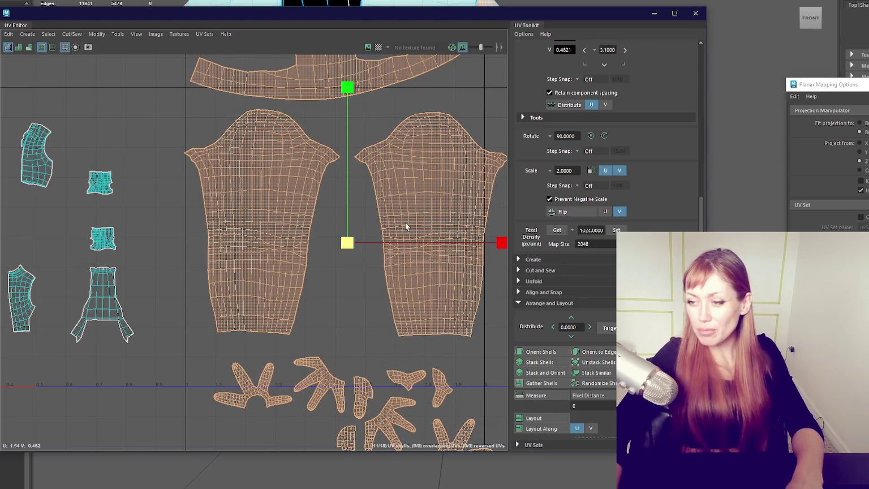
pyautogui.keyDown('alt'); pyautogui.moveTo(405, 223); pyautogui.dragTo(352, 205, button='right'); pyautogui.keyUp('alt')
pyautogui.moveTo(308, 230); pyautogui.dragTo(323, 222)
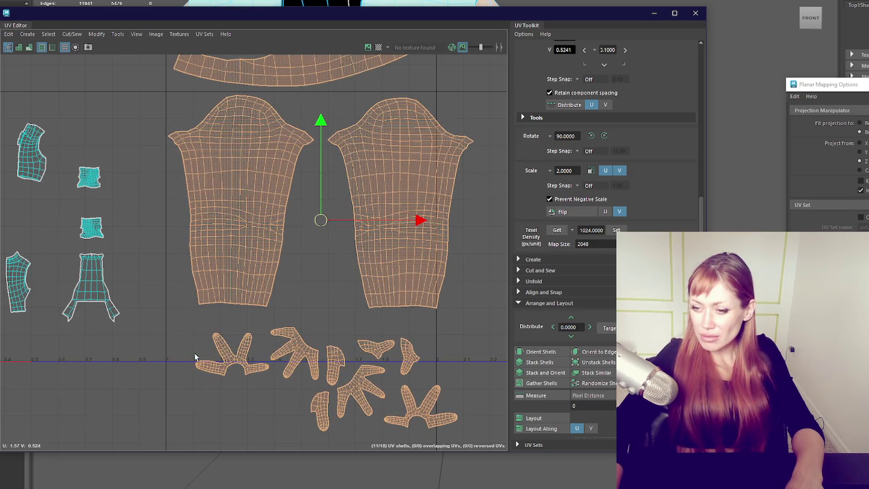
pyautogui.moveTo(489, 482); pyautogui.dragTo(487, 479)
pyautogui.moveTo(330, 401); pyautogui.dragTo(320, 452)
# Rotate the right sleeve shell 180° and set it against the left sleeve.
pyautogui.click(403, 262)
pyautogui.click(591, 137)
pyautogui.moveTo(401, 199)
pyautogui.mouseDown()
pyautogui.moveTo(360, 206)
pyautogui.moveTo(357, 225)
pyautogui.mouseUp()
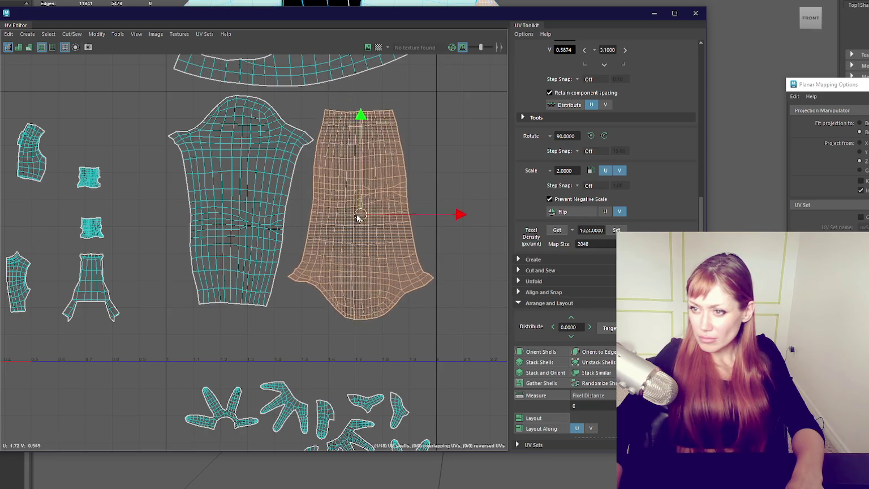
pyautogui.keyDown('alt'); pyautogui.moveTo(391, 317); pyautogui.dragTo(374, 243, button='middle'); pyautogui.keyUp('alt')
# Move the glove shells up under the sleeves and shift a small shell left.
pyautogui.moveTo(162, 284); pyautogui.dragTo(430, 442)
pyautogui.keyDown('alt'); pyautogui.moveTo(296, 364); pyautogui.dragTo(282, 328, button='middle'); pyautogui.keyUp('alt')
pyautogui.moveTo(281, 327); pyautogui.dragTo(281, 290)
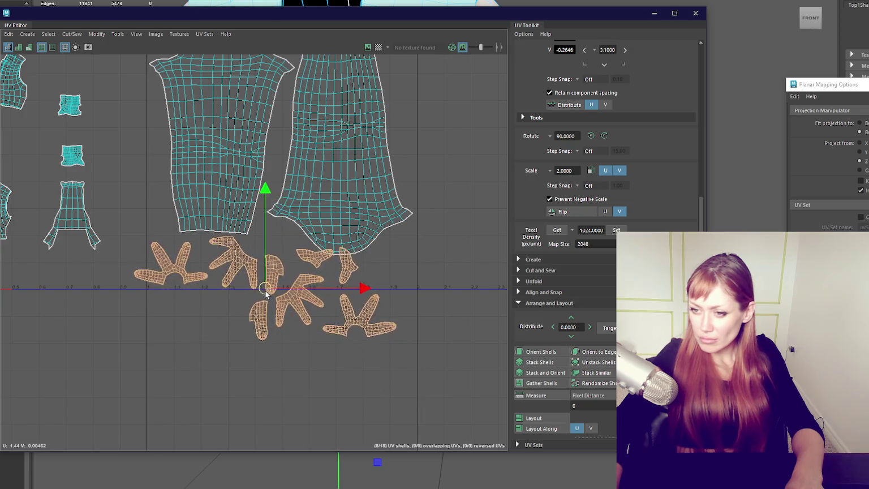
pyautogui.click(289, 335)
pyautogui.click(332, 259)
pyautogui.moveTo(333, 259)
pyautogui.mouseDown()
pyautogui.moveTo(270, 242)
pyautogui.moveTo(244, 266)
pyautogui.mouseUp()
# Rotate one hand-shaped shell to fit the gap and move a small shell right.
pyautogui.click(257, 259)
pyautogui.press('e')
pyautogui.moveTo(332, 305); pyautogui.dragTo(306, 249)
pyautogui.press('w')
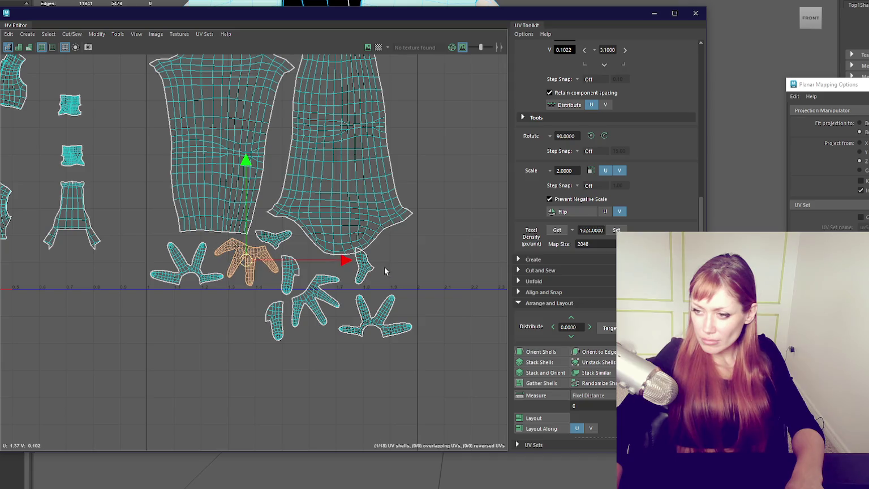
pyautogui.click(363, 263)
pyautogui.moveTo(362, 264); pyautogui.dragTo(405, 247)
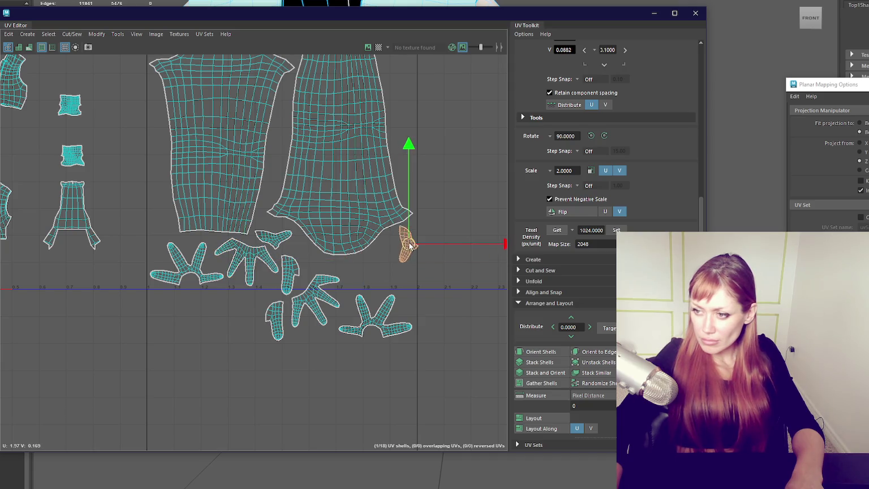
# Rotate the other hand-shaped shell and tuck it up beside the sleeve.
pyautogui.click(289, 271)
pyautogui.click(312, 291)
pyautogui.press('e')
pyautogui.moveTo(406, 303); pyautogui.dragTo(409, 310)
pyautogui.press('w')
pyautogui.moveTo(312, 300); pyautogui.dragTo(405, 249)
pyautogui.moveTo(349, 180)
pyautogui.keyDown('alt'); pyautogui.mouseDown(button='middle')
pyautogui.moveTo(333, 213)
pyautogui.moveTo(355, 304)
pyautogui.mouseUp(button='middle'); pyautogui.keyUp('alt')
# Rotate the curved strip shell above the sleeves to lie flatter.
pyautogui.click(310, 111)
pyautogui.press('e')
pyautogui.moveTo(377, 155)
pyautogui.mouseDown()
pyautogui.moveTo(372, 171)
pyautogui.moveTo(369, 152)
pyautogui.moveTo(292, 111)
pyautogui.mouseUp()
# Raise the curved strip, then shrink the strip, sleeve and glove shells together.
pyautogui.press('w')
pyautogui.press('e')
pyautogui.press('w')
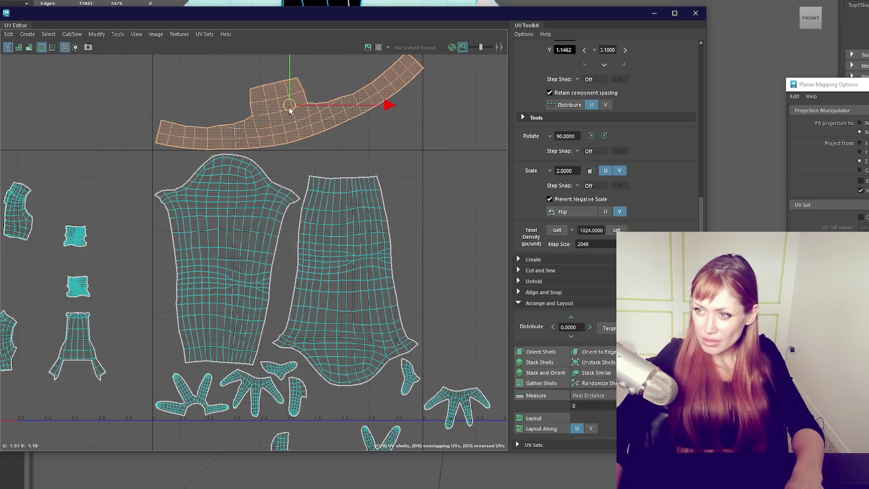
pyautogui.scroll(-3, 135, 99)
pyautogui.keyDown('alt'); pyautogui.moveTo(135, 99); pyautogui.dragTo(233, 114, button='middle'); pyautogui.keyUp('alt')
pyautogui.keyDown('shift'); pyautogui.moveTo(450, 362); pyautogui.dragTo(203, 170); pyautogui.keyUp('shift')
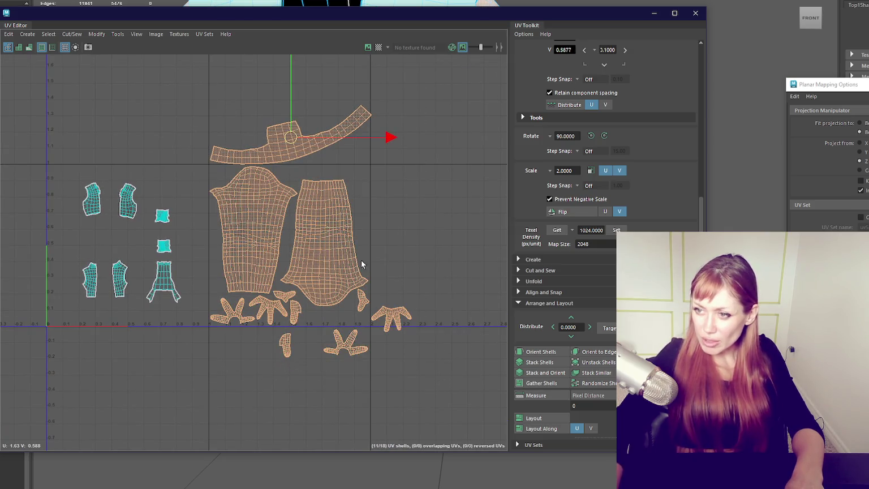
pyautogui.moveTo(310, 230); pyautogui.dragTo(302, 237)
pyautogui.press('w')
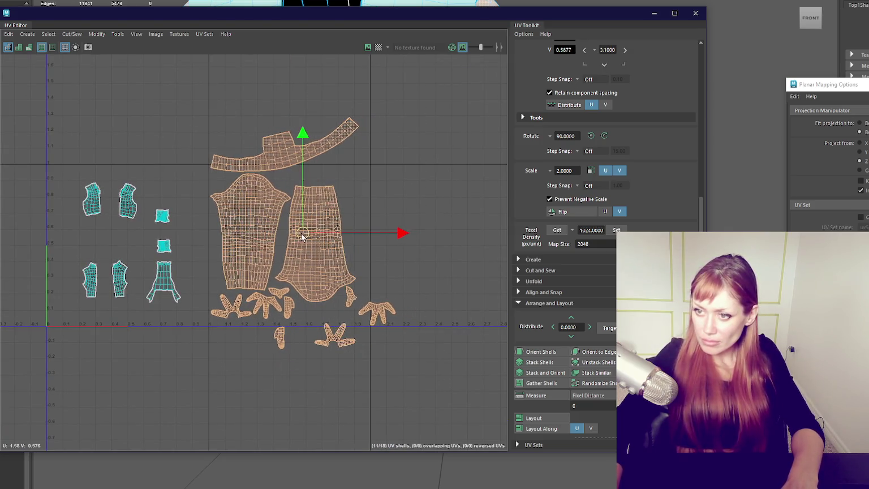
# Rotate the curved strip nearly half a turn and lower it onto the sleeve shells.
pyautogui.click(289, 163)
pyautogui.press('e')
pyautogui.moveTo(381, 152); pyautogui.dragTo(388, 167)
pyautogui.press('w')
pyautogui.moveTo(304, 151); pyautogui.dragTo(292, 159)
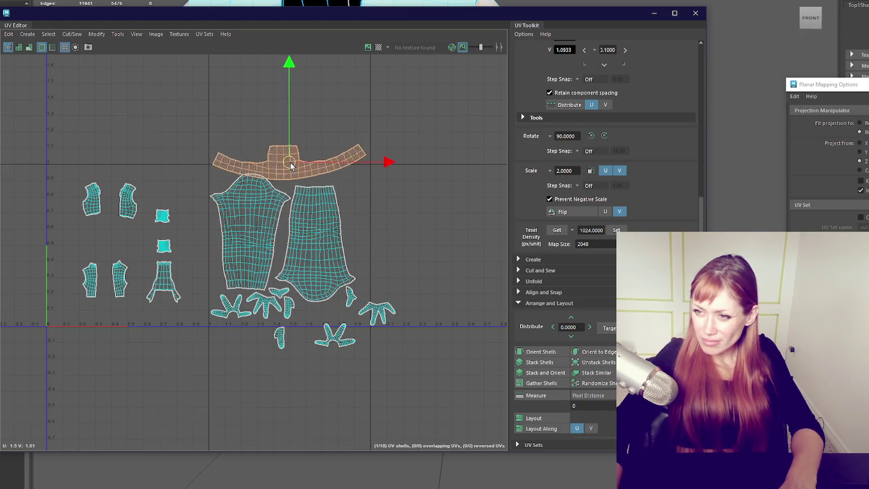
pyautogui.press('e')
pyautogui.moveTo(345, 121); pyautogui.dragTo(68, 297)
pyautogui.press('w')
pyautogui.moveTo(286, 159); pyautogui.dragTo(288, 171)
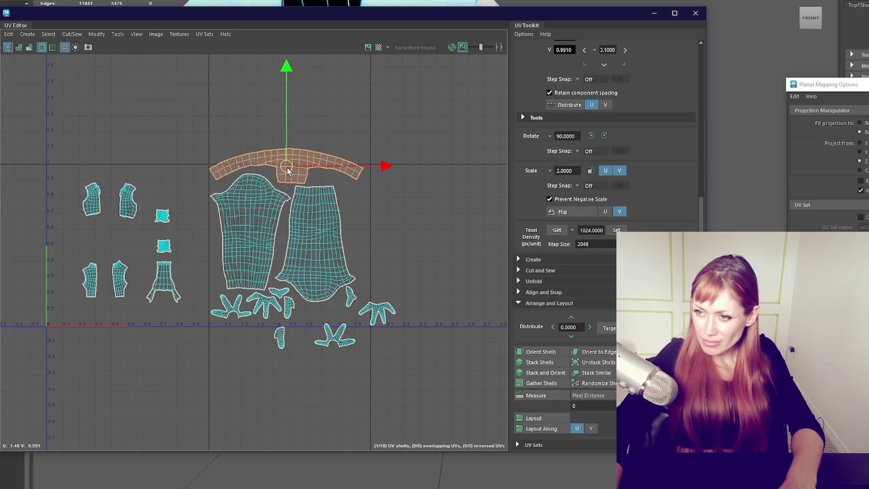
pyautogui.moveTo(385, 172); pyautogui.dragTo(387, 172)
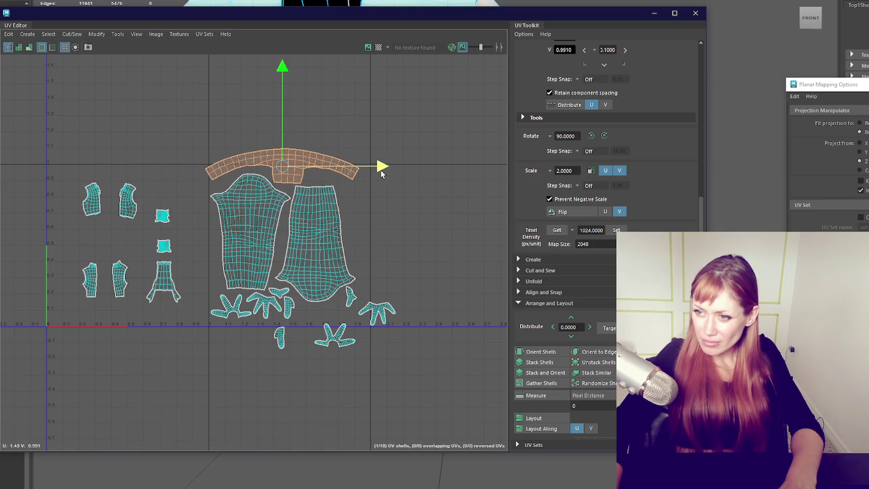
# Move the body, hand and lower shells down and scale them up slightly.
pyautogui.moveTo(202, 127); pyautogui.dragTo(420, 359)
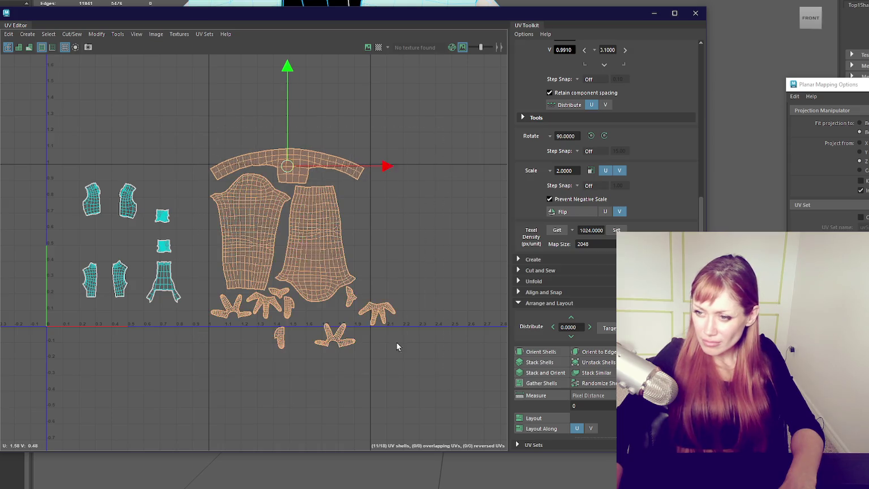
pyautogui.moveTo(302, 251); pyautogui.dragTo(304, 269)
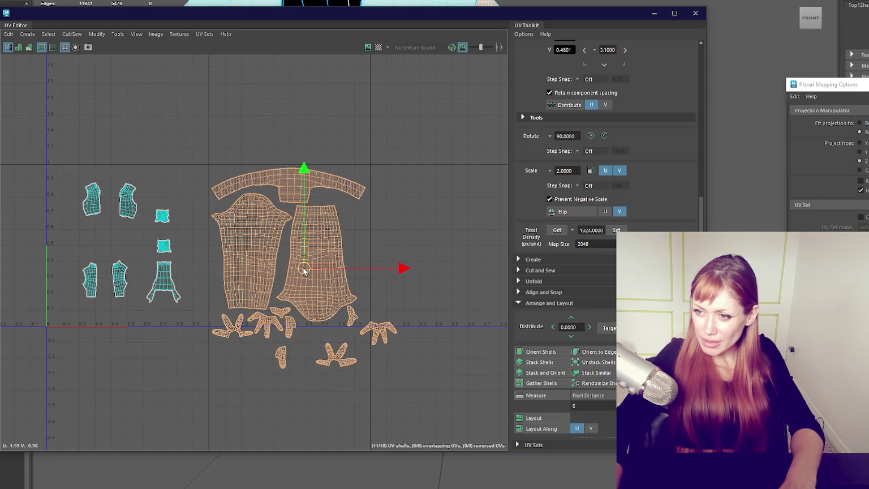
pyautogui.scroll(1, 346, 233)
pyautogui.scroll(1, 346, 233)
pyautogui.press('r')
pyautogui.moveTo(289, 280); pyautogui.dragTo(292, 283)
pyautogui.press('w')
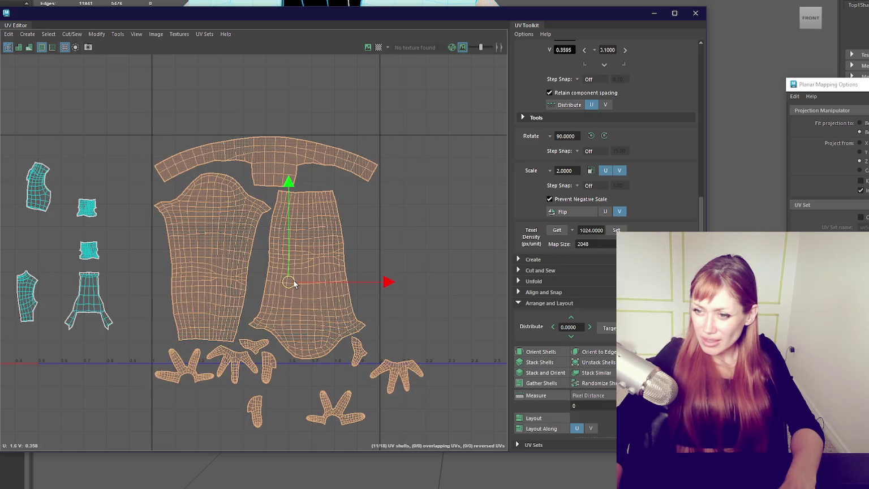
# Select the lower-right hand shell for rotating and moving, then pick another hand shell.
pyautogui.moveTo(367, 399)
pyautogui.mouseDown()
pyautogui.moveTo(428, 355)
pyautogui.moveTo(361, 232)
pyautogui.moveTo(365, 244)
pyautogui.moveTo(357, 241)
pyautogui.mouseUp()
pyautogui.press('w')
pyautogui.press('e')
pyautogui.press('w')
pyautogui.click(240, 372)
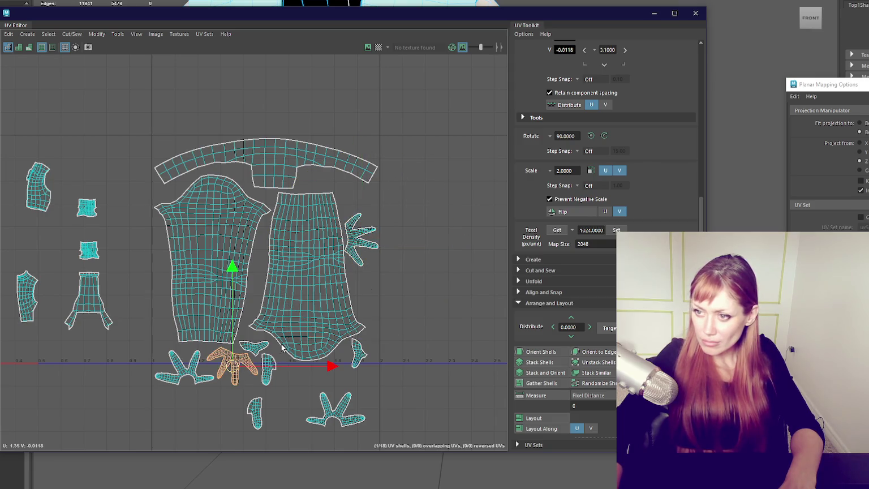
# Move a hand shell up beside the long shell and scale the middle shells slightly.
pyautogui.moveTo(233, 364); pyautogui.dragTo(367, 199)
pyautogui.moveTo(141, 120); pyautogui.dragTo(461, 448)
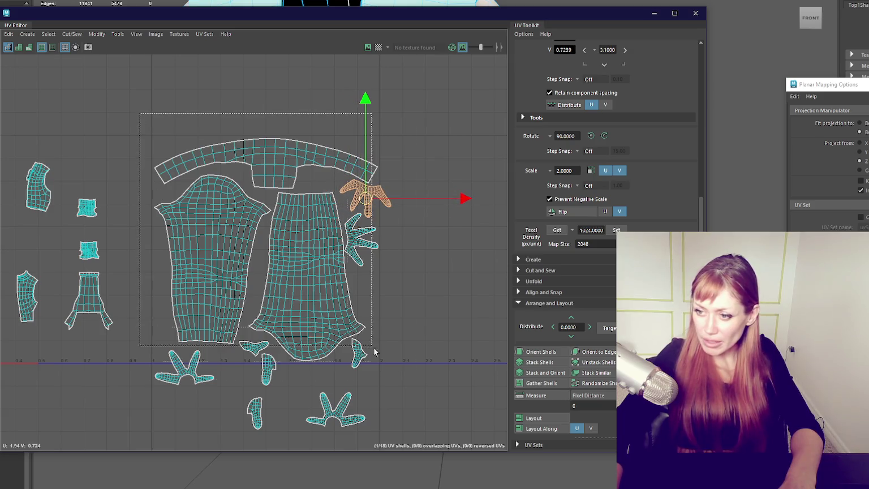
pyautogui.press('r')
pyautogui.moveTo(273, 284)
pyautogui.mouseDown()
pyautogui.moveTo(269, 293)
pyautogui.moveTo(275, 287)
pyautogui.moveTo(260, 274)
pyautogui.mouseUp()
pyautogui.press('w')
# Nudge the small, upper and lower hand shells and a small finger shell into place.
pyautogui.click(339, 229)
pyautogui.click(337, 233)
pyautogui.moveTo(334, 232); pyautogui.dragTo(336, 241)
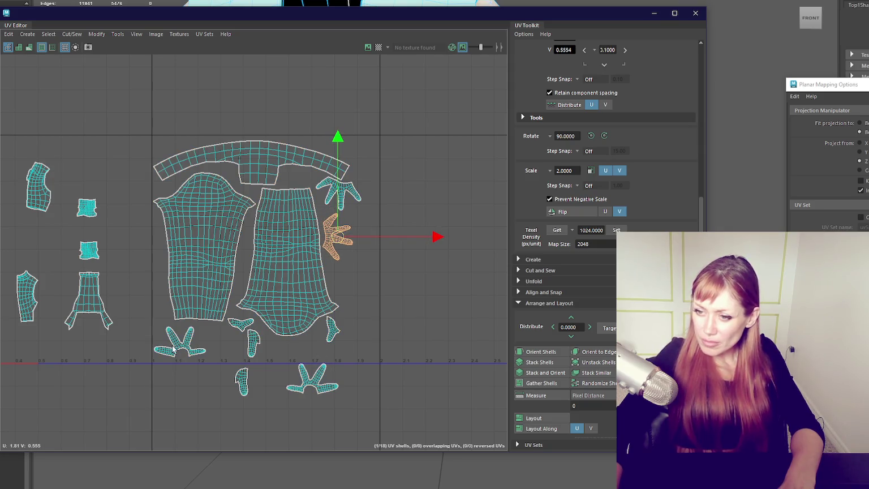
pyautogui.click(350, 191)
pyautogui.moveTo(342, 191); pyautogui.dragTo(346, 197)
pyautogui.click(320, 382)
pyautogui.moveTo(320, 382); pyautogui.dragTo(334, 341)
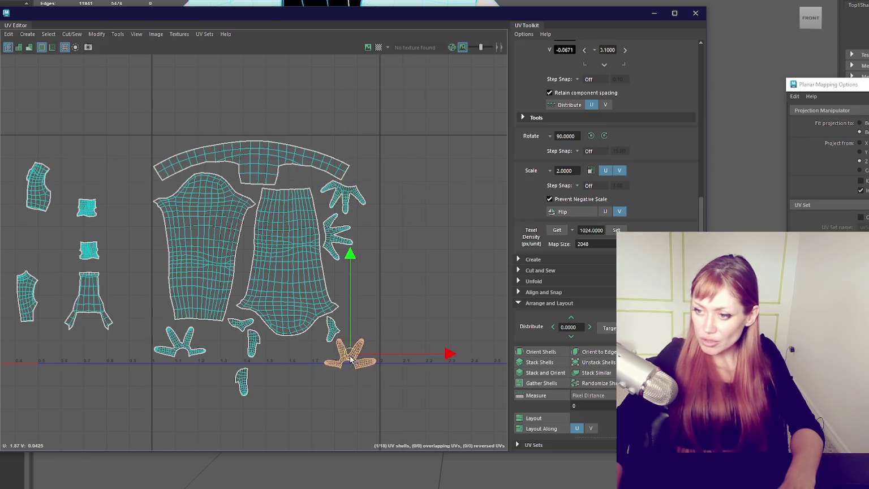
pyautogui.click(331, 328)
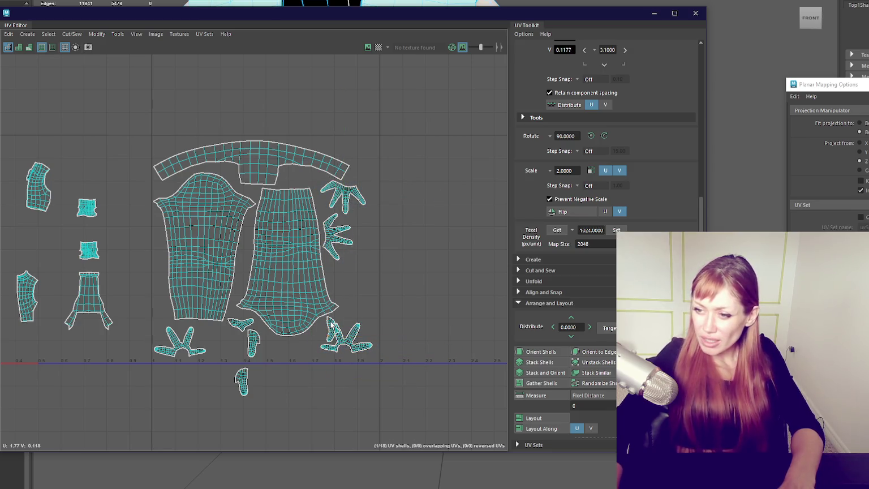
pyautogui.moveTo(331, 328); pyautogui.dragTo(350, 315)
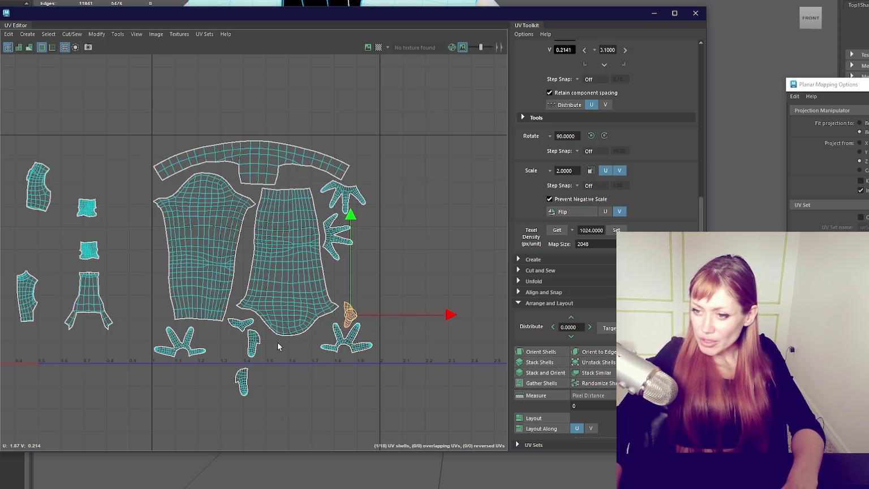
# Nudge the top arc shell up-left and the left torso shell slightly up.
pyautogui.click(244, 375)
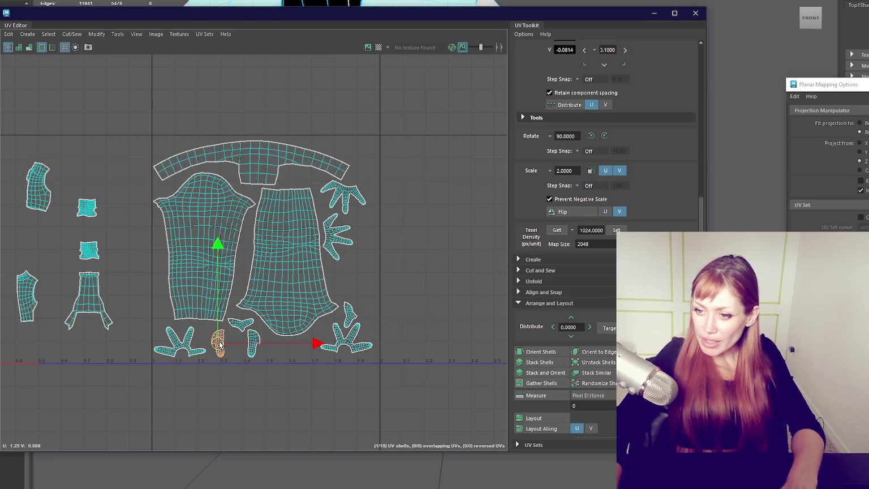
pyautogui.click(285, 170)
pyautogui.press('e')
pyautogui.press('w')
pyautogui.moveTo(248, 167); pyautogui.dragTo(252, 166)
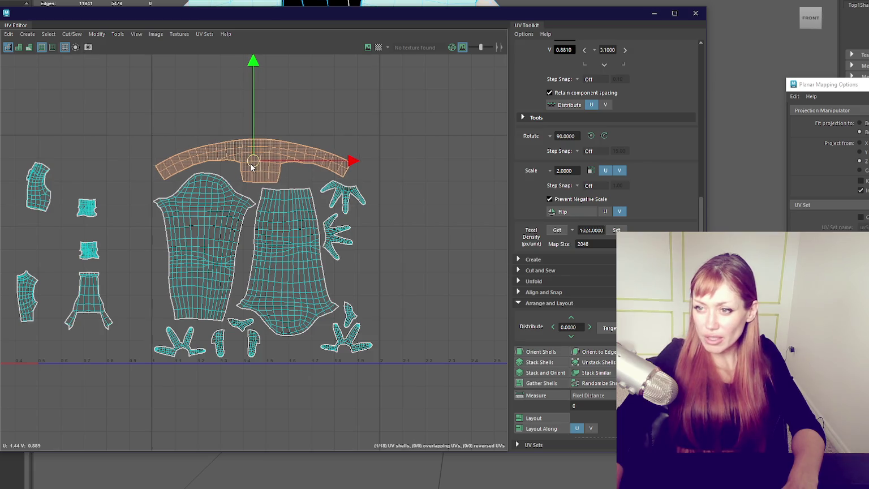
pyautogui.click(217, 222)
pyautogui.moveTo(205, 246); pyautogui.dragTo(212, 244)
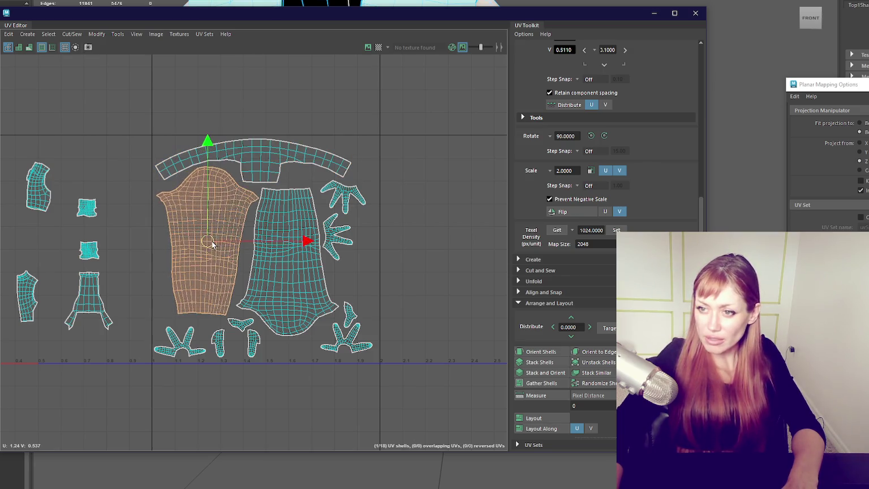
# Shift the upper and lower hand shells right and move a small shell up-right.
pyautogui.click(275, 277)
pyautogui.click(355, 195)
pyautogui.moveTo(355, 195); pyautogui.dragTo(367, 198)
pyautogui.click(336, 244)
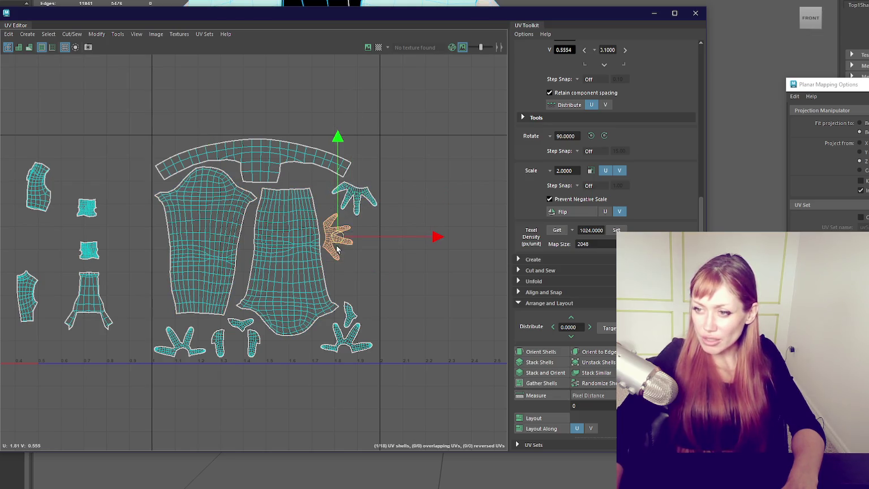
pyautogui.moveTo(336, 243); pyautogui.dragTo(361, 244)
pyautogui.click(349, 314)
pyautogui.moveTo(349, 314)
pyautogui.mouseDown()
pyautogui.moveTo(369, 272)
pyautogui.moveTo(440, 371)
pyautogui.mouseUp()
# Move the star-shaped hand shell up and right, settling it into the gap.
pyautogui.click(356, 336)
pyautogui.press('w')
pyautogui.moveTo(345, 340); pyautogui.dragTo(360, 298)
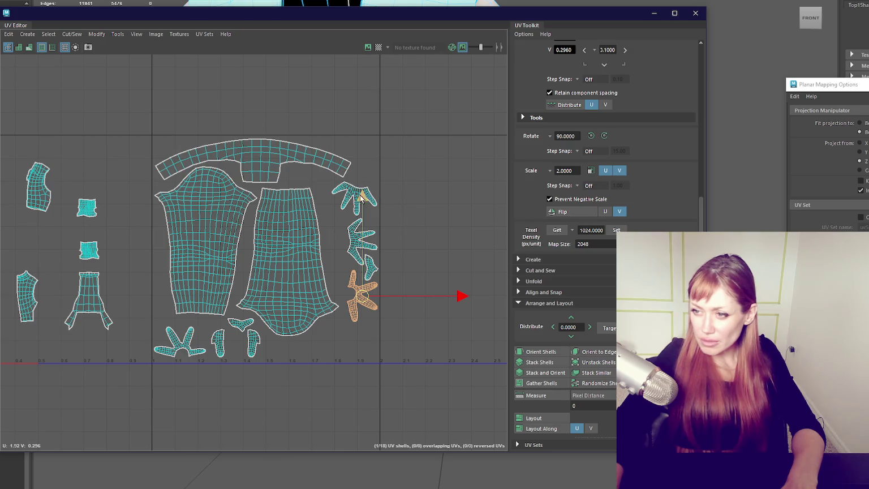
pyautogui.moveTo(364, 295); pyautogui.dragTo(350, 308)
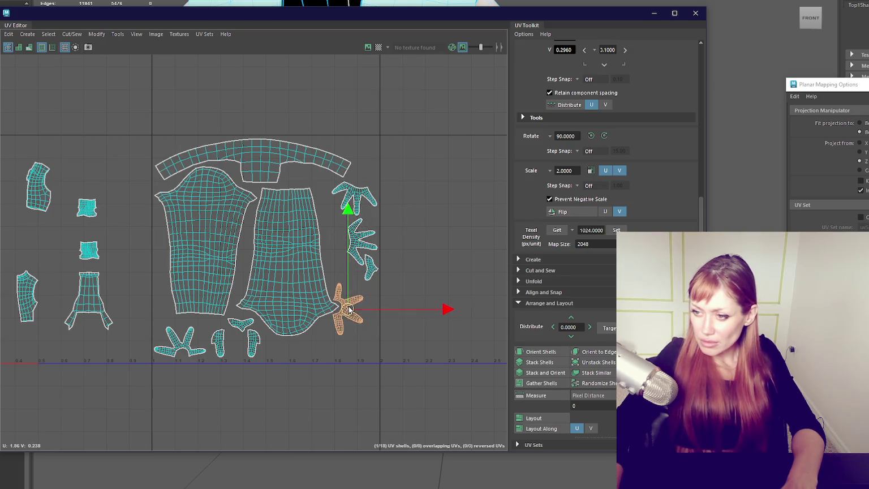
# Slide the middle and upper hand shells left and tuck a small shell against the long shell.
pyautogui.click(360, 247)
pyautogui.moveTo(360, 247); pyautogui.dragTo(338, 244)
pyautogui.click(354, 190)
pyautogui.moveTo(354, 190); pyautogui.dragTo(341, 192)
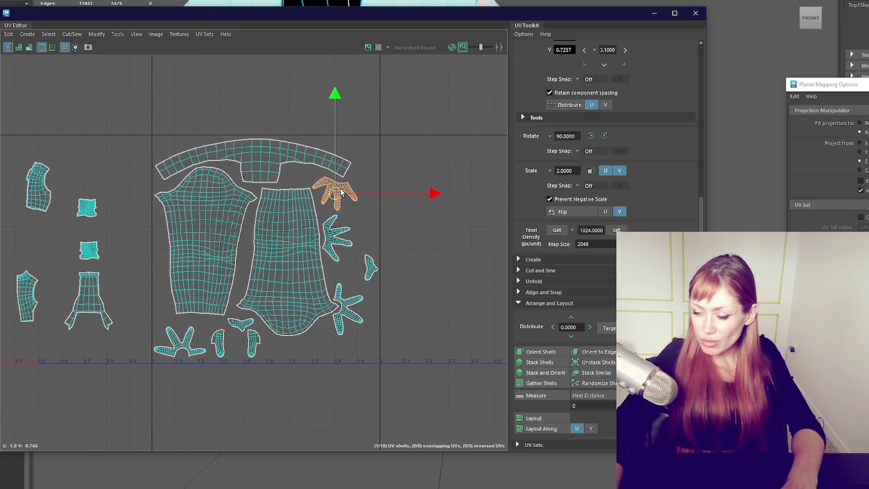
pyautogui.click(371, 268)
pyautogui.moveTo(373, 271); pyautogui.dragTo(351, 275)
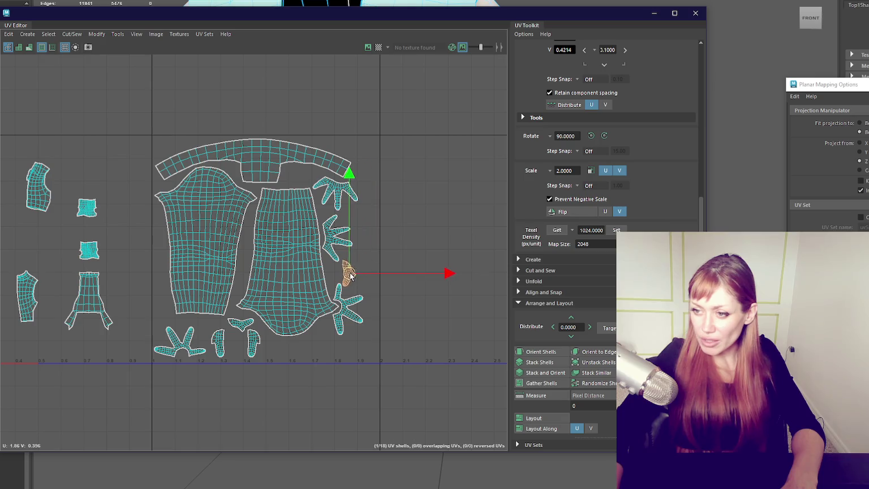
# Raise the bottom-left hand shell and tuck the small finger shells up beside it.
pyautogui.click(184, 345)
pyautogui.moveTo(184, 345); pyautogui.dragTo(157, 306)
pyautogui.click(231, 327)
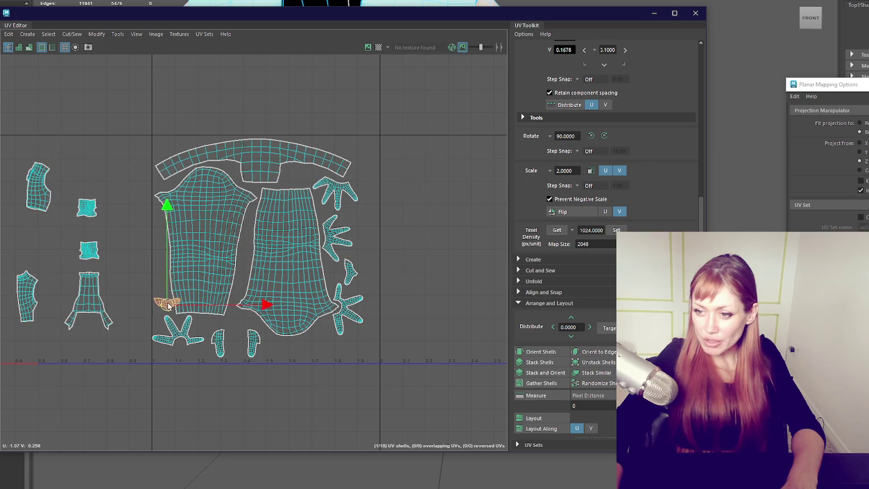
pyautogui.press('w')
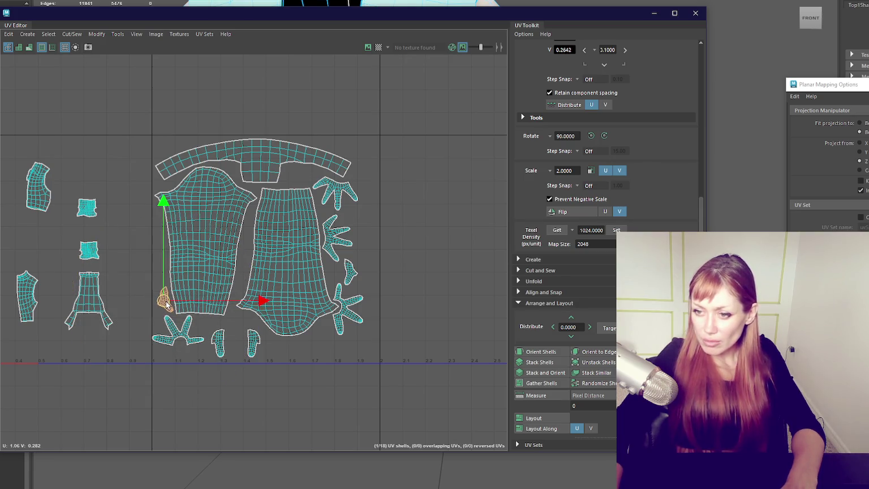
pyautogui.click(253, 341)
pyautogui.moveTo(253, 341)
pyautogui.mouseDown()
pyautogui.moveTo(247, 328)
pyautogui.moveTo(231, 326)
pyautogui.mouseUp()
pyautogui.click(223, 354)
pyautogui.click(222, 353)
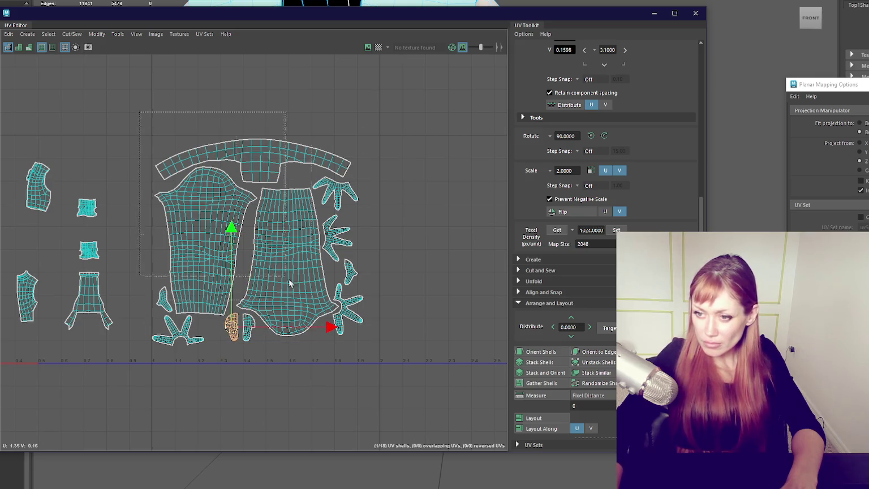
# Scale the central shells up slightly and shift the small bottom-left shell right.
pyautogui.moveTo(244, 240); pyautogui.dragTo(373, 362)
pyautogui.moveTo(261, 243)
pyautogui.mouseDown()
pyautogui.moveTo(271, 240)
pyautogui.moveTo(263, 253)
pyautogui.mouseUp()
pyautogui.press('w')
pyautogui.click(198, 331)
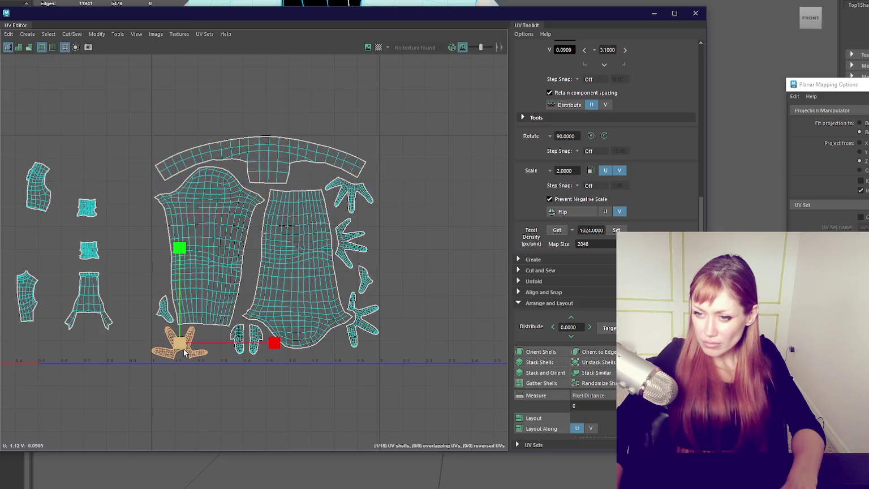
pyautogui.moveTo(198, 331); pyautogui.dragTo(208, 330)
# Reselect all packed shells, nudge them slightly left, and check the Texel Density presets unchanged.
pyautogui.moveTo(140, 148); pyautogui.dragTo(430, 423)
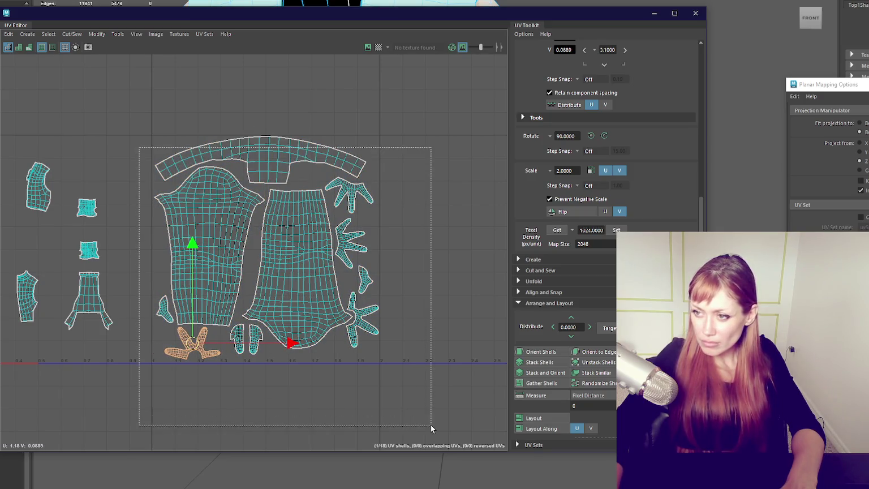
pyautogui.click(428, 98)
pyautogui.moveTo(428, 98); pyautogui.dragTo(147, 390)
pyautogui.moveTo(265, 250); pyautogui.dragTo(263, 256)
pyautogui.scroll(2, 292, 256)
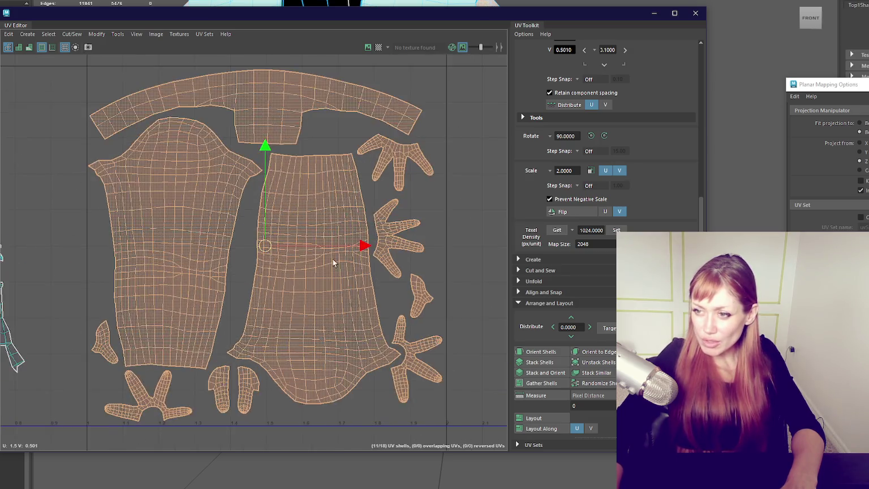
pyautogui.scroll(2, 293, 257)
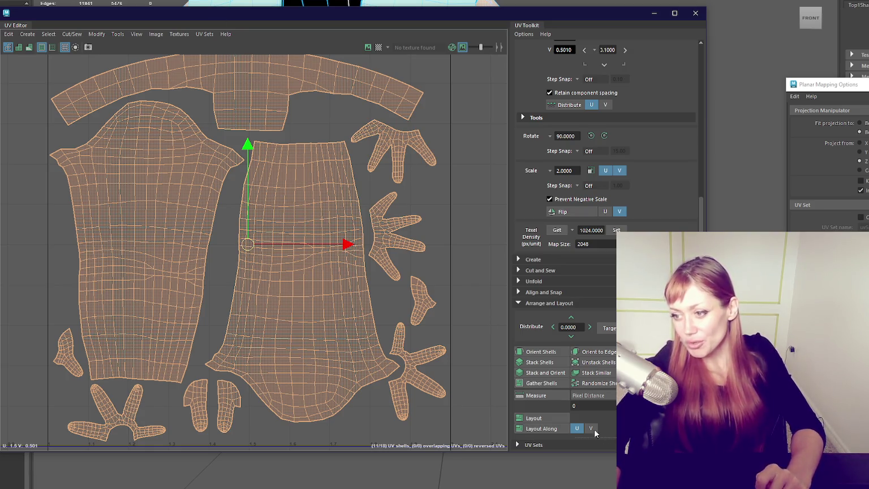
pyautogui.scroll(-2, 316, 133)
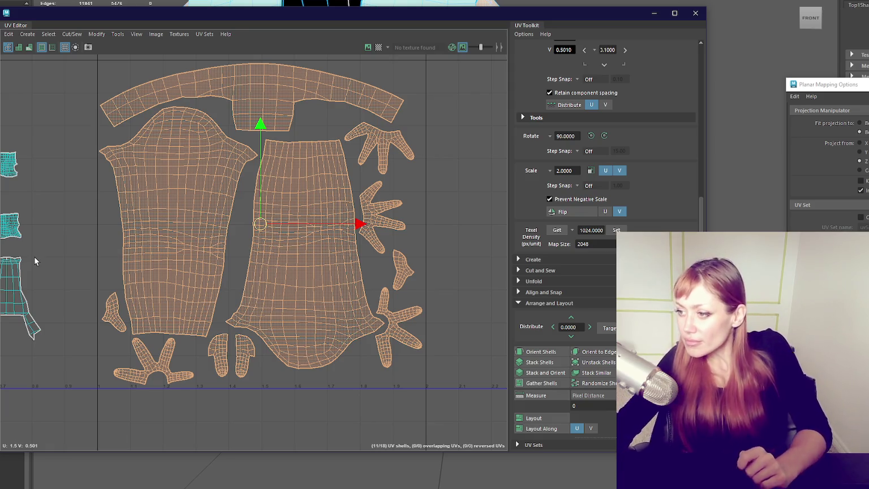
pyautogui.click(572, 230)
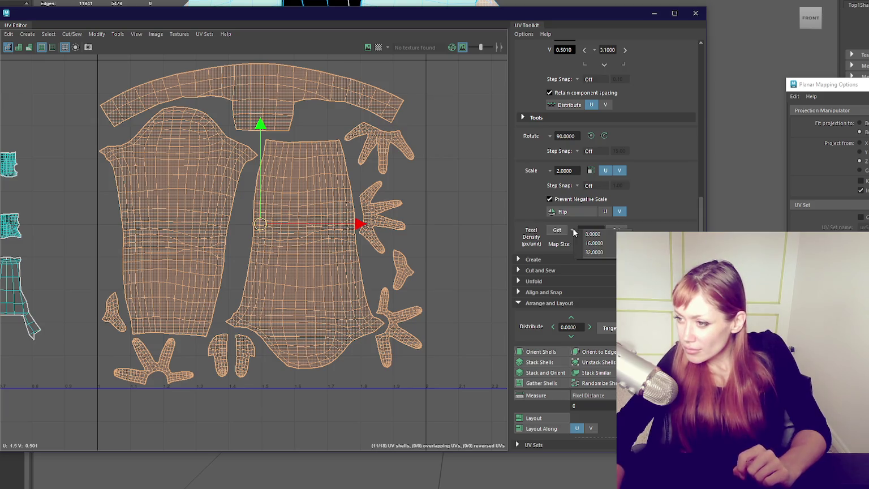
pyautogui.press('Escape')
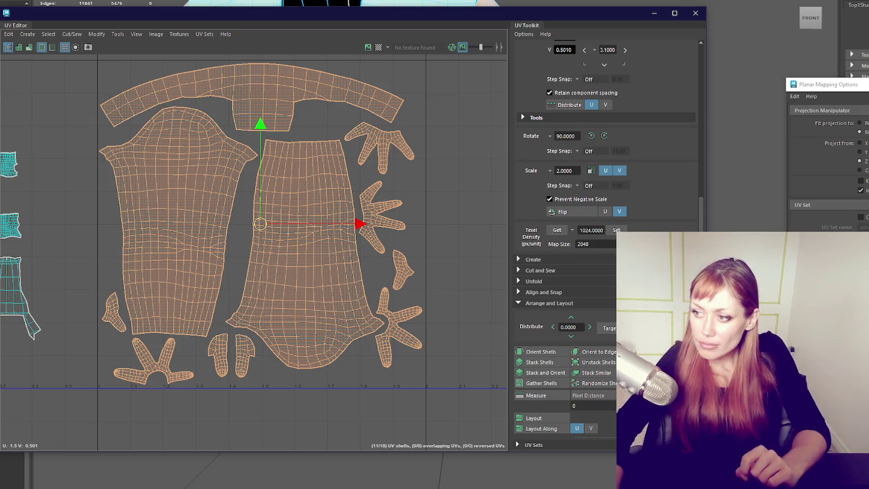
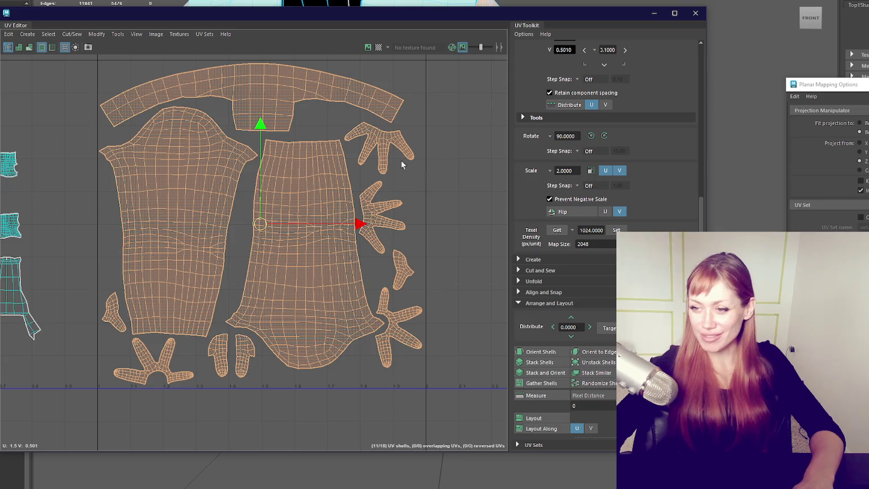
# Frame the small shirt shells and move the first one into the top-left corner of UV space.
pyautogui.moveTo(371, 15)
pyautogui.mouseDown()
pyautogui.moveTo(0, 265)
pyautogui.moveTo(473, 33)
pyautogui.mouseUp()
pyautogui.keyDown('alt'); pyautogui.moveTo(281, 189); pyautogui.dragTo(452, 206, button='middle'); pyautogui.keyUp('alt')
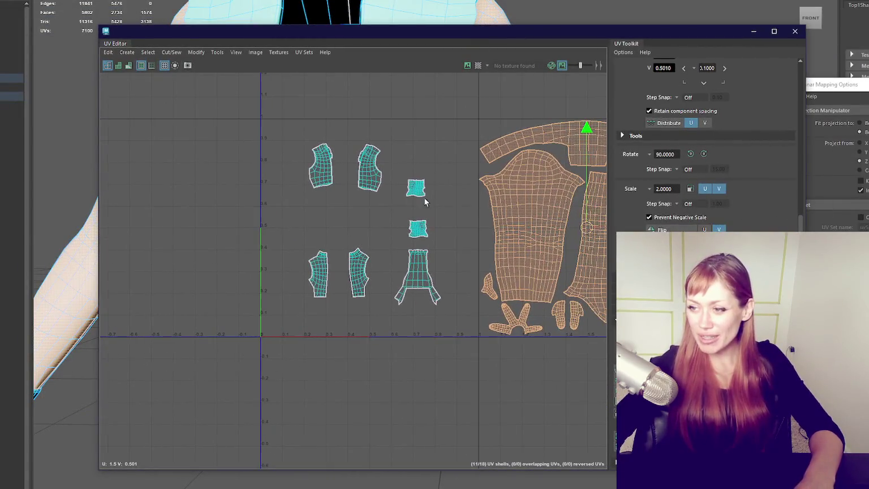
pyautogui.keyDown('shift'); pyautogui.moveTo(249, 117); pyautogui.dragTo(457, 331); pyautogui.keyUp('shift')
pyautogui.hotkey('ctrl', 'z')
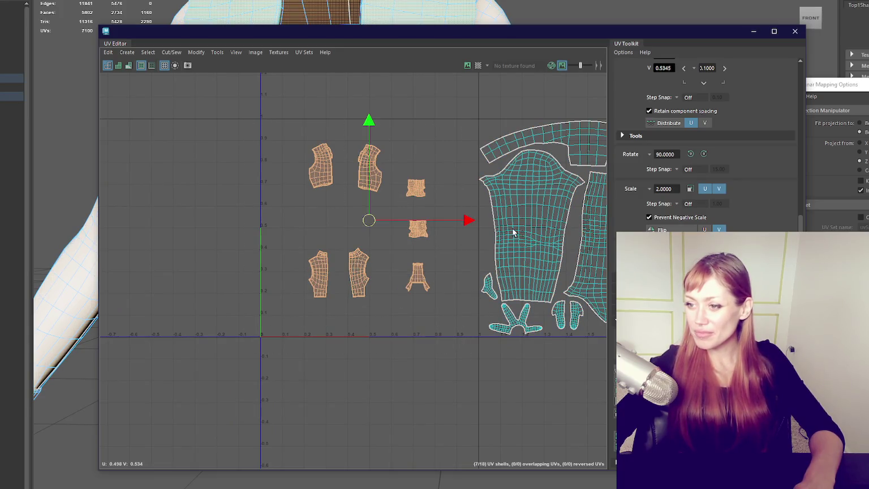
pyautogui.click(395, 273)
pyautogui.scroll(1, 417, 277)
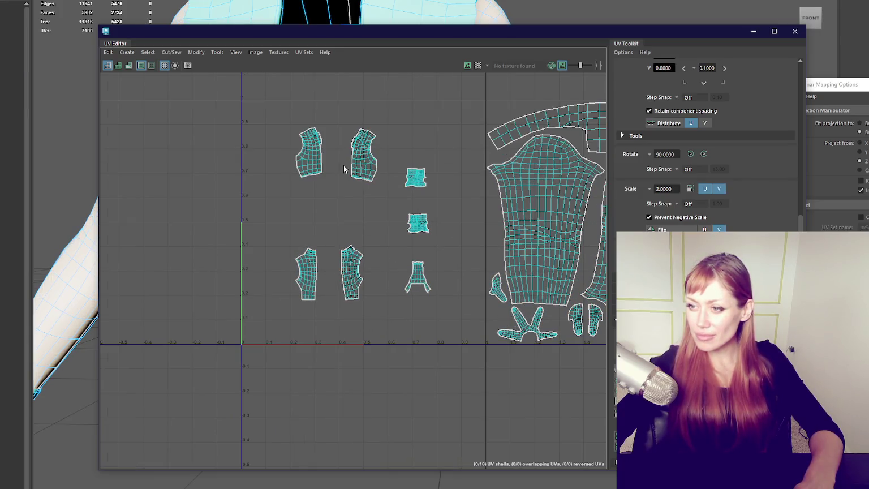
pyautogui.click(318, 162)
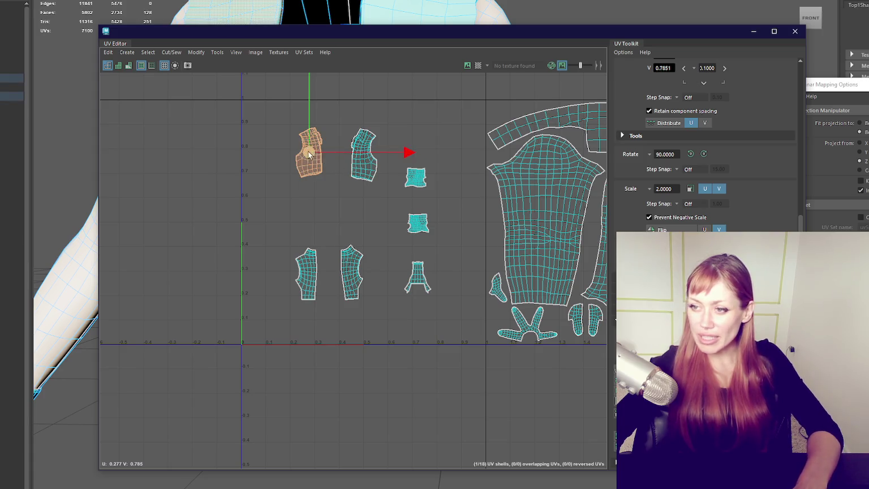
pyautogui.moveTo(309, 153); pyautogui.dragTo(254, 128)
# Place the second upper shell beside the first, with the two tall shells beneath them.
pyautogui.scroll(1, 256, 130)
pyautogui.scroll(1, 257, 134)
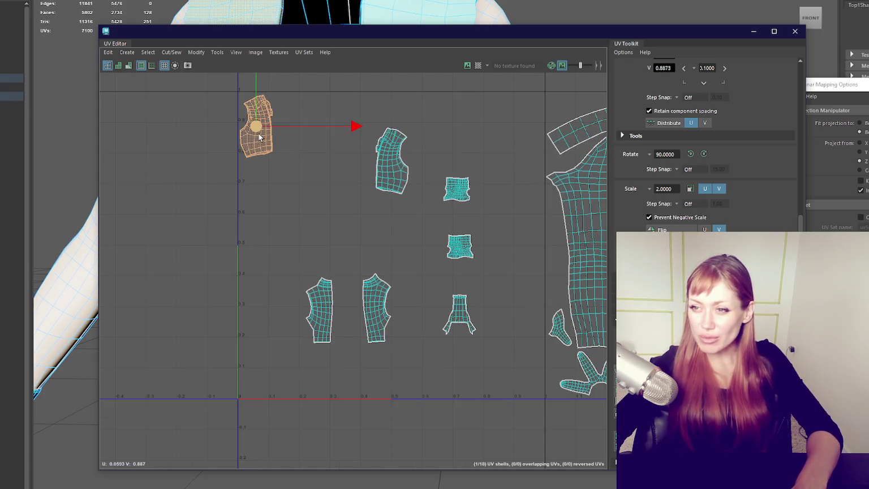
pyautogui.click(379, 167)
pyautogui.moveTo(390, 162); pyautogui.dragTo(289, 128)
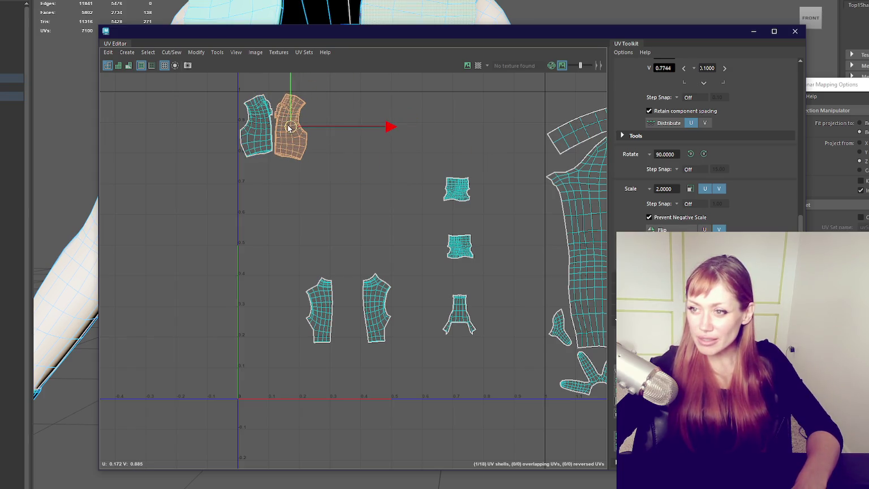
pyautogui.click(306, 317)
pyautogui.click(318, 313)
pyautogui.moveTo(319, 312); pyautogui.dragTo(253, 193)
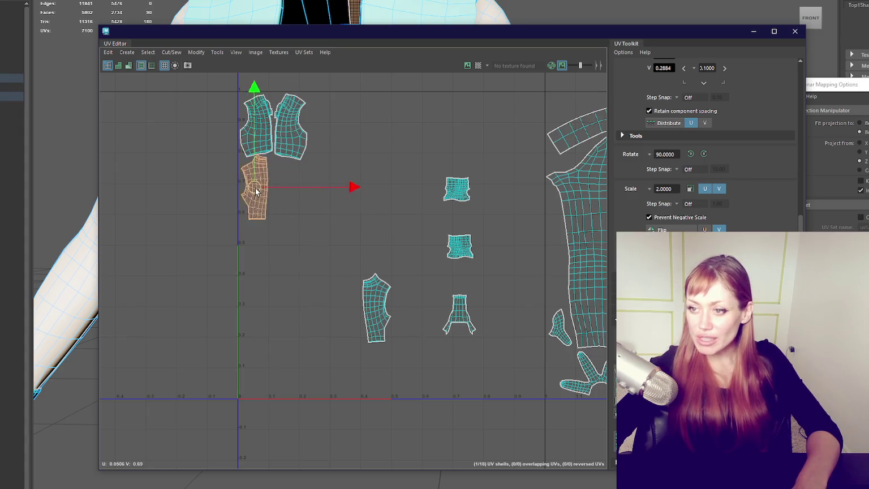
pyautogui.click(369, 310)
pyautogui.moveTo(370, 310); pyautogui.dragTo(286, 199)
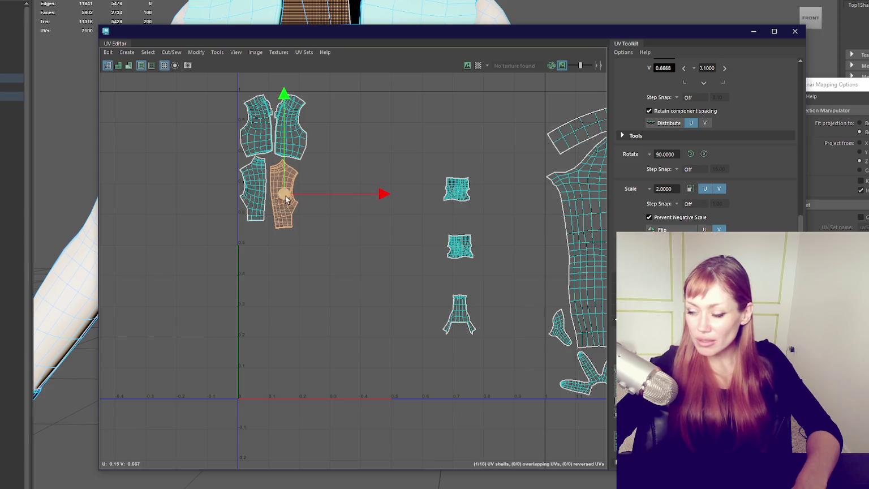
# Stack the two small square patches and the flared shell beside the packed shells.
pyautogui.click(462, 202)
pyautogui.moveTo(464, 202); pyautogui.dragTo(318, 112)
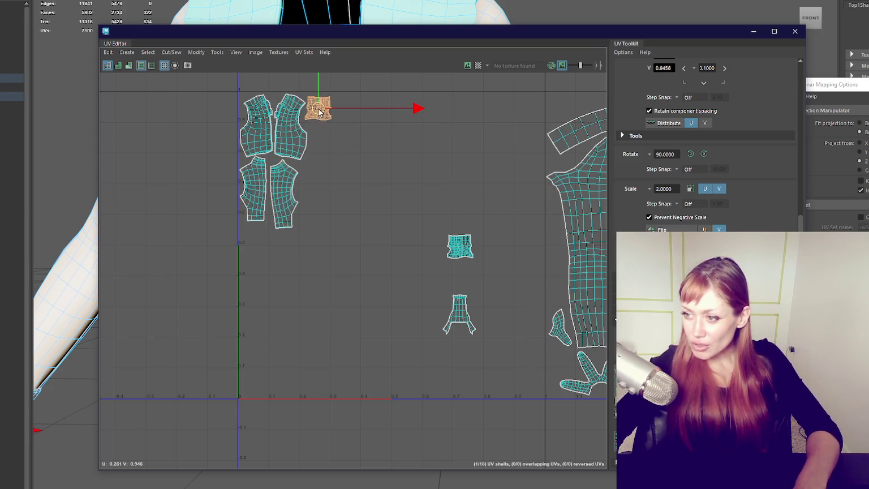
pyautogui.click(459, 245)
pyautogui.moveTo(458, 245); pyautogui.dragTo(321, 134)
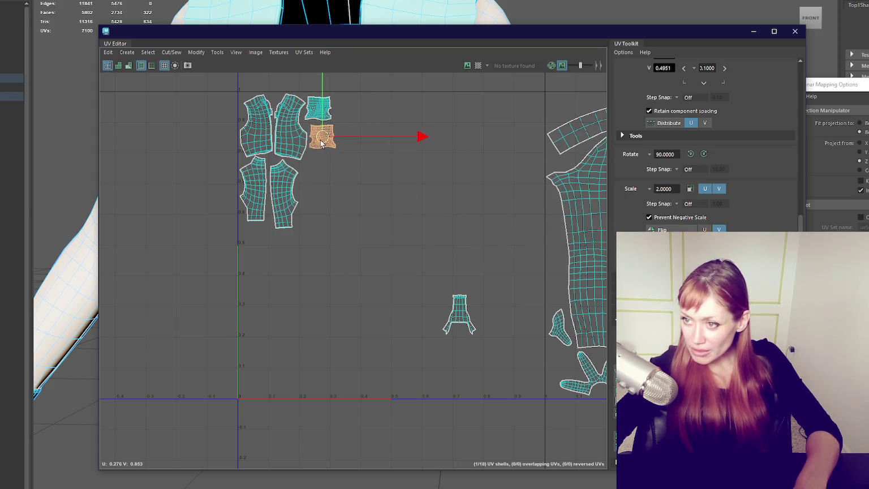
pyautogui.click(447, 331)
pyautogui.moveTo(447, 331); pyautogui.dragTo(317, 180)
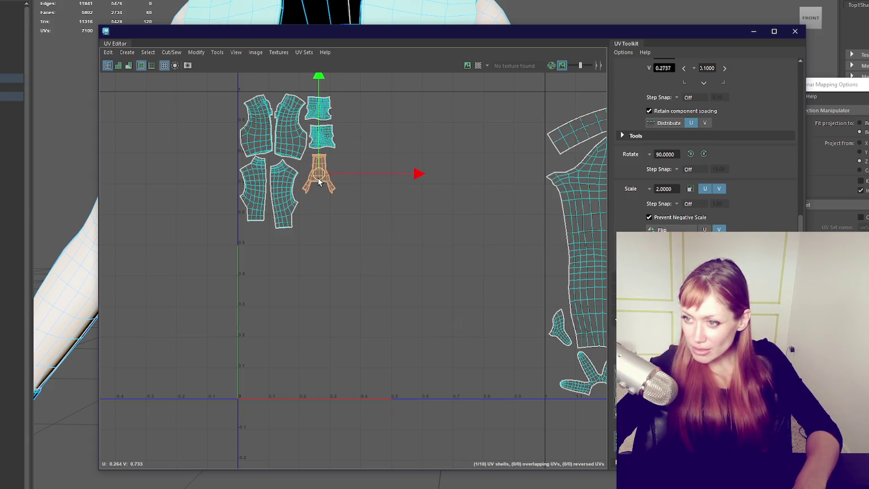
# Select all seven packed shells and scale them up about twice.
pyautogui.moveTo(380, 78); pyautogui.dragTo(233, 235)
pyautogui.press('r')
pyautogui.moveTo(286, 161)
pyautogui.mouseDown()
pyautogui.moveTo(400, 251)
pyautogui.moveTo(352, 258)
pyautogui.mouseUp()
# Spread out the enlarged shells: flared and tall shells right, square patches lower-left, sleeve in the top row.
pyautogui.press('w')
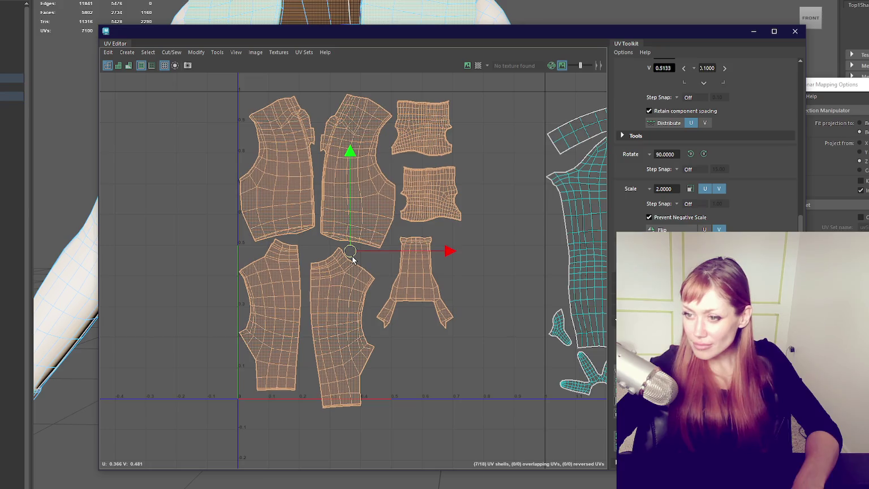
pyautogui.click(421, 285)
pyautogui.moveTo(421, 285); pyautogui.dragTo(492, 229)
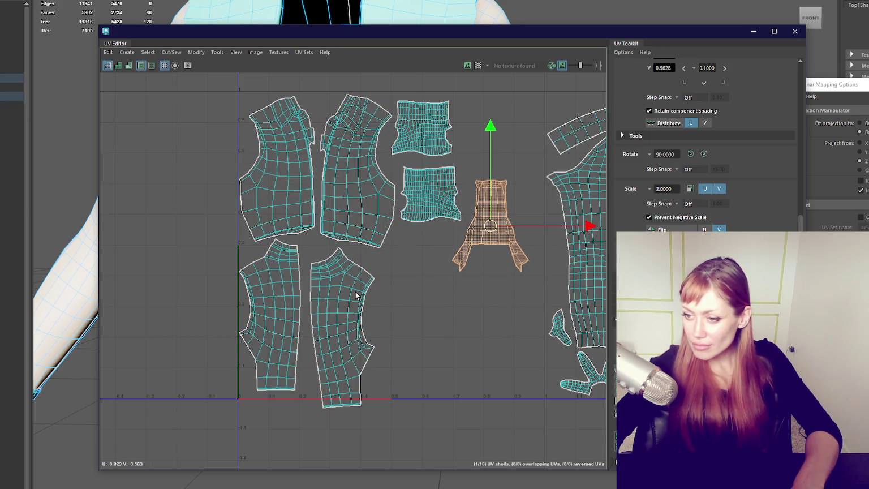
pyautogui.click(346, 319)
pyautogui.moveTo(346, 318)
pyautogui.mouseDown()
pyautogui.moveTo(417, 298)
pyautogui.moveTo(421, 308)
pyautogui.moveTo(350, 313)
pyautogui.moveTo(436, 306)
pyautogui.moveTo(468, 287)
pyautogui.moveTo(446, 246)
pyautogui.mouseUp()
pyautogui.click(437, 211)
pyautogui.moveTo(437, 212); pyautogui.dragTo(347, 374)
pyautogui.click(420, 128)
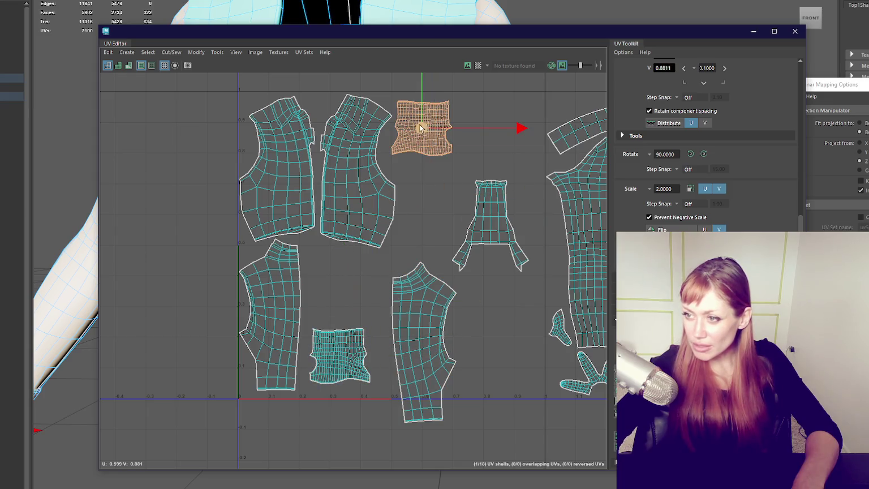
pyautogui.moveTo(420, 128); pyautogui.dragTo(345, 290)
pyautogui.click(419, 343)
pyautogui.moveTo(420, 342)
pyautogui.mouseDown()
pyautogui.moveTo(437, 186)
pyautogui.moveTo(426, 175)
pyautogui.mouseUp()
# Stack the square patches and fit the flared shell into the upper-right gap, then close the UV Editor.
pyautogui.click(489, 229)
pyautogui.moveTo(489, 229); pyautogui.dragTo(406, 306)
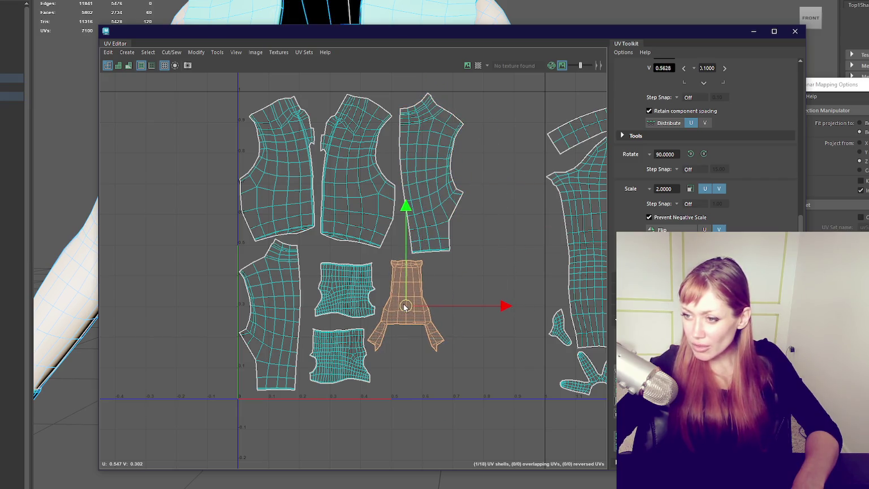
pyautogui.click(336, 289)
pyautogui.moveTo(336, 288); pyautogui.dragTo(334, 279)
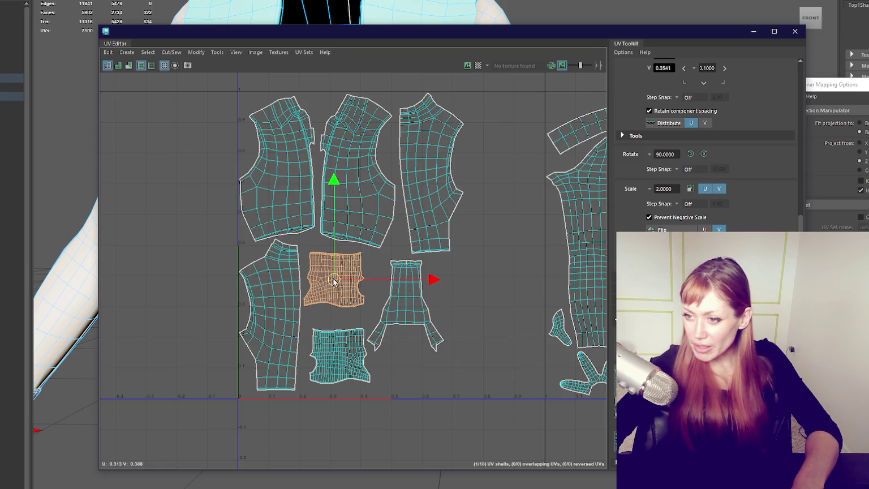
pyautogui.click(340, 354)
pyautogui.moveTo(340, 354); pyautogui.dragTo(333, 340)
pyautogui.click(403, 305)
pyautogui.moveTo(403, 305)
pyautogui.mouseDown()
pyautogui.moveTo(395, 303)
pyautogui.moveTo(501, 139)
pyautogui.moveTo(492, 144)
pyautogui.mouseUp()
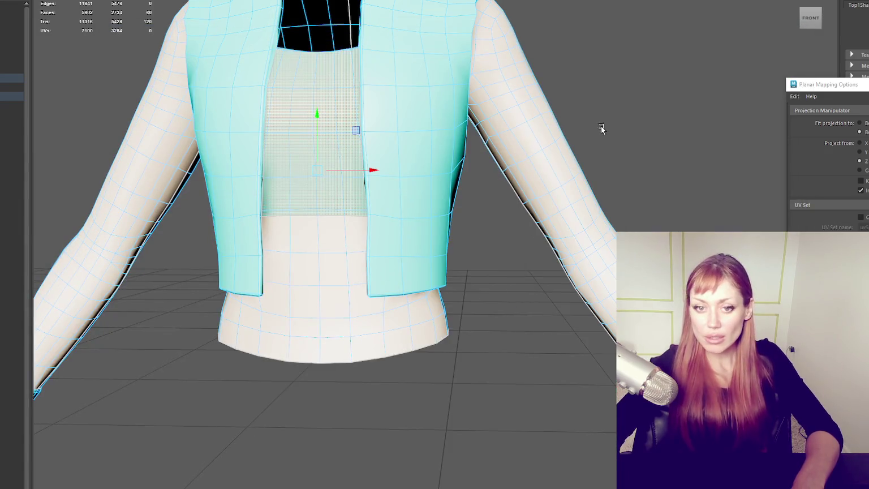
pyautogui.press('6')
pyautogui.click(566, 179)
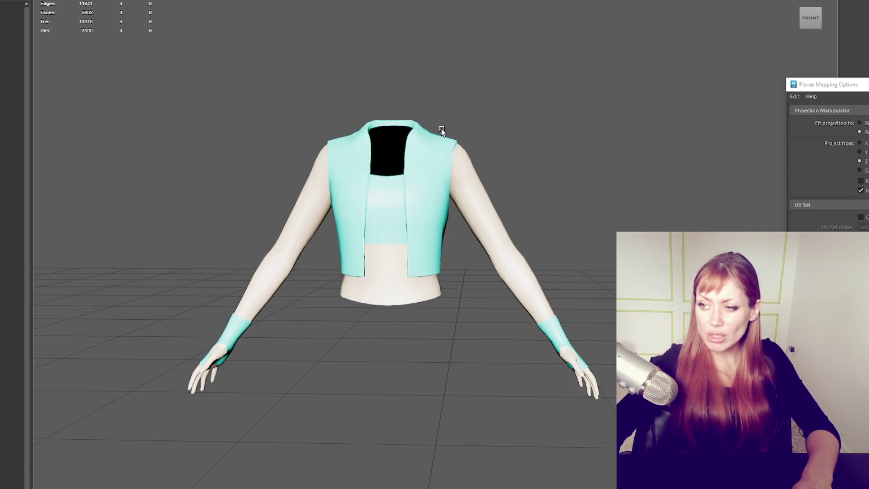
# Turn on textured shading, pull back to see the whole character, and frame the shirt mesh.
pyautogui.press('6')
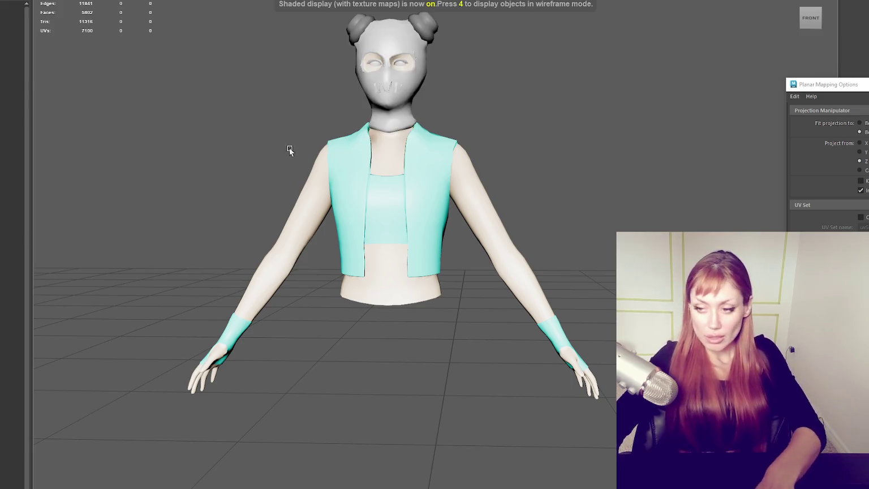
pyautogui.scroll(-3, 284, 134)
pyautogui.keyDown('alt'); pyautogui.moveTo(320, 217); pyautogui.dragTo(349, 225); pyautogui.keyUp('alt')
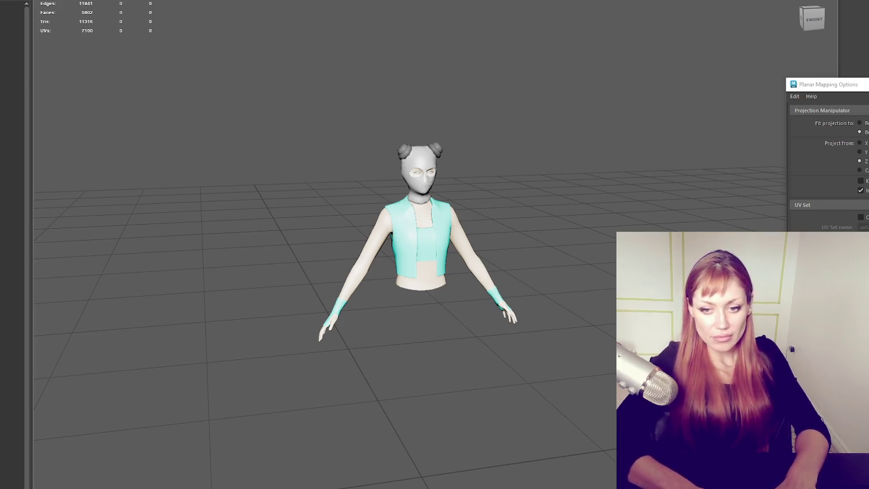
pyautogui.click(384, 241)
pyautogui.press('f')
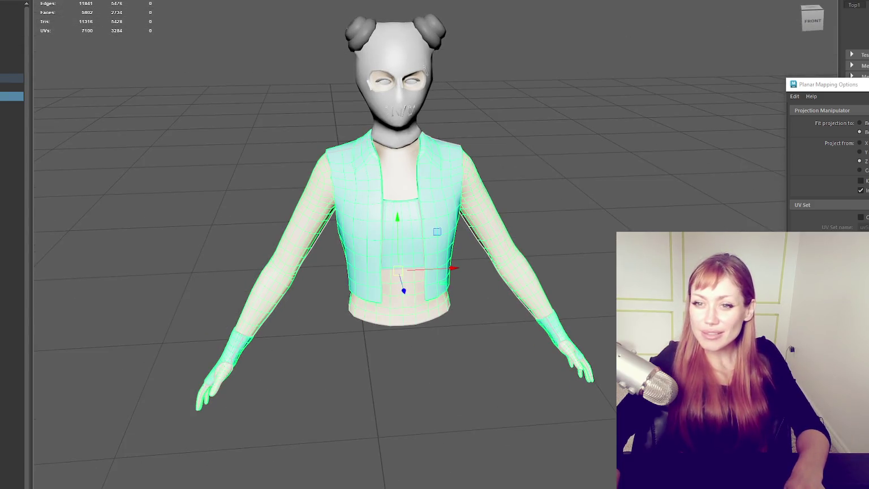
# Reselect and frame the shirt and arms mesh, dolly in on the torso, and hide everything else.
pyautogui.click(395, 73)
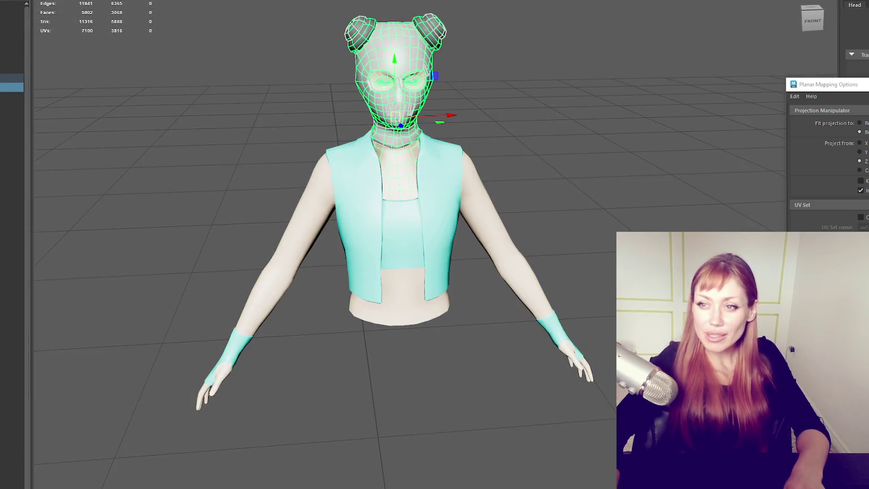
pyautogui.click(11, 96)
pyautogui.press('f')
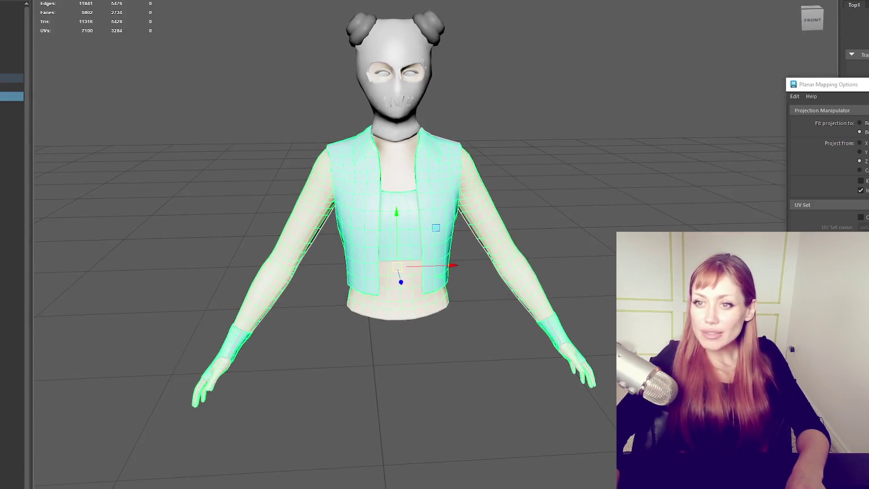
pyautogui.press('Escape')
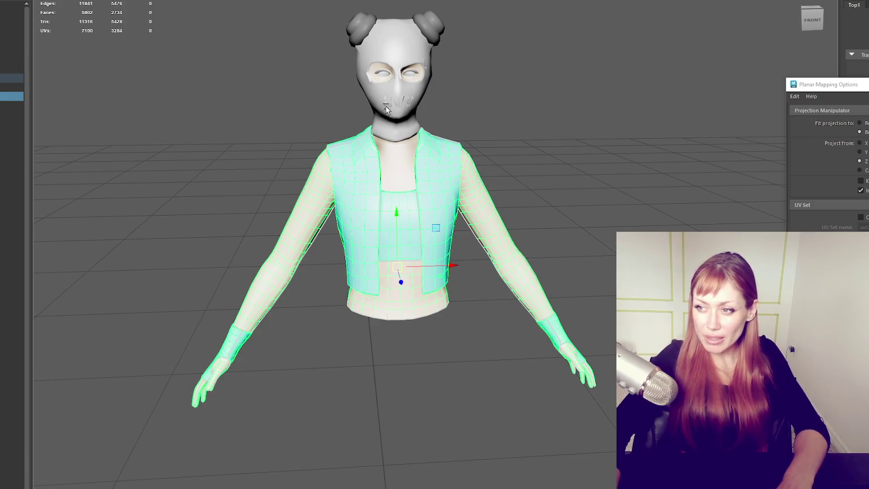
pyautogui.keyDown('alt'); pyautogui.moveTo(397, 87); pyautogui.dragTo(444, 76, button='right'); pyautogui.keyUp('alt')
pyautogui.hotkey('ctrl', 'h')
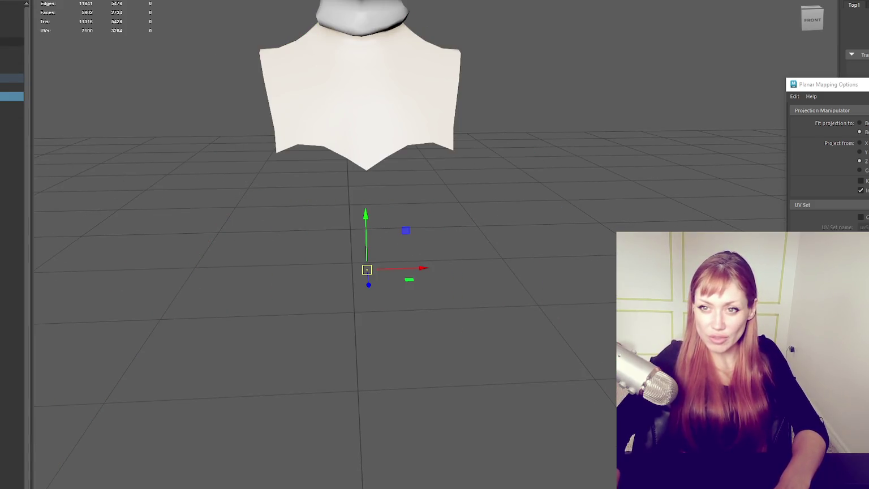
# Clear the selection and unhide the vest, body and shorts.
pyautogui.click(269, 180)
pyautogui.click(383, 225)
pyautogui.click(142, 175)
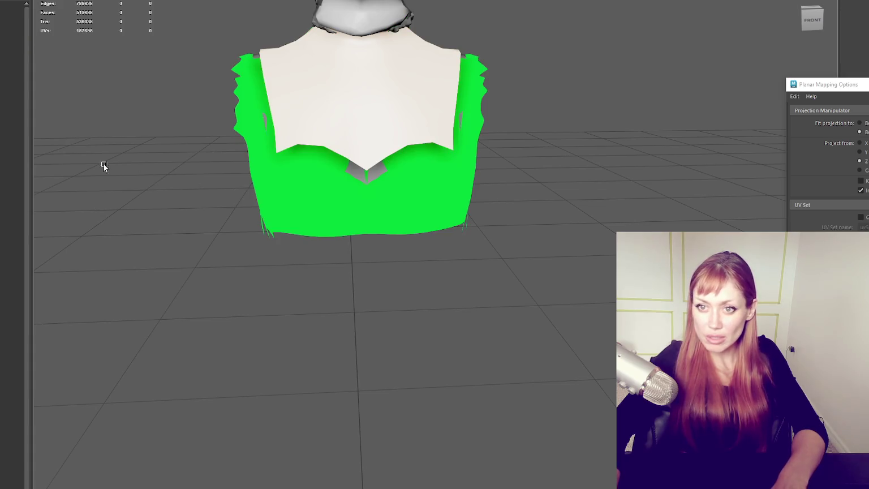
pyautogui.hotkey('ctrl', 'shift', 'h')
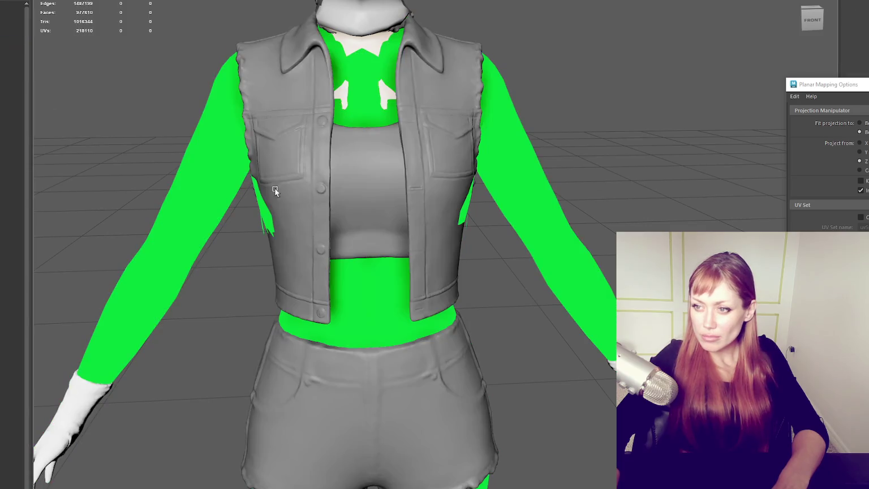
# Unlock the normals on the high-poly meshes and orbit to a three-quarter view of the outfit.
pyautogui.moveTo(397, 191); pyautogui.dragTo(272, 1)
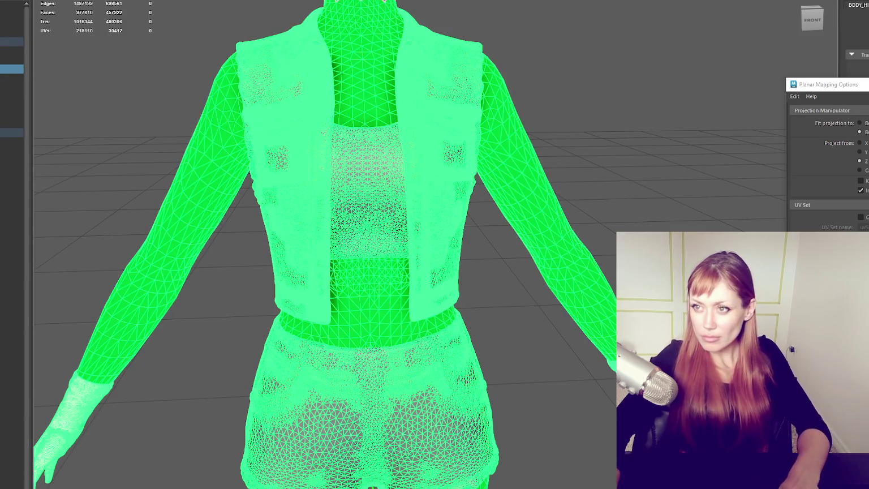
pyautogui.moveTo(575, 72)
pyautogui.mouseDown(button='right')
pyautogui.moveTo(590, 309)
pyautogui.moveTo(622, 308)
pyautogui.mouseUp(button='right')
pyautogui.click(626, 92)
pyautogui.scroll(-5, 444, 107)
pyautogui.moveTo(444, 107)
pyautogui.keyDown('alt'); pyautogui.mouseDown()
pyautogui.moveTo(300, 93)
pyautogui.moveTo(476, 107)
pyautogui.moveTo(401, 167)
pyautogui.moveTo(38, 31)
pyautogui.mouseUp(); pyautogui.keyUp('alt')
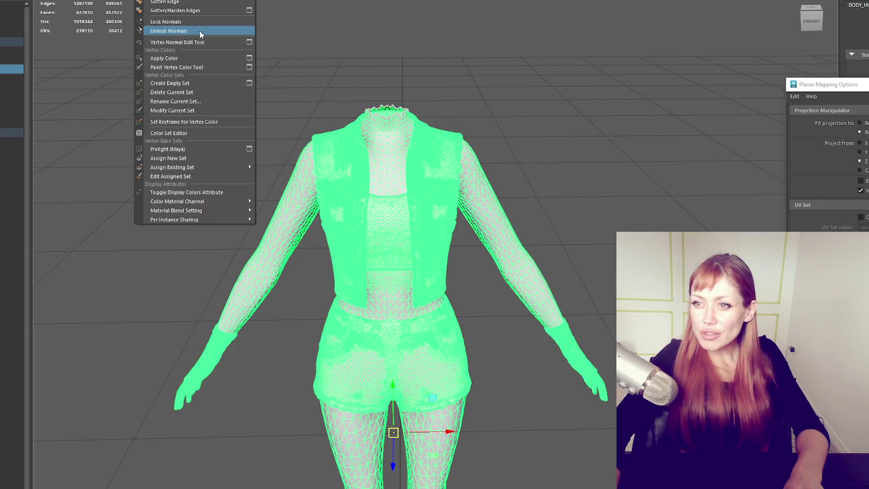
pyautogui.click(199, 31)
pyautogui.keyDown('shift'); pyautogui.moveTo(521, 73); pyautogui.dragTo(608, 94, button='right'); pyautogui.keyUp('shift')
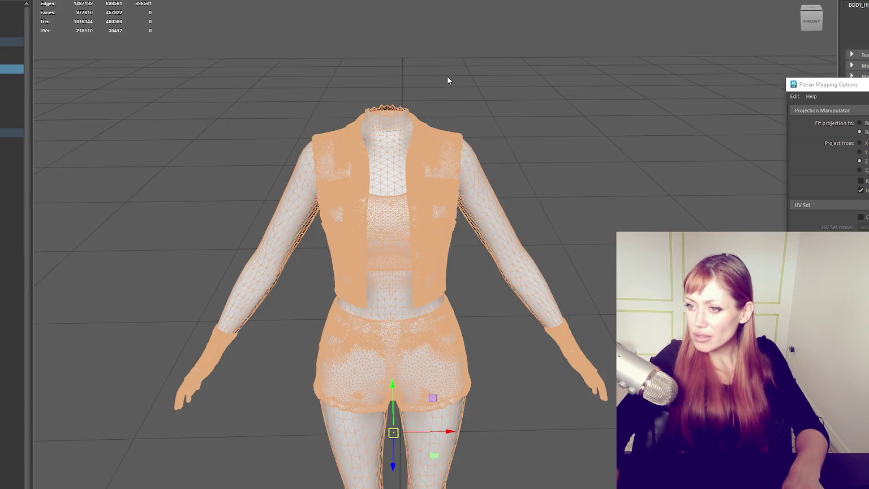
pyautogui.scroll(3, 447, 81)
pyautogui.scroll(2, 446, 80)
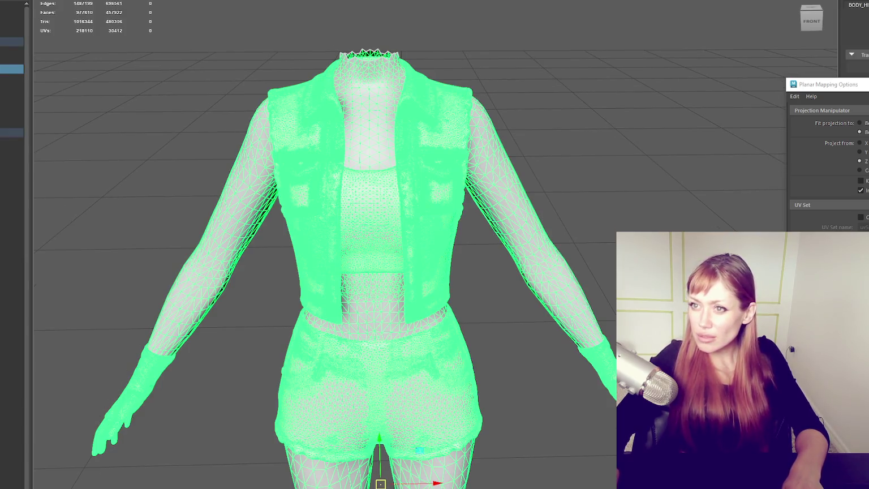
pyautogui.moveTo(486, 43)
pyautogui.keyDown('alt'); pyautogui.mouseDown()
pyautogui.moveTo(345, 167)
pyautogui.moveTo(396, 160)
pyautogui.mouseUp(); pyautogui.keyUp('alt')
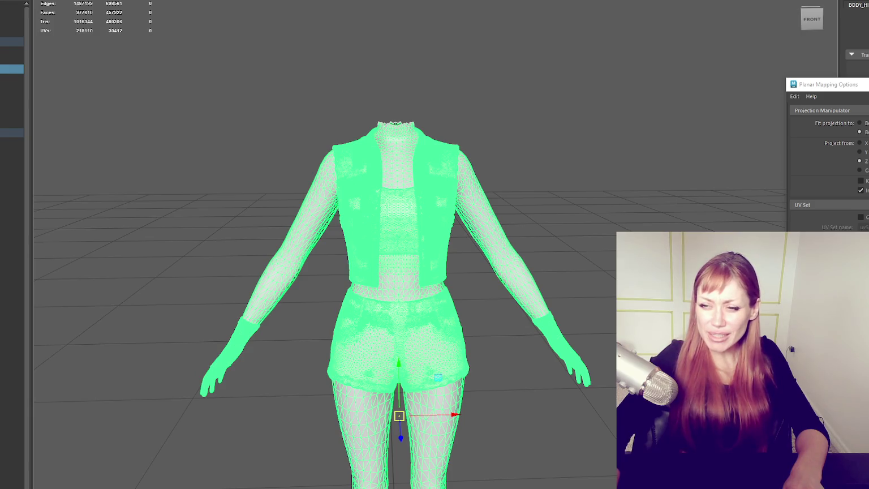
pyautogui.scroll(5, 416, 361)
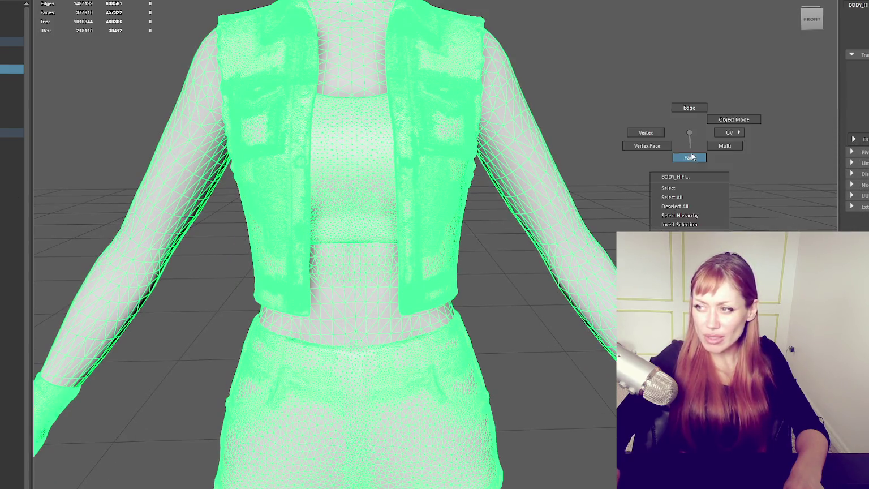
# Switch the outfit to face editing from the marking menu.
pyautogui.moveTo(688, 137); pyautogui.dragTo(689, 156, button='right')
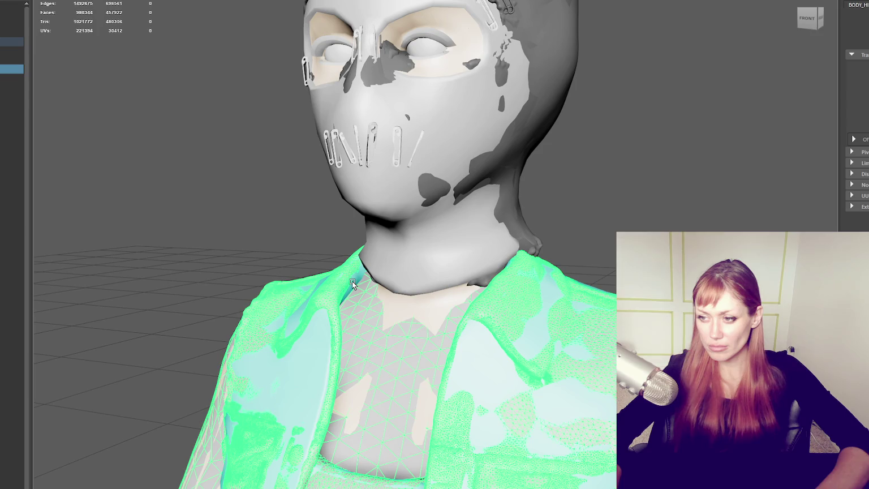
# Isolate the low-poly Top1 jacket and enter component editing on its collar.
pyautogui.click(355, 281)
pyautogui.moveTo(403, 270)
pyautogui.keyDown('alt'); pyautogui.mouseDown()
pyautogui.moveTo(381, 259)
pyautogui.moveTo(361, 274)
pyautogui.mouseUp(); pyautogui.keyUp('alt')
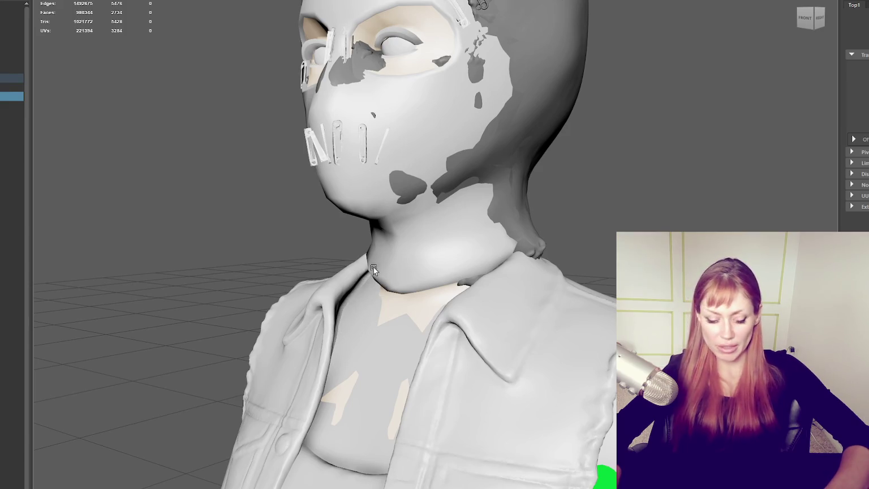
pyautogui.click(314, 275)
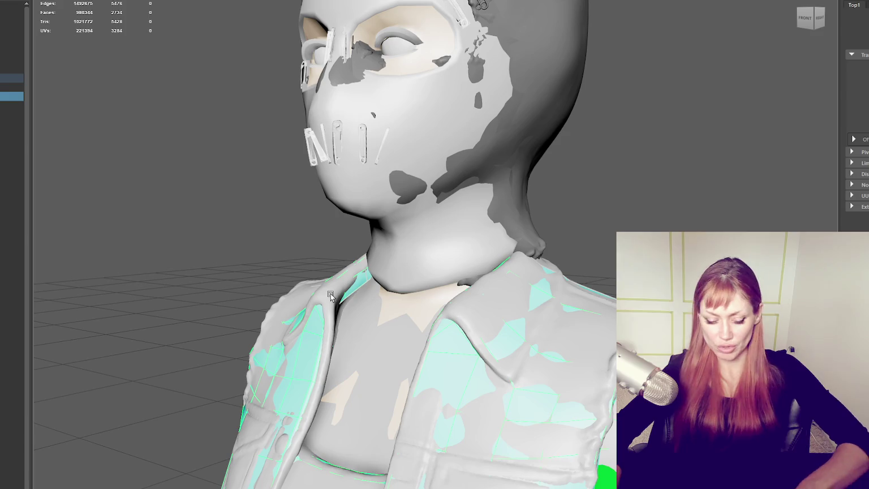
pyautogui.hotkey('ctrl', '1')
pyautogui.press('F8')
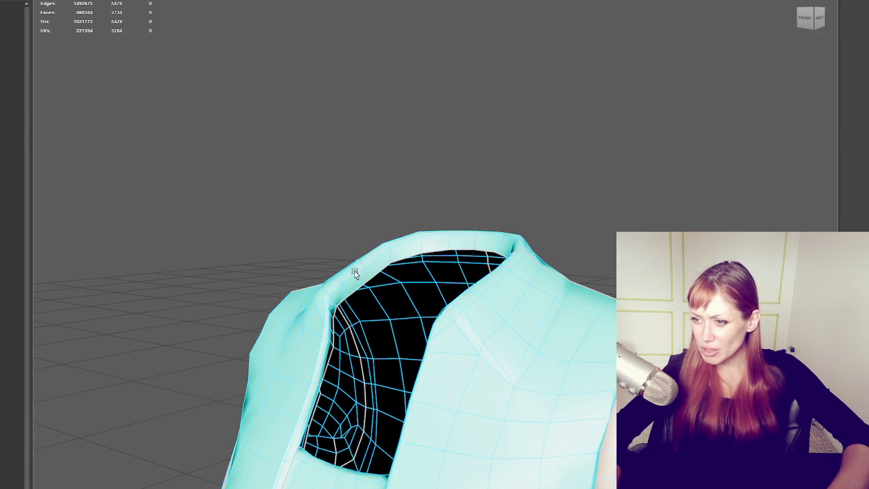
pyautogui.click(342, 302)
pyautogui.moveTo(359, 334)
pyautogui.keyDown('alt'); pyautogui.mouseDown()
pyautogui.moveTo(545, 312)
pyautogui.moveTo(469, 263)
pyautogui.mouseUp(); pyautogui.keyUp('alt')
# Move the collar's top edge loop down and scale it tighter.
pyautogui.doubleClick(521, 298)
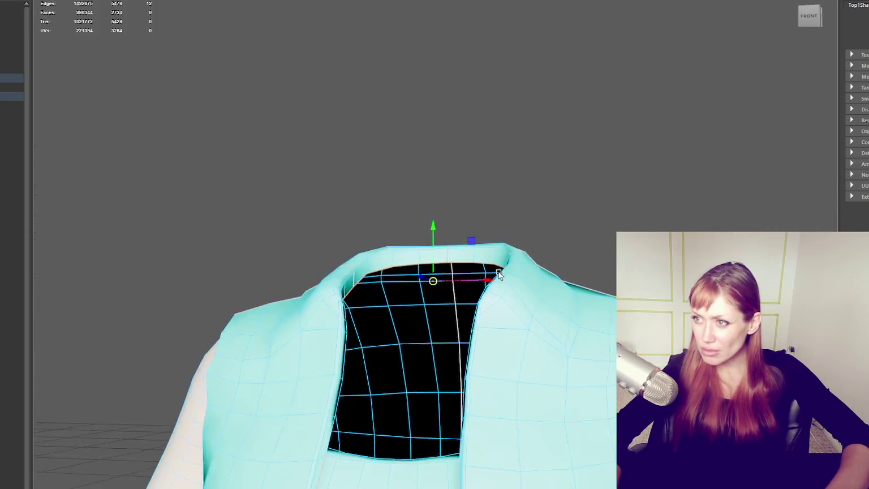
pyautogui.moveTo(436, 228); pyautogui.dragTo(436, 242)
pyautogui.hotkey('ctrl', 'z')
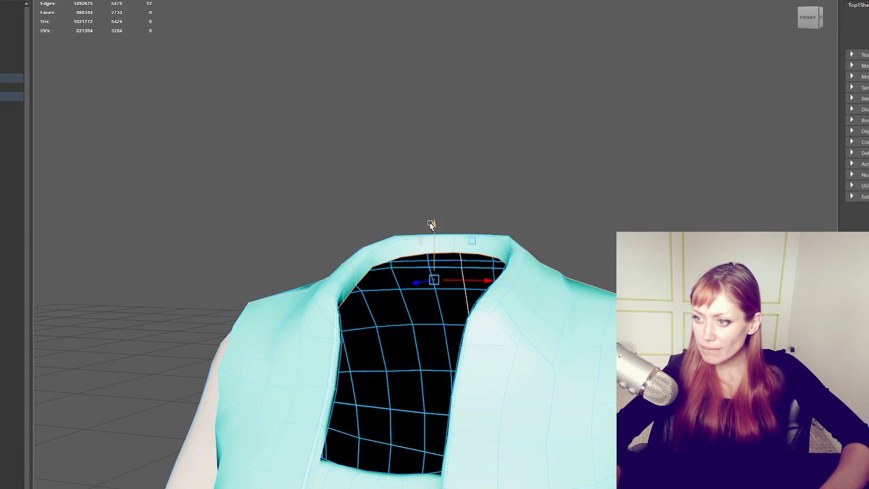
pyautogui.moveTo(429, 222); pyautogui.dragTo(436, 243)
pyautogui.press('r')
pyautogui.moveTo(440, 296); pyautogui.dragTo(445, 294)
# Exit isolation, show wireframe, and select a jacket shoulder vertex with soft selection on.
pyautogui.moveTo(402, 144); pyautogui.dragTo(459, 120, button='right')
pyautogui.hotkey('ctrl', '1')
pyautogui.moveTo(522, 182)
pyautogui.keyDown('alt'); pyautogui.mouseDown()
pyautogui.moveTo(486, 211)
pyautogui.moveTo(492, 220)
pyautogui.mouseUp(); pyautogui.keyUp('alt')
pyautogui.moveTo(531, 163); pyautogui.dragTo(359, 293, button='right')
pyautogui.press('4')
pyautogui.click(342, 323)
pyautogui.moveTo(365, 329)
pyautogui.keyDown('alt'); pyautogui.mouseDown()
pyautogui.moveTo(382, 345)
pyautogui.moveTo(369, 326)
pyautogui.moveTo(159, 330)
pyautogui.mouseUp(); pyautogui.keyUp('alt')
pyautogui.press('b')
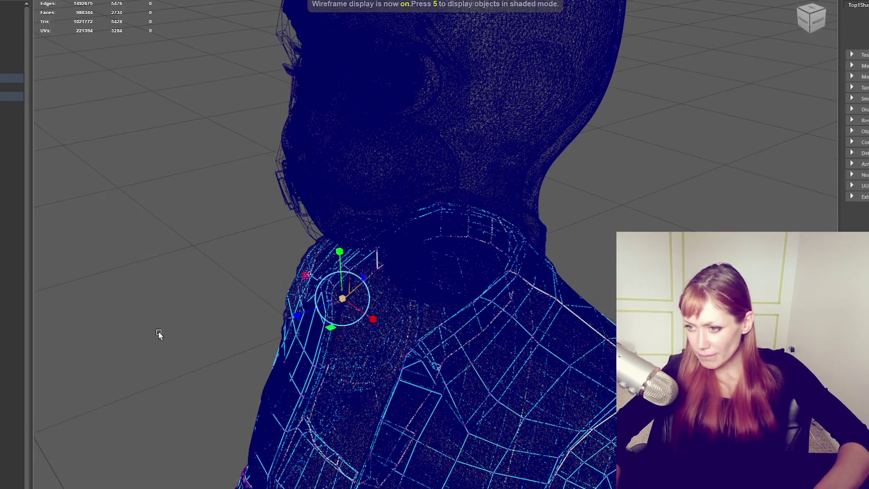
# Nudge a shoulder vertex and merge the stray shoulder vertices with Edit Mesh > Merge.
pyautogui.moveTo(330, 309); pyautogui.dragTo(364, 319)
pyautogui.press('6')
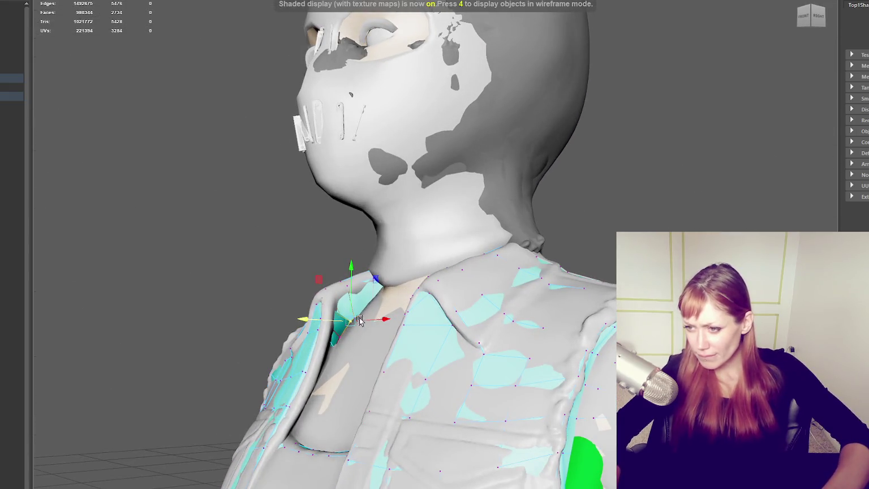
pyautogui.press('4')
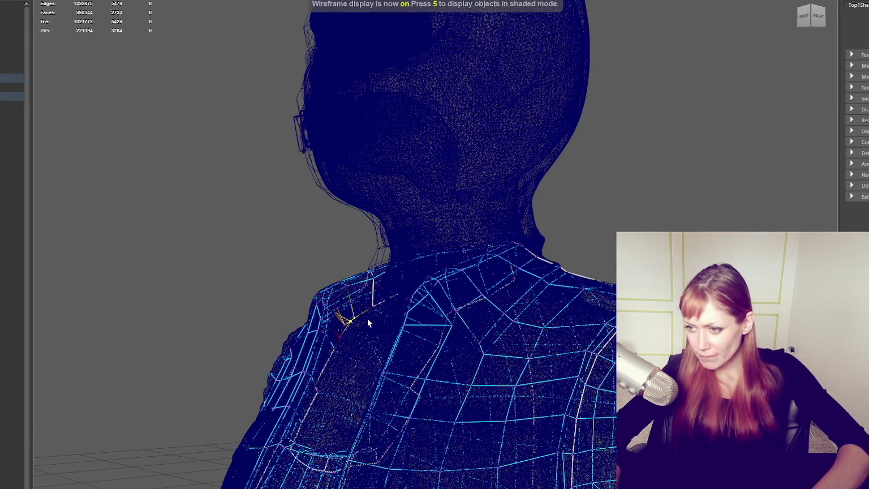
pyautogui.press('6')
pyautogui.moveTo(366, 321)
pyautogui.keyDown('alt'); pyautogui.mouseDown()
pyautogui.moveTo(342, 318)
pyautogui.moveTo(373, 327)
pyautogui.mouseUp(); pyautogui.keyUp('alt')
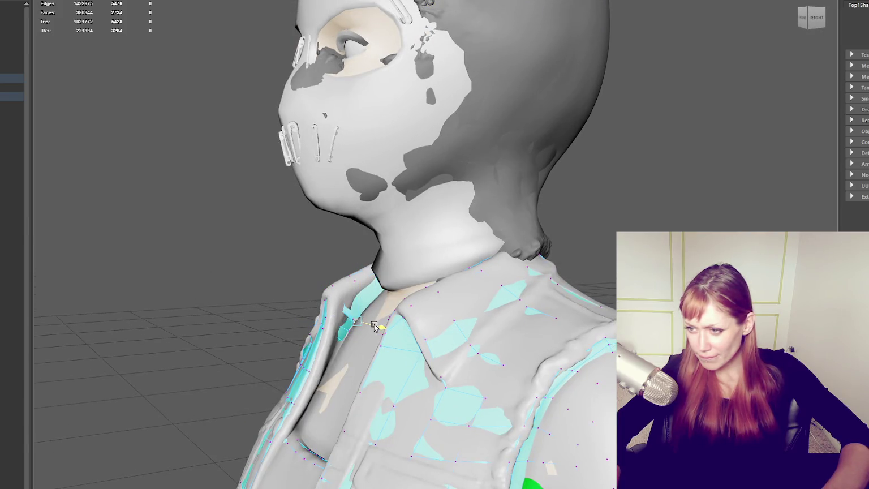
pyautogui.press('4')
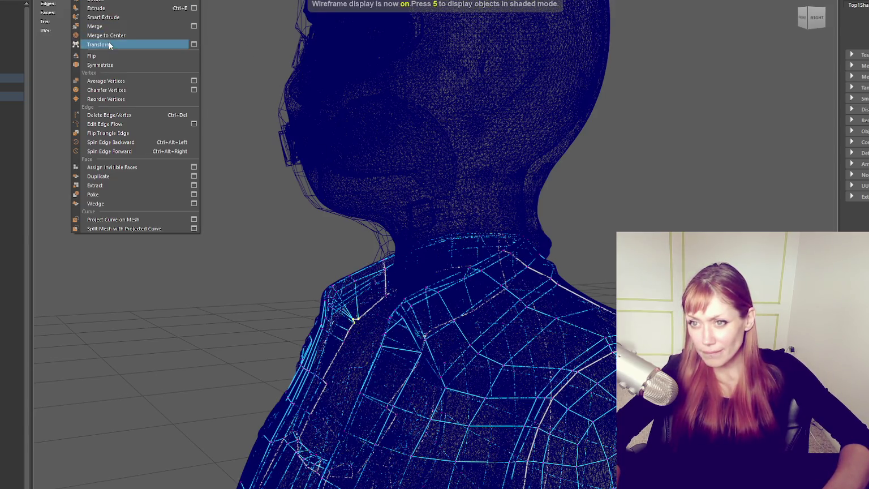
pyautogui.click(109, 43)
# Frame the shoulder up close and merge another pair of stray vertices.
pyautogui.press('5')
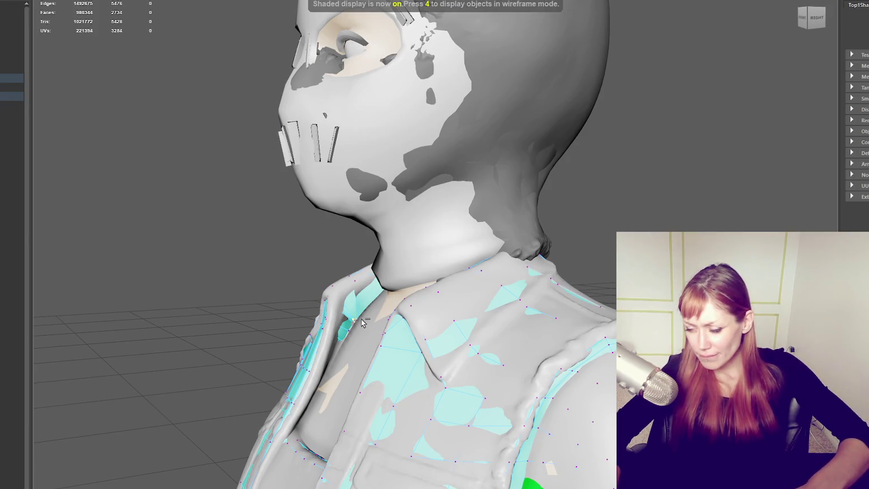
pyautogui.press('4')
pyautogui.press('f')
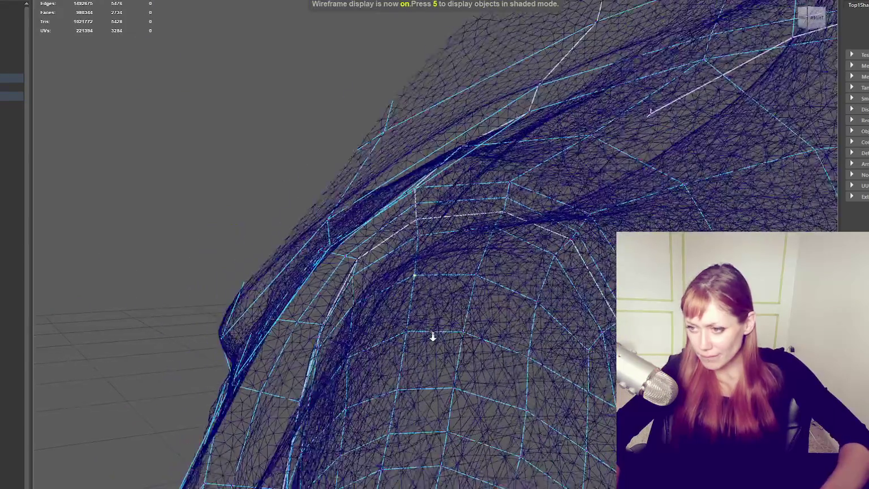
pyautogui.moveTo(433, 337)
pyautogui.keyDown('alt'); pyautogui.mouseDown()
pyautogui.moveTo(368, 345)
pyautogui.moveTo(398, 335)
pyautogui.moveTo(418, 301)
pyautogui.moveTo(464, 300)
pyautogui.moveTo(454, 292)
pyautogui.mouseUp(); pyautogui.keyUp('alt')
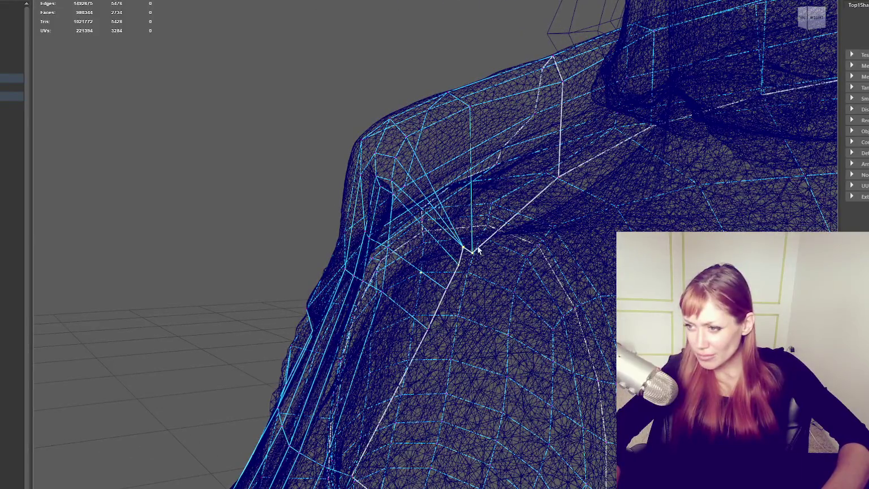
pyautogui.click(152, 71)
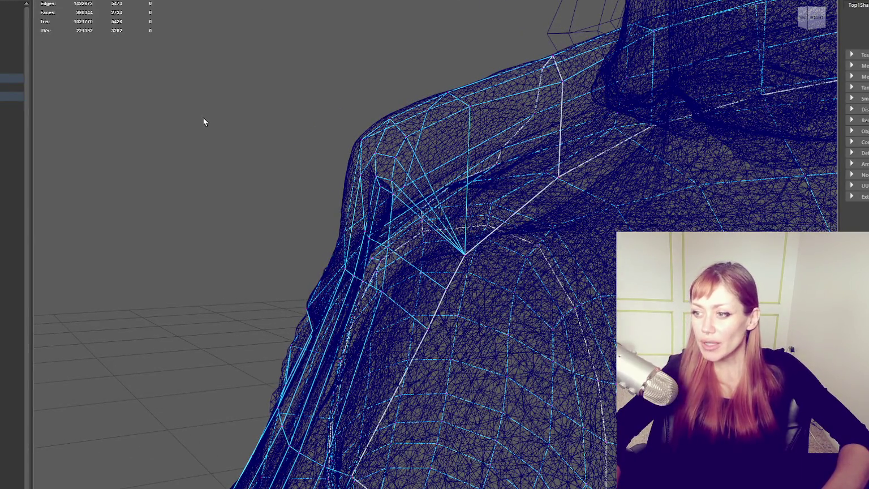
pyautogui.press('6')
# Pull a shoulder vertex down and move a collar-band vertex onto the high-res jacket.
pyautogui.click(465, 254)
pyautogui.moveTo(466, 254)
pyautogui.mouseDown()
pyautogui.moveTo(466, 266)
pyautogui.moveTo(519, 310)
pyautogui.moveTo(470, 306)
pyautogui.mouseUp()
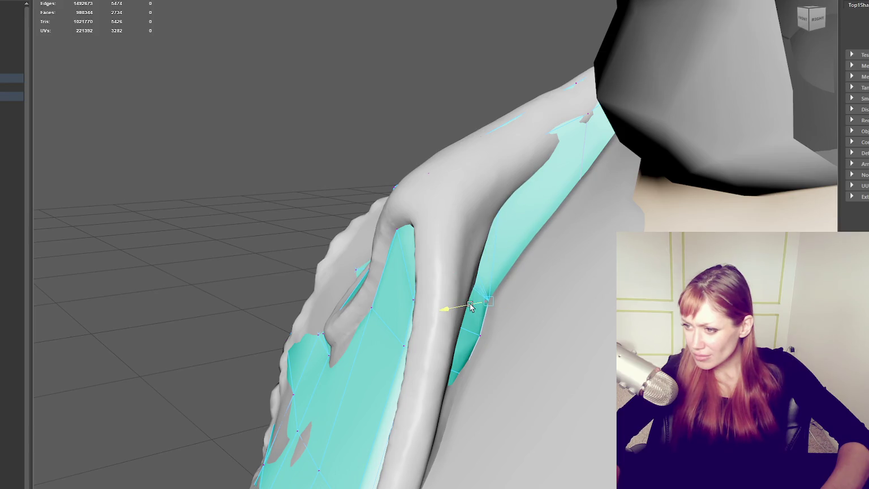
pyautogui.click(481, 336)
pyautogui.moveTo(479, 336)
pyautogui.mouseDown()
pyautogui.moveTo(465, 340)
pyautogui.moveTo(494, 347)
pyautogui.moveTo(469, 348)
pyautogui.moveTo(493, 349)
pyautogui.moveTo(481, 339)
pyautogui.mouseUp()
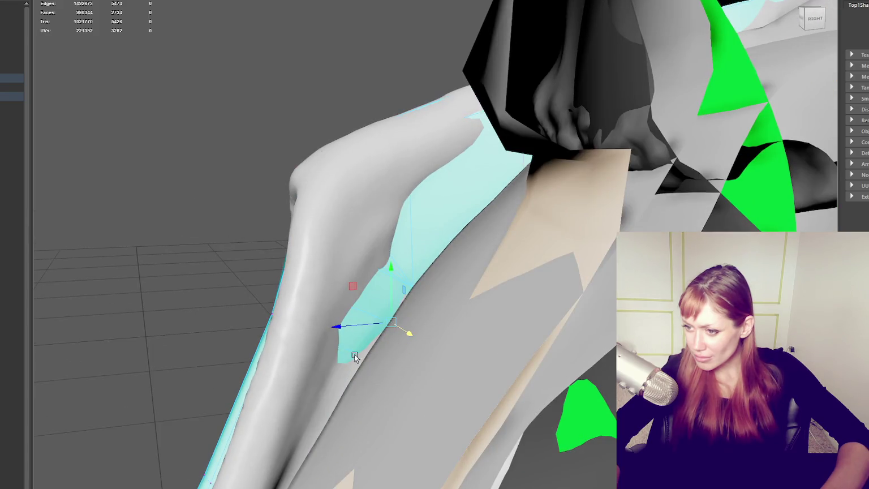
pyautogui.press('4')
pyautogui.moveTo(354, 356); pyautogui.dragTo(367, 337)
pyautogui.press('6')
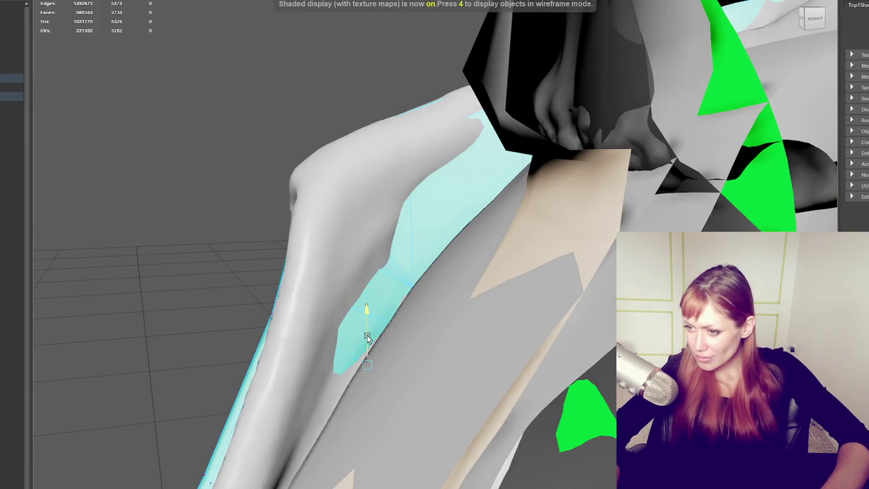
pyautogui.moveTo(381, 379); pyautogui.dragTo(384, 380)
pyautogui.keyDown('alt'); pyautogui.moveTo(429, 280); pyautogui.dragTo(444, 284); pyautogui.keyUp('alt')
pyautogui.press('4')
pyautogui.press('6')
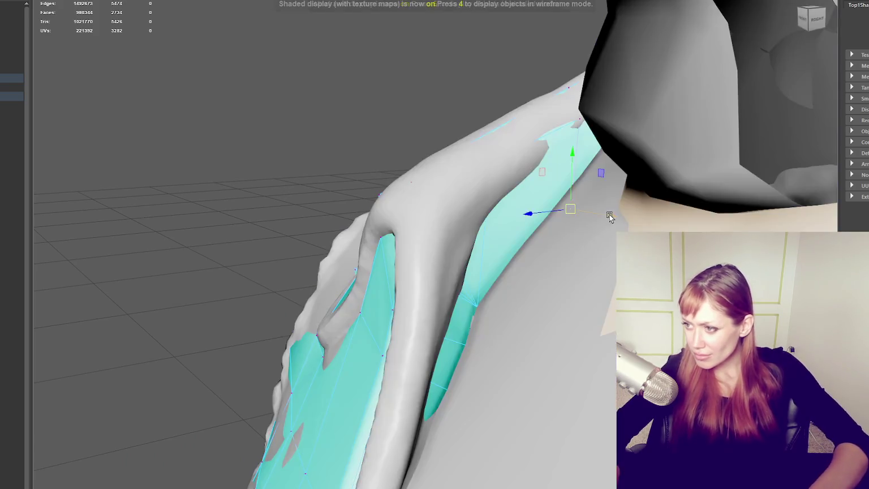
# Slide nearby vertices along X and settle another shoulder vertex onto the jacket surface.
pyautogui.moveTo(609, 216); pyautogui.dragTo(587, 220)
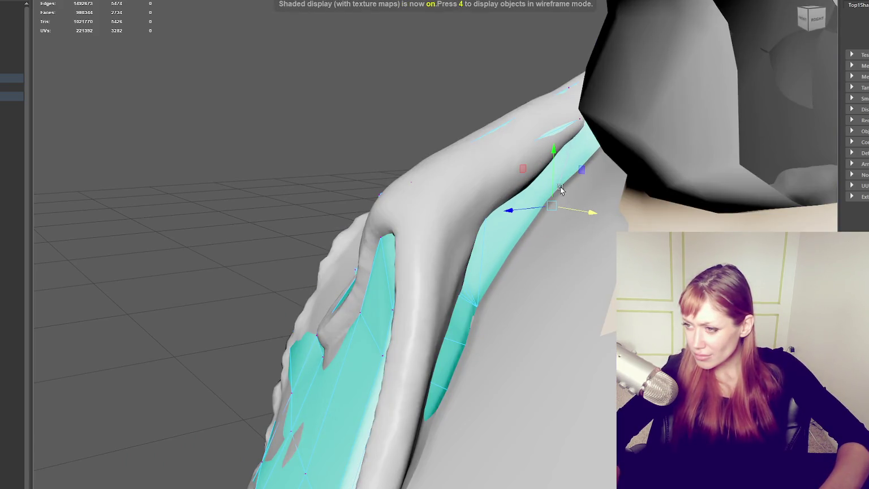
pyautogui.moveTo(562, 189); pyautogui.dragTo(562, 169)
pyautogui.moveTo(546, 199); pyautogui.dragTo(528, 209)
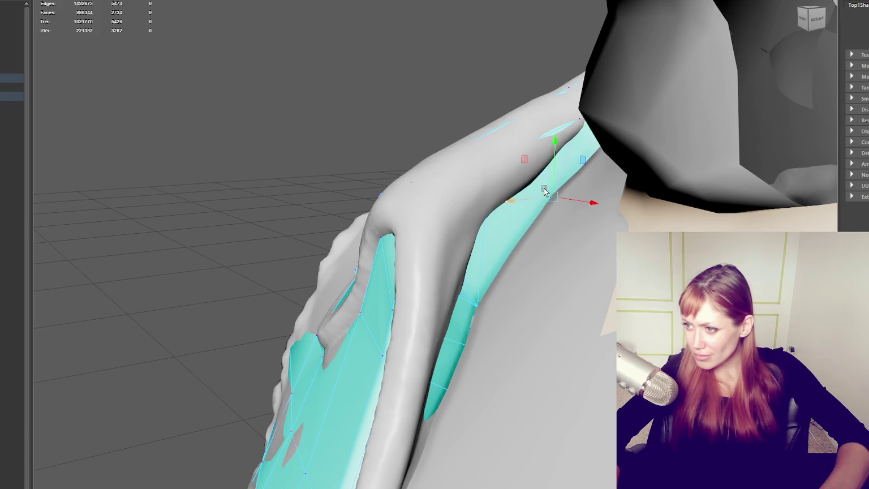
pyautogui.press('4')
pyautogui.click(476, 300)
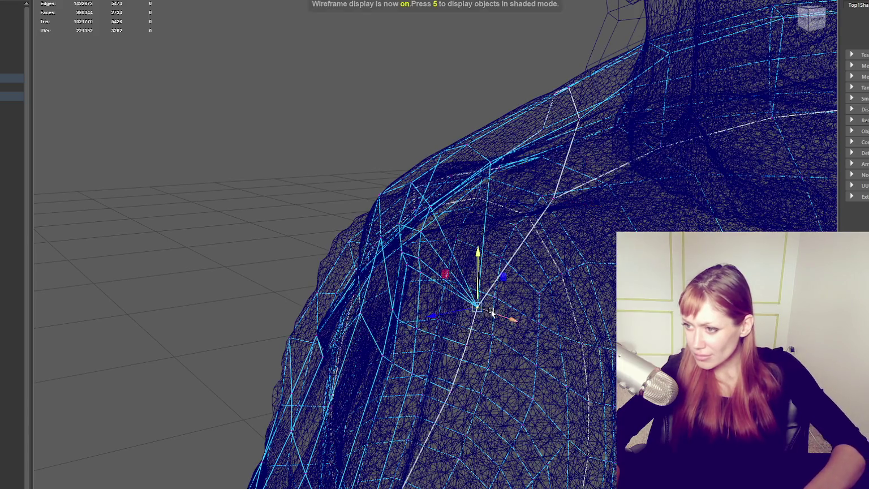
pyautogui.press('6')
pyautogui.moveTo(491, 311)
pyautogui.mouseDown()
pyautogui.moveTo(485, 292)
pyautogui.moveTo(466, 306)
pyautogui.moveTo(495, 231)
pyautogui.moveTo(500, 237)
pyautogui.mouseUp()
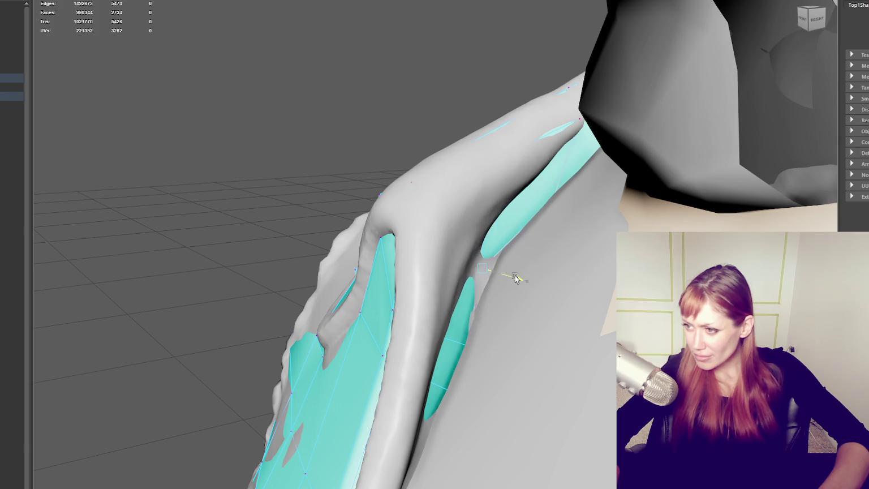
pyautogui.moveTo(520, 279)
pyautogui.mouseDown()
pyautogui.moveTo(468, 271)
pyautogui.moveTo(481, 269)
pyautogui.mouseUp()
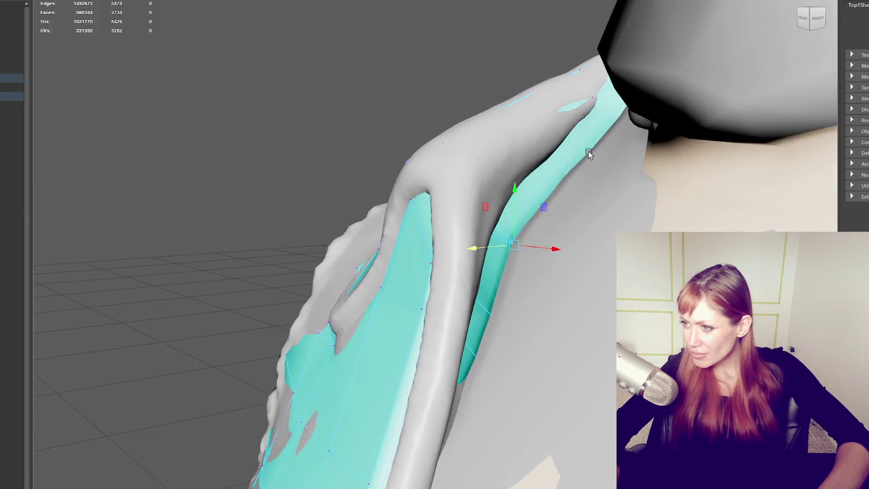
# Pull one more shoulder vertex down onto the jacket and verify the fit in wireframe.
pyautogui.keyDown('alt'); pyautogui.moveTo(570, 181); pyautogui.dragTo(574, 245); pyautogui.keyUp('alt')
pyautogui.press('4')
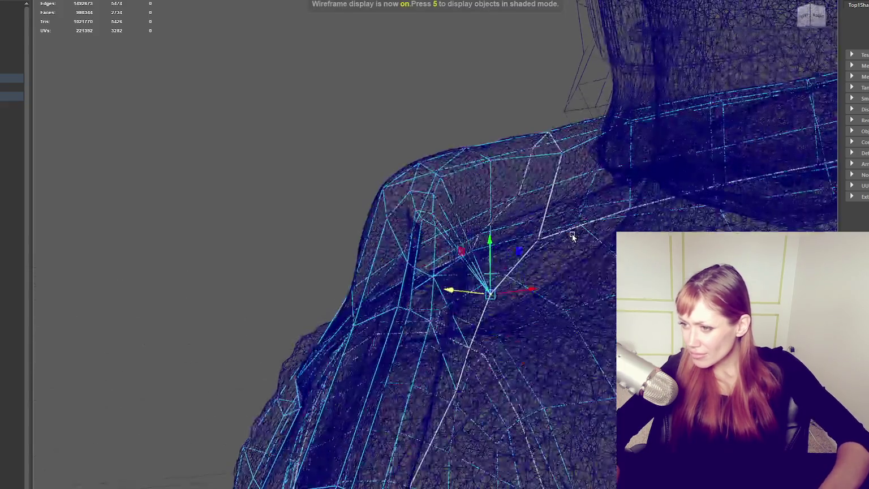
pyautogui.press('6')
pyautogui.click(540, 222)
pyautogui.moveTo(540, 222)
pyautogui.mouseDown()
pyautogui.moveTo(540, 242)
pyautogui.moveTo(524, 248)
pyautogui.moveTo(560, 242)
pyautogui.mouseUp()
pyautogui.press('4')
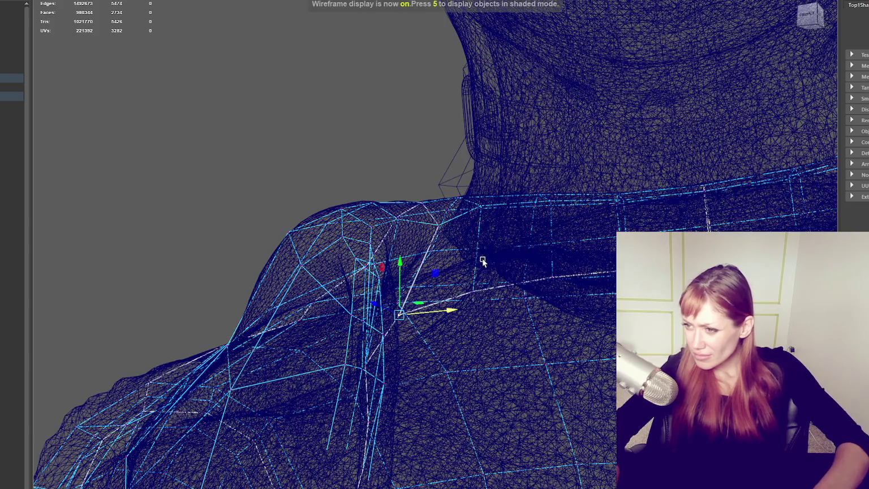
pyautogui.press('6')
pyautogui.moveTo(478, 282)
pyautogui.keyDown('alt'); pyautogui.mouseDown()
pyautogui.moveTo(471, 246)
pyautogui.moveTo(575, 258)
pyautogui.mouseUp(); pyautogui.keyUp('alt')
# Select a shoulder-seam vertex on Top1, merge the selected vertices, and move it into place.
pyautogui.press('4')
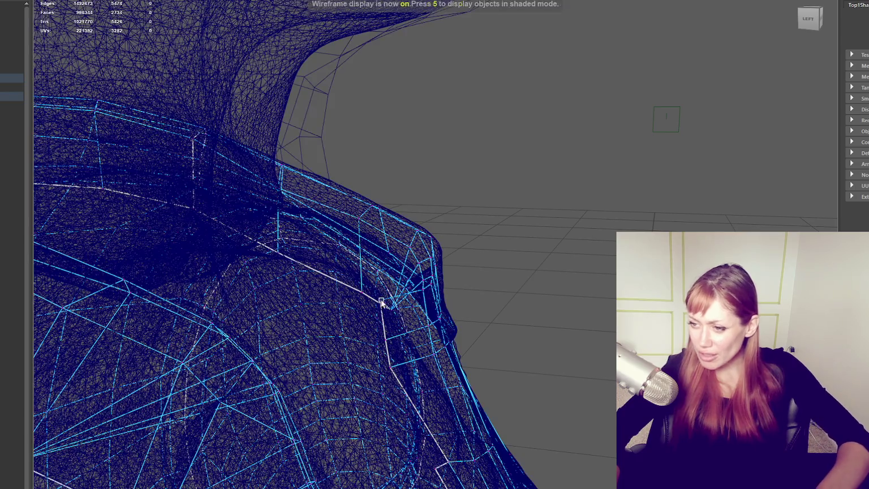
pyautogui.keyDown('alt'); pyautogui.moveTo(379, 293); pyautogui.dragTo(388, 306); pyautogui.keyUp('alt')
pyautogui.click(394, 303)
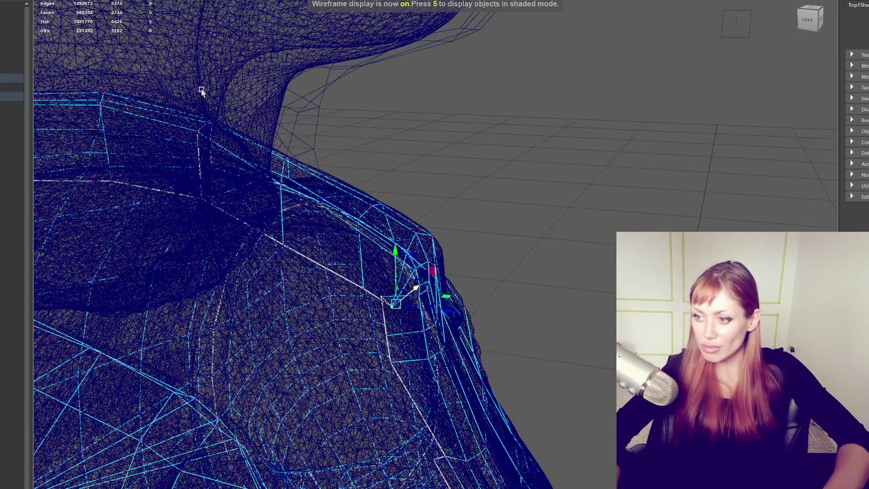
pyautogui.click(108, 35)
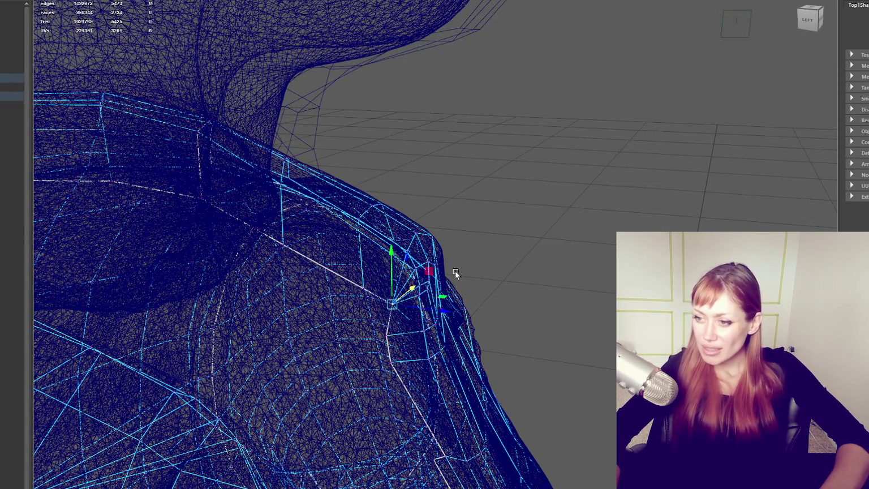
pyautogui.press('6')
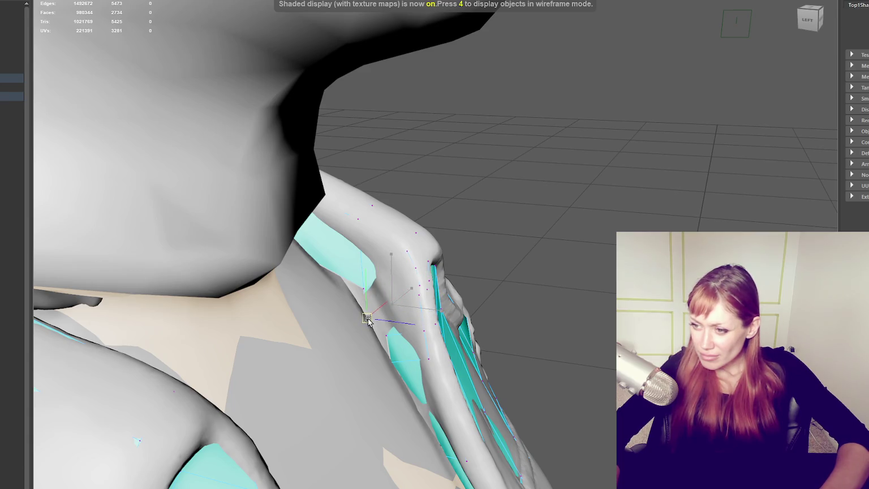
pyautogui.moveTo(382, 311)
pyautogui.mouseDown()
pyautogui.moveTo(425, 309)
pyautogui.moveTo(381, 286)
pyautogui.moveTo(386, 302)
pyautogui.mouseUp()
# Pull the shoulder vertex down-left, then shift the strap vertex right and upward.
pyautogui.press('4')
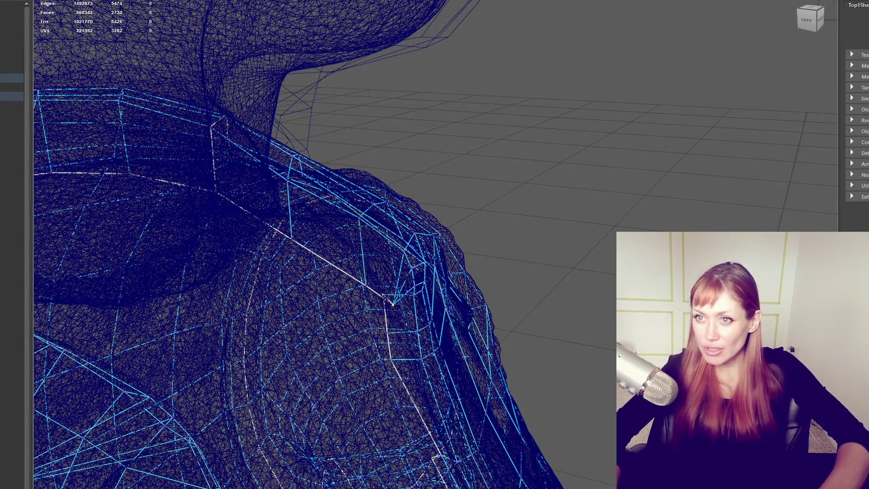
pyautogui.click(105, 31)
pyautogui.press('6')
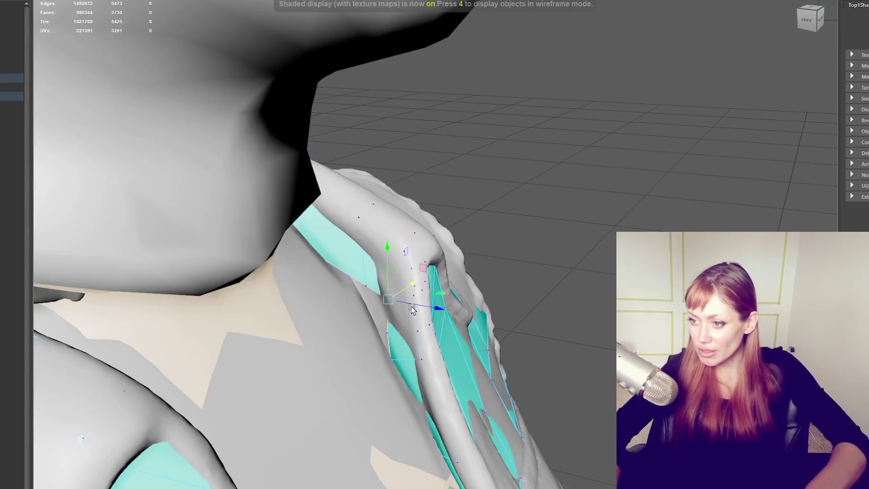
pyautogui.moveTo(379, 288)
pyautogui.mouseDown()
pyautogui.moveTo(371, 300)
pyautogui.moveTo(381, 321)
pyautogui.mouseUp()
pyautogui.moveTo(365, 292); pyautogui.dragTo(390, 306)
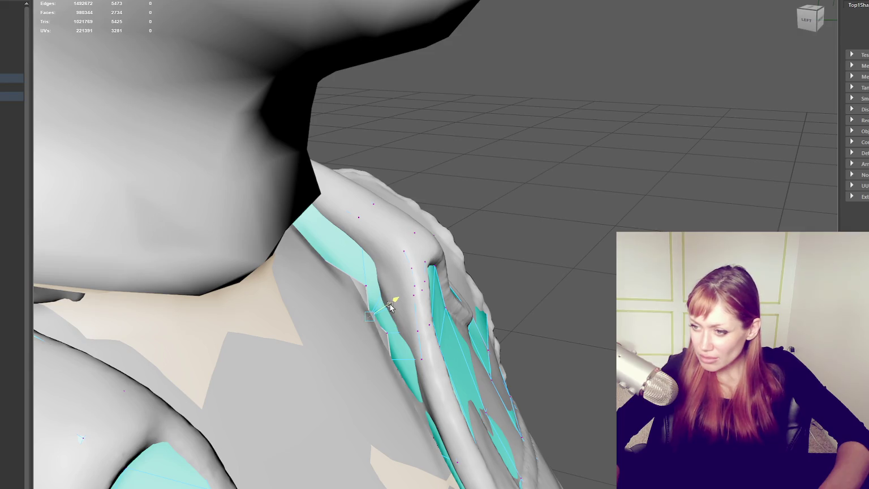
# Slide the remaining strap vertices along the strap and check the shoulder in wireframe.
pyautogui.press('F8')
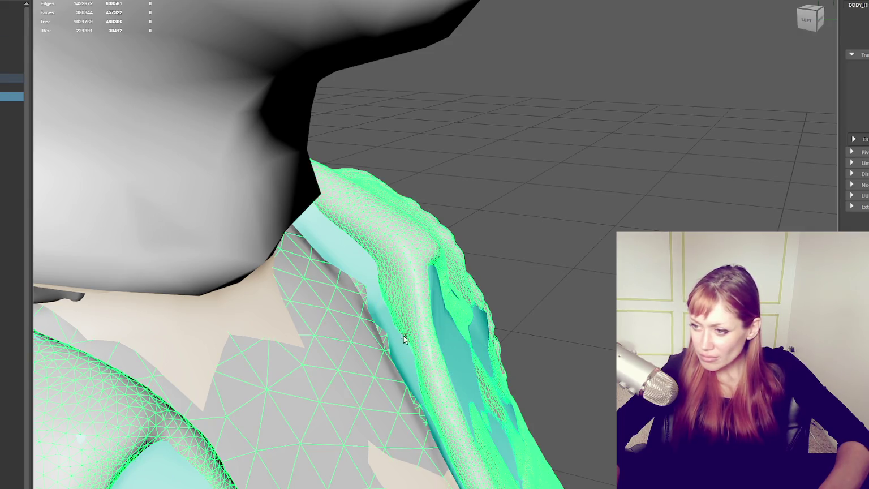
pyautogui.press('F8')
pyautogui.moveTo(389, 331); pyautogui.dragTo(397, 346)
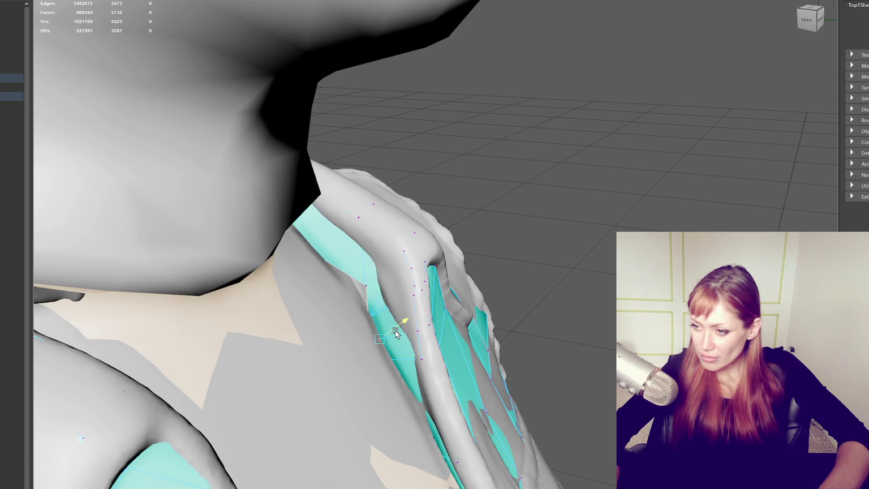
pyautogui.moveTo(363, 284); pyautogui.dragTo(359, 290)
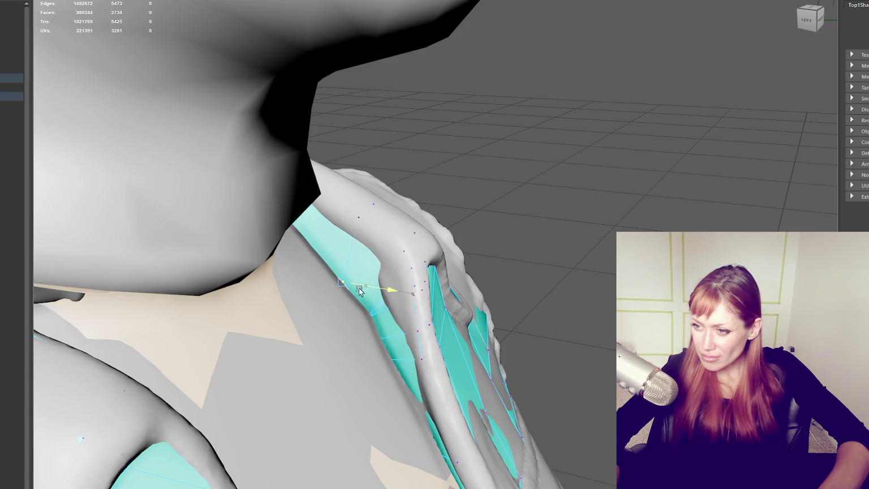
pyautogui.moveTo(358, 277)
pyautogui.mouseDown(button='middle')
pyautogui.moveTo(357, 285)
pyautogui.moveTo(366, 266)
pyautogui.mouseUp(button='middle')
pyautogui.moveTo(365, 257)
pyautogui.keyDown('alt'); pyautogui.mouseDown()
pyautogui.moveTo(337, 246)
pyautogui.moveTo(377, 243)
pyautogui.moveTo(359, 251)
pyautogui.mouseUp(); pyautogui.keyUp('alt')
pyautogui.press('4')
pyautogui.press('6')
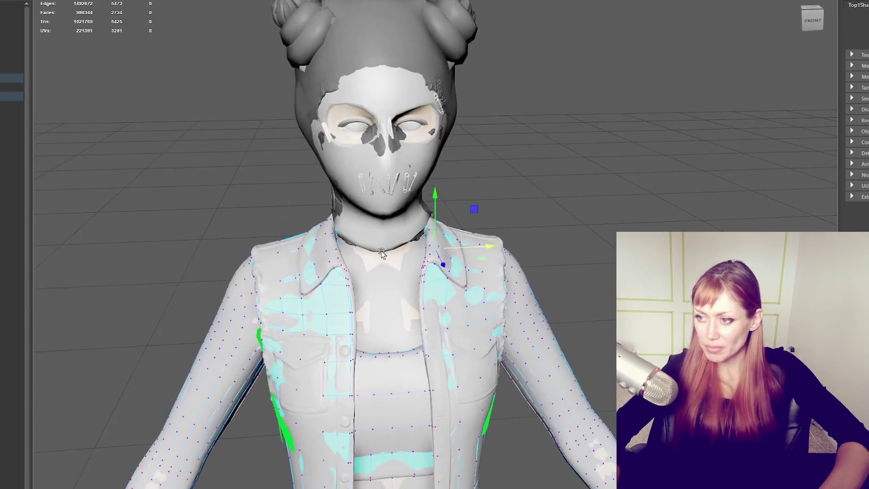
# Exit vertex mode with F8 and select the whole clothing mesh.
pyautogui.press('F8')
pyautogui.click(434, 303)
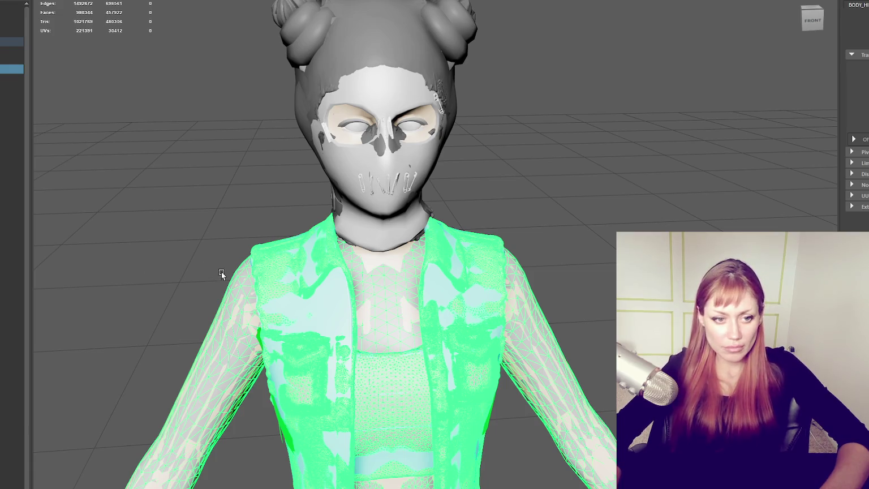
pyautogui.moveTo(157, 176); pyautogui.dragTo(213, 136, button='right')
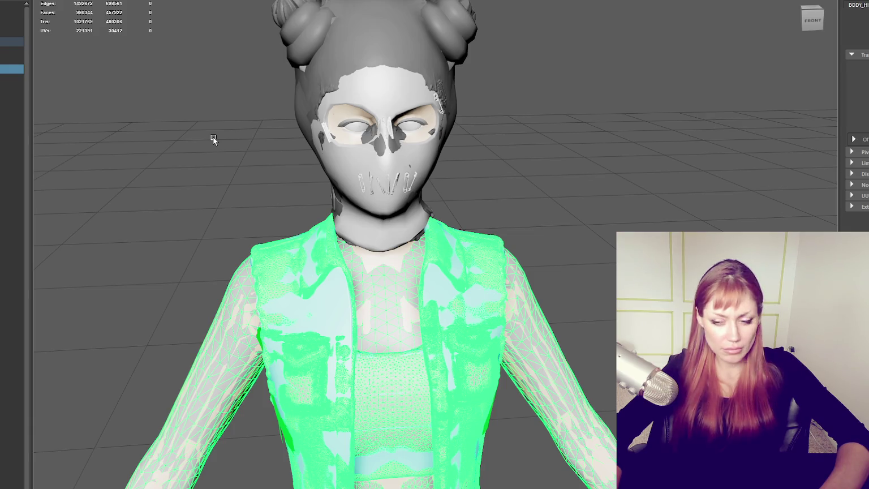
pyautogui.scroll(-2, 245, 164)
pyautogui.scroll(-2, 265, 187)
pyautogui.scroll(1, 265, 187)
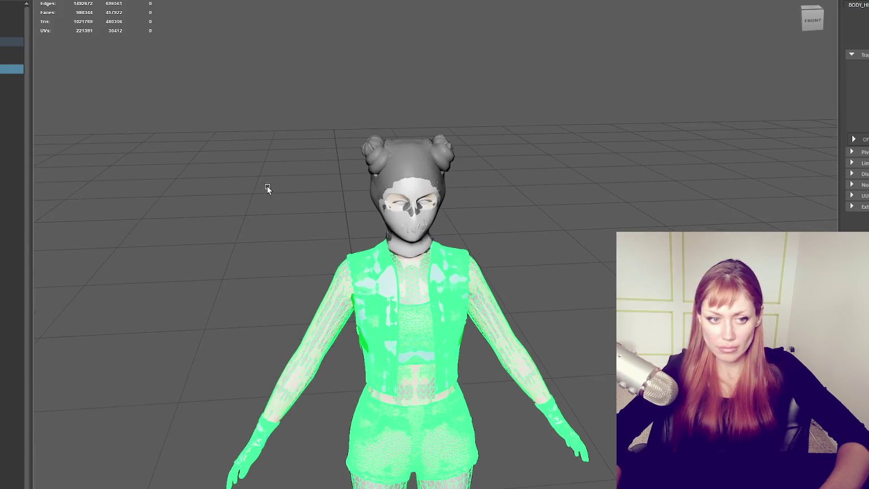
pyautogui.scroll(2, 267, 186)
pyautogui.moveTo(183, 161); pyautogui.dragTo(187, 164, button='right')
# Clear the selection, select the vest and shirt mesh, and open its UV layout.
pyautogui.click(301, 217)
pyautogui.scroll(2, 302, 218)
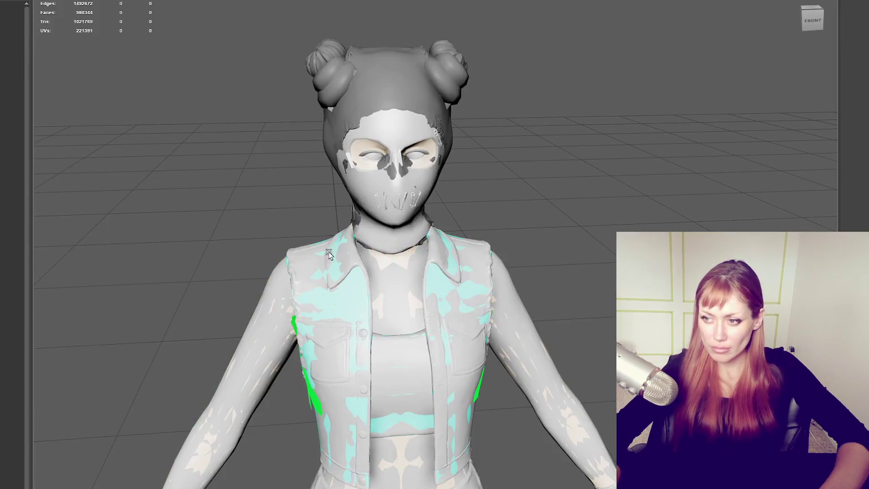
pyautogui.click(355, 292)
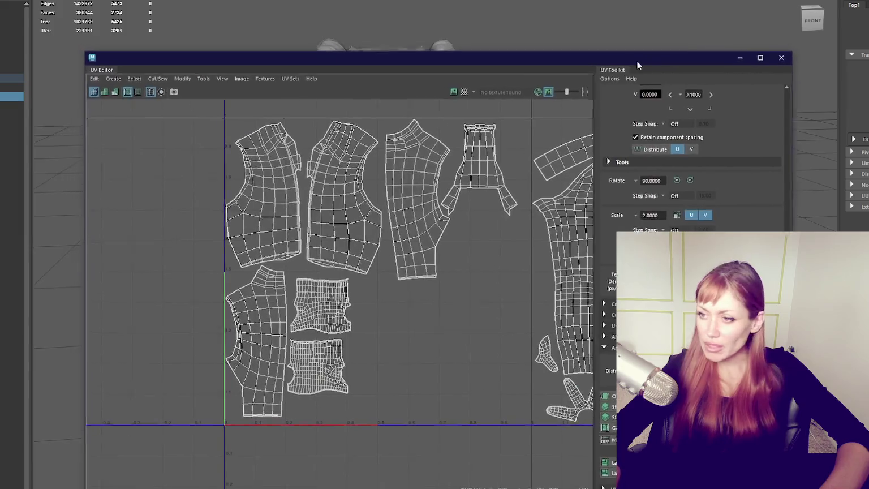
pyautogui.moveTo(636, 61); pyautogui.dragTo(663, 72)
pyautogui.moveTo(360, 160); pyautogui.dragTo(360, 174, button='right')
pyautogui.click(359, 175)
pyautogui.keyDown('shift'); pyautogui.click(298, 194); pyautogui.keyUp('shift')
pyautogui.keyDown('shift'); pyautogui.moveTo(208, 182); pyautogui.dragTo(76, 181, button='right'); pyautogui.keyUp('shift')
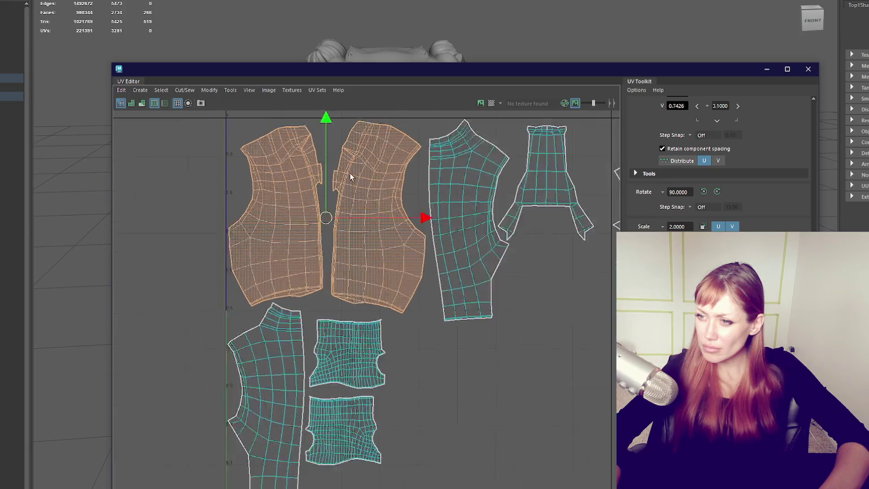
pyautogui.scroll(4, 352, 172)
pyautogui.scroll(-2, 368, 220)
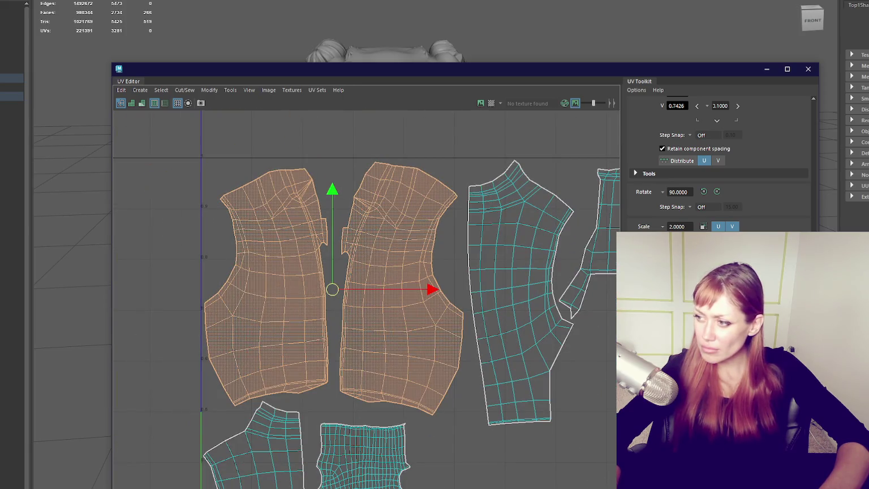
pyautogui.click(518, 294)
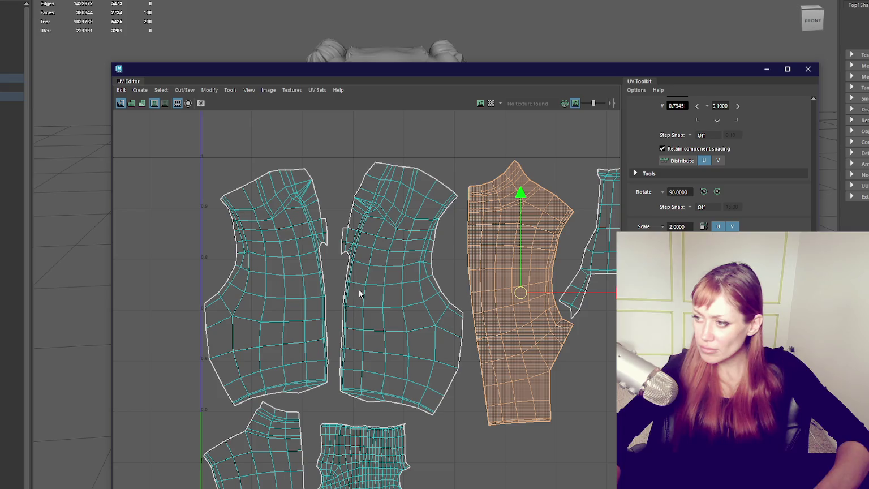
pyautogui.click(357, 273)
pyautogui.keyDown('shift'); pyautogui.click(296, 285); pyautogui.keyUp('shift')
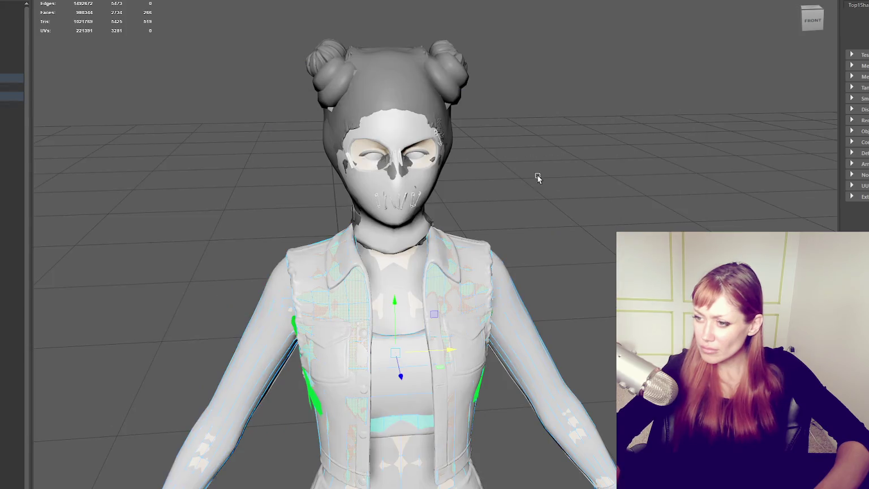
pyautogui.click(677, 118)
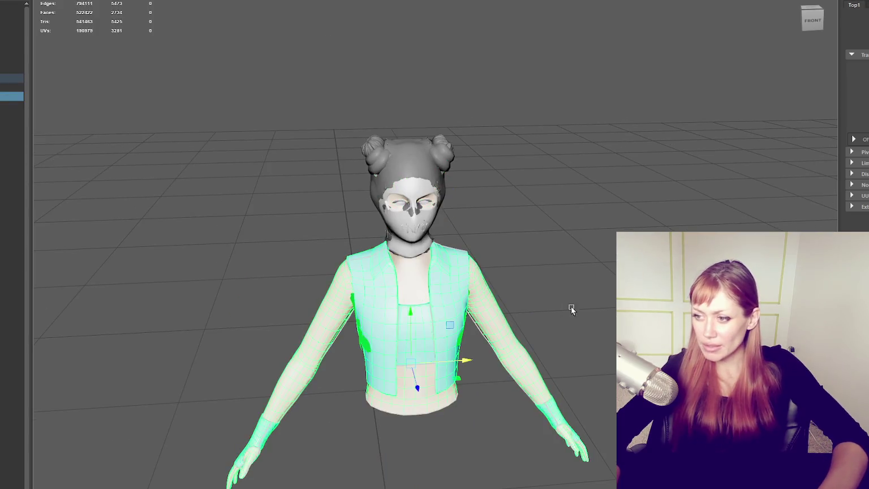
# Select the hair and high-poly meshes in the Outliner and hide them with Ctrl+H.
pyautogui.scroll(1, 413, 166)
pyautogui.scroll(1, 503, 238)
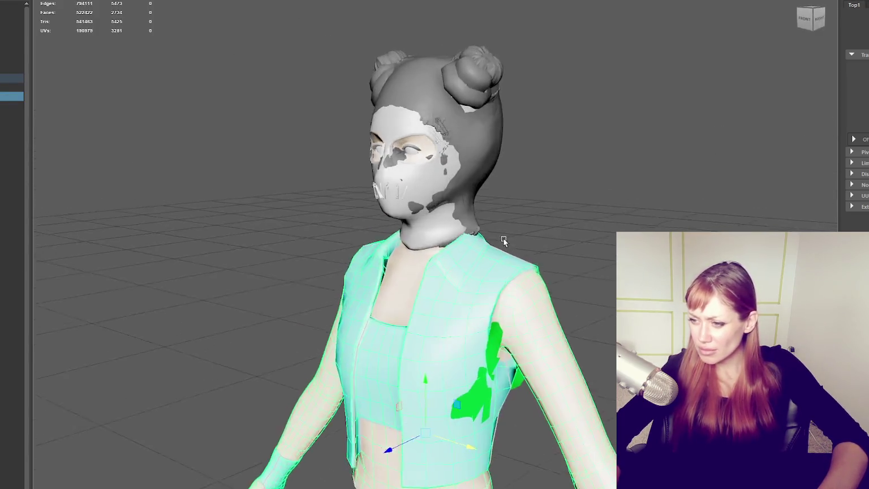
pyautogui.scroll(2, 535, 243)
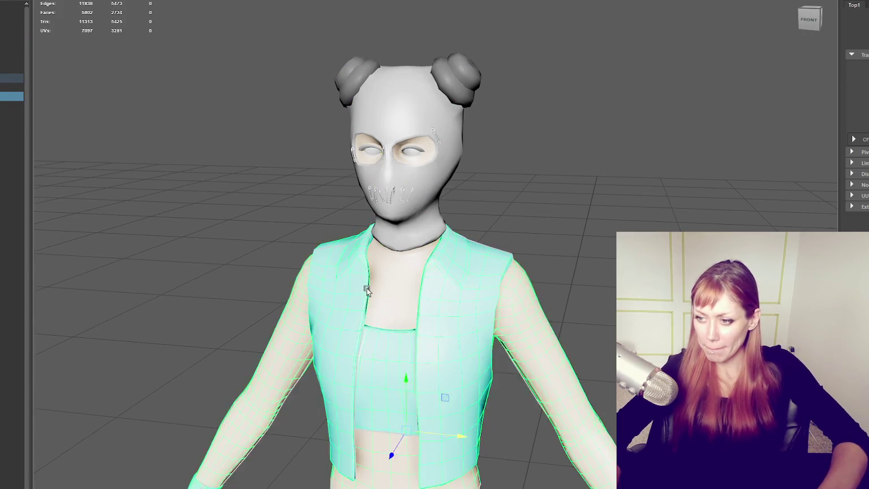
pyautogui.scroll(-3, 500, 297)
pyautogui.scroll(-2, 480, 180)
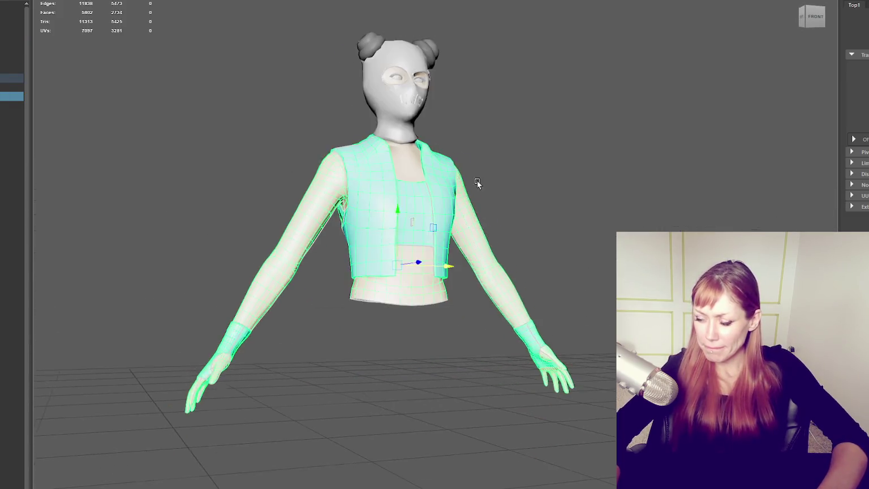
pyautogui.scroll(-1, 454, 187)
pyautogui.keyDown('alt'); pyautogui.moveTo(453, 187); pyautogui.dragTo(291, 164); pyautogui.keyUp('alt')
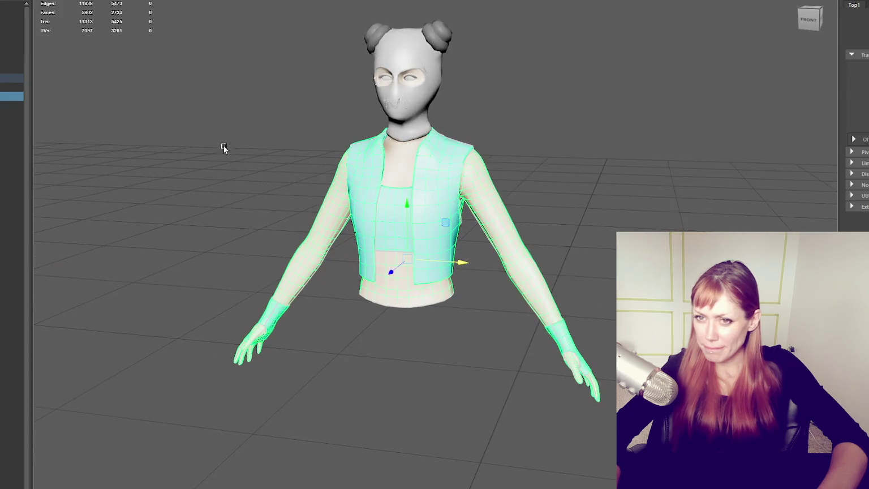
pyautogui.click(12, 41)
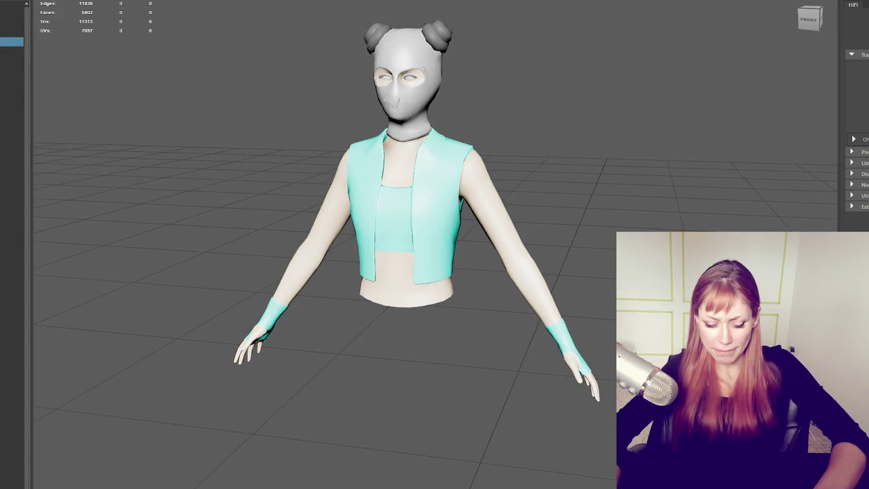
pyautogui.scroll(3, 461, 146)
pyautogui.keyDown('alt'); pyautogui.moveTo(461, 146); pyautogui.dragTo(474, 217); pyautogui.keyUp('alt')
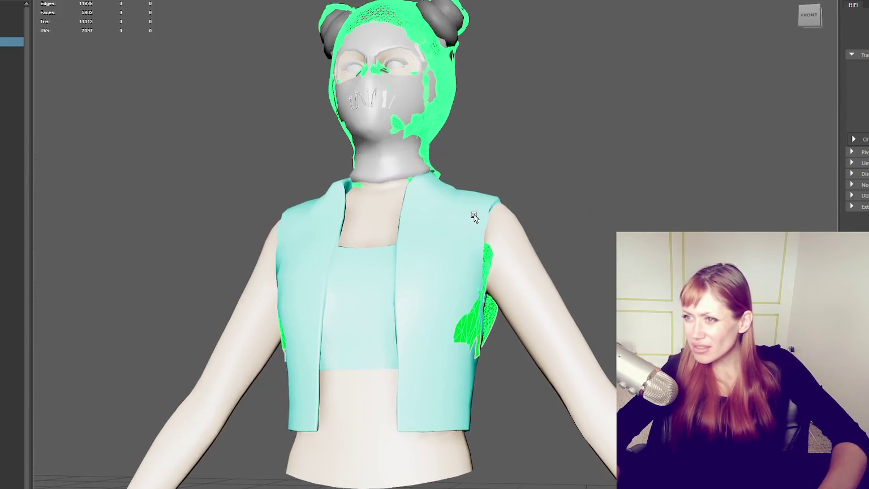
pyautogui.keyDown('ctrl'); pyautogui.click(12, 51); pyautogui.keyUp('ctrl')
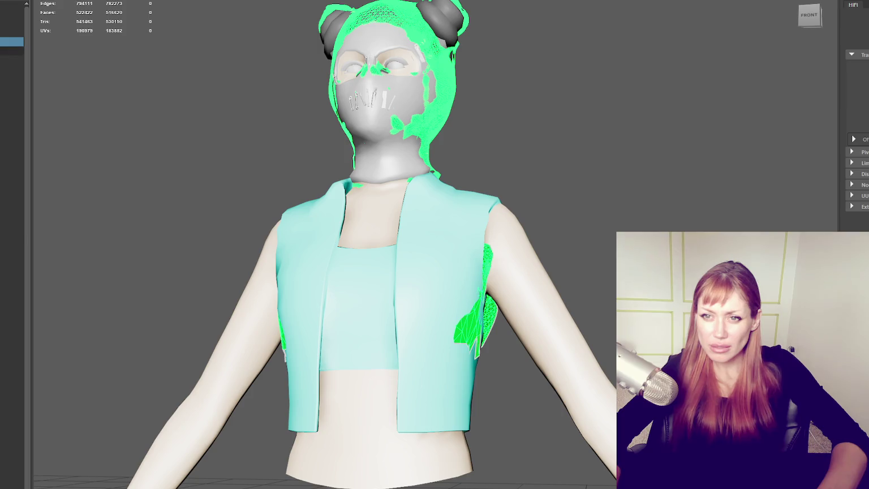
pyautogui.hotkey('ctrl', 'h')
# Select the top mesh on the figure, leaving the head out of the selection.
pyautogui.scroll(-3, 438, 200)
pyautogui.keyDown('alt'); pyautogui.moveTo(429, 170); pyautogui.dragTo(438, 201); pyautogui.keyUp('alt')
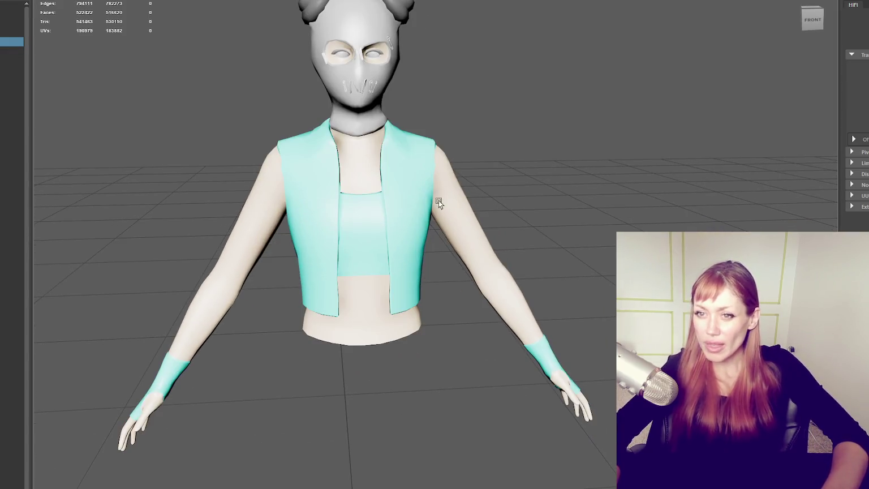
pyautogui.click(439, 200)
pyautogui.click(546, 189)
pyautogui.click(377, 212)
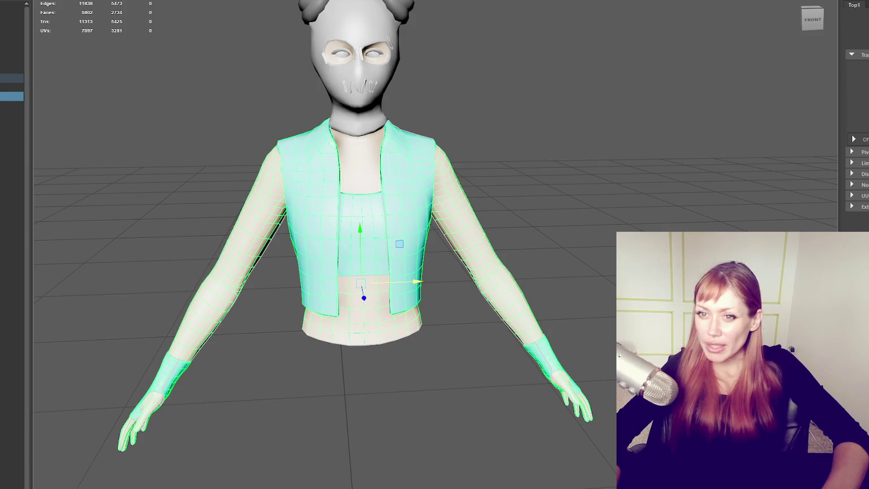
pyautogui.scroll(-3, 378, 227)
pyautogui.keyDown('alt'); pyautogui.moveTo(396, 238); pyautogui.dragTo(465, 291); pyautogui.keyUp('alt')
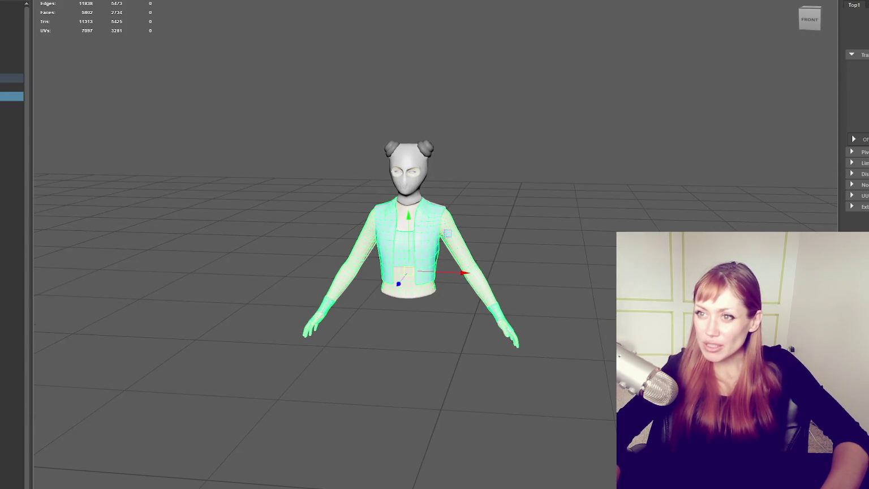
pyautogui.keyDown('shift'); pyautogui.moveTo(404, 298); pyautogui.dragTo(369, 455); pyautogui.keyUp('shift')
pyautogui.hotkey('ctrl', 'z')
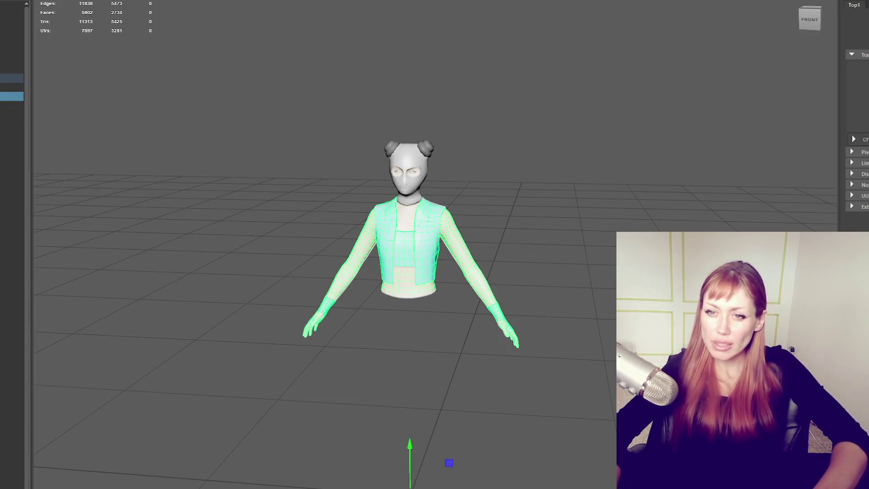
# Duplicate the top mesh as Top2 and triangulate the copy with Mesh > Triangulate.
pyautogui.hotkey('ctrl', 'd')
pyautogui.click(62, 0)
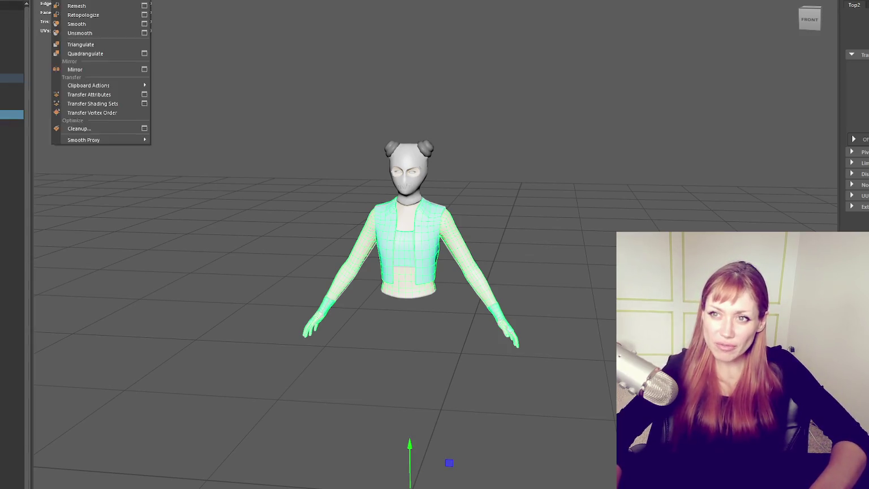
pyautogui.click(91, 44)
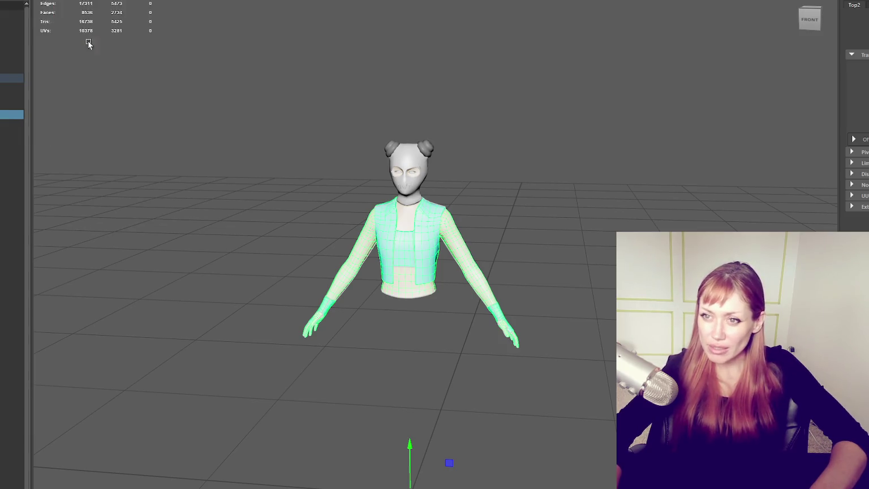
# Select the jacket, conform its normals and soften its edges.
pyautogui.moveTo(451, 54); pyautogui.dragTo(605, 78, button='right')
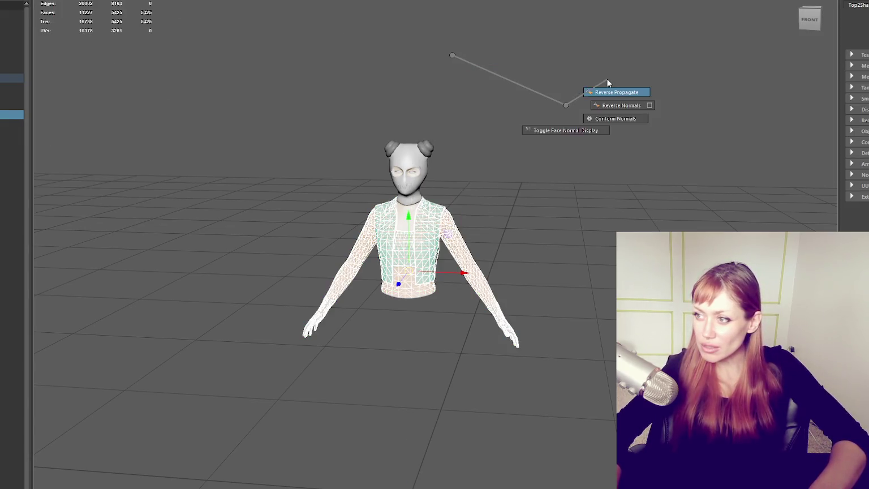
pyautogui.scroll(3, 517, 122)
pyautogui.moveTo(498, 89)
pyautogui.mouseDown(button='right')
pyautogui.moveTo(566, 118)
pyautogui.moveTo(510, 90)
pyautogui.mouseUp(button='right')
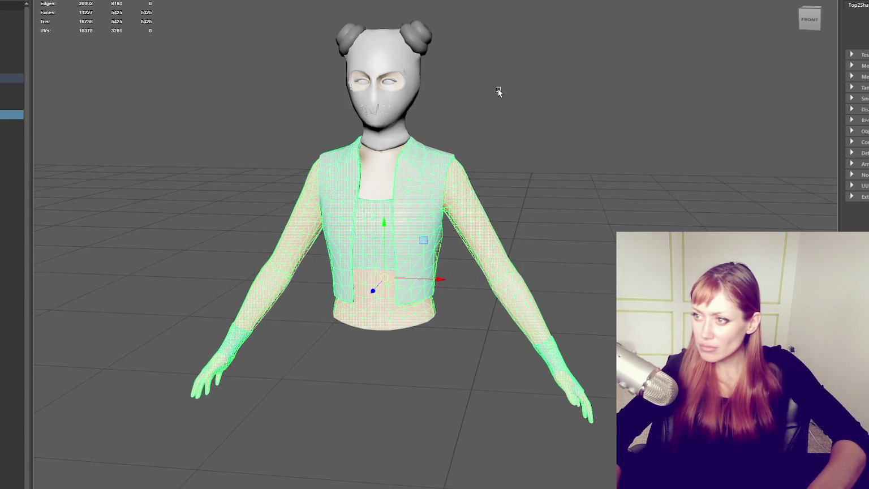
pyautogui.hotkey('ctrl', '1')
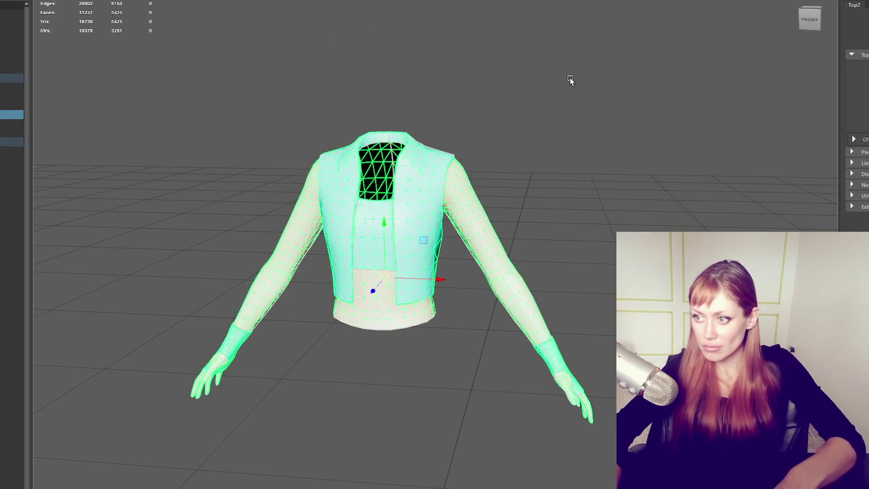
pyautogui.moveTo(570, 78); pyautogui.dragTo(727, 96, button='right')
pyautogui.click(513, 99)
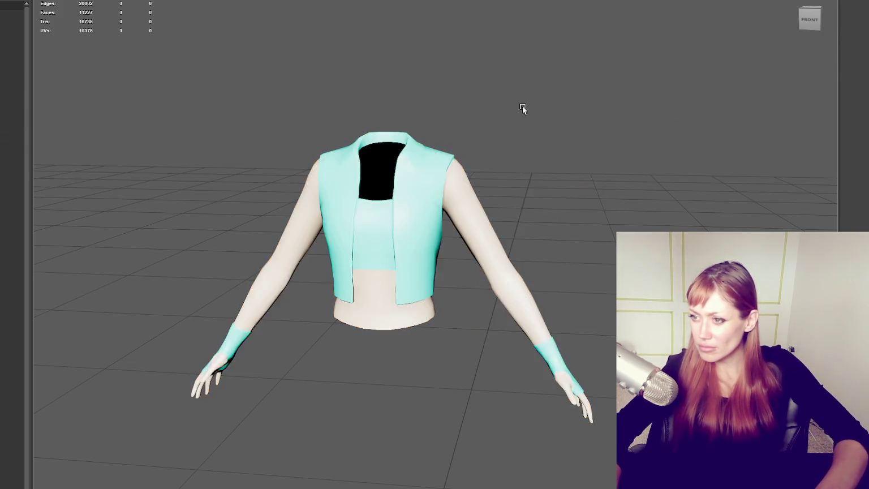
# Triangulate the jacket mesh, then hide its parent group with Ctrl+H.
pyautogui.keyDown('alt'); pyautogui.moveTo(535, 96); pyautogui.dragTo(60, 159); pyautogui.keyUp('alt')
pyautogui.click(378, 297)
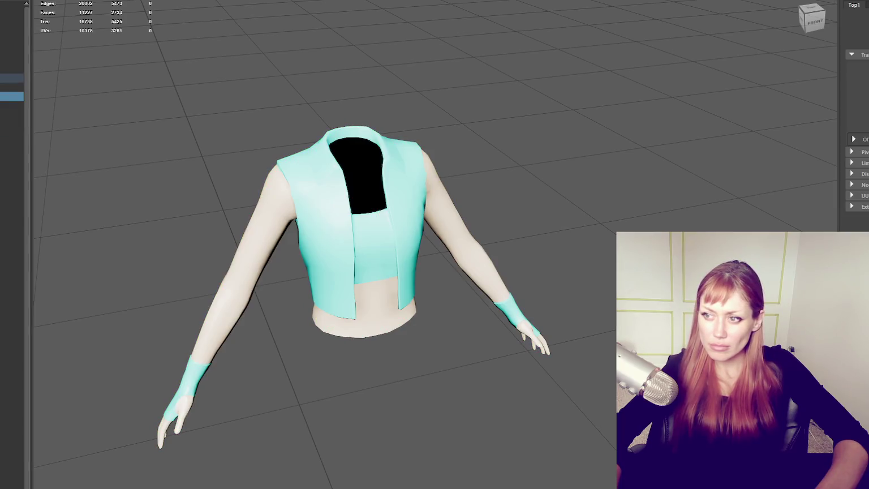
pyautogui.hotkey('ctrl', 't')
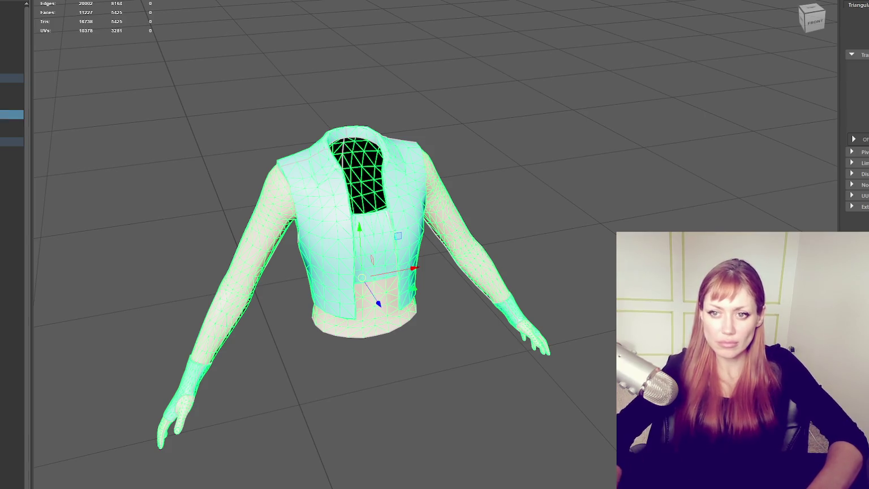
pyautogui.hotkey('ctrl', 'z')
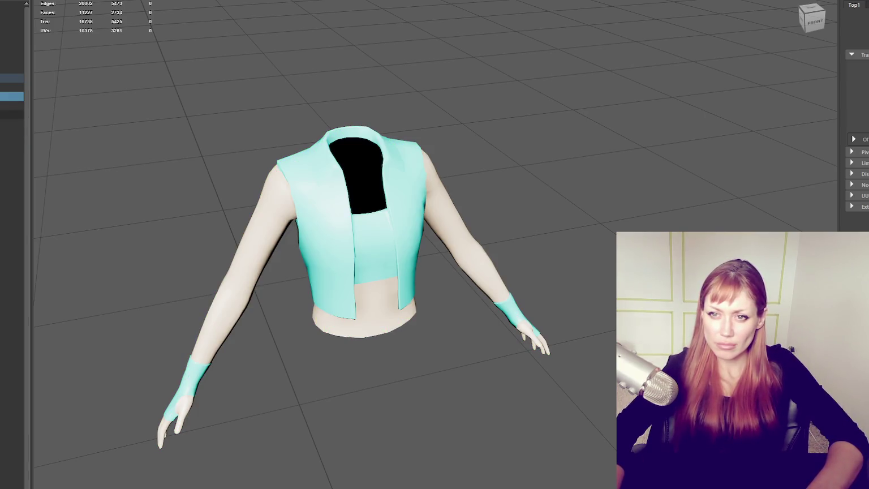
pyautogui.hotkey('shift', 'z')
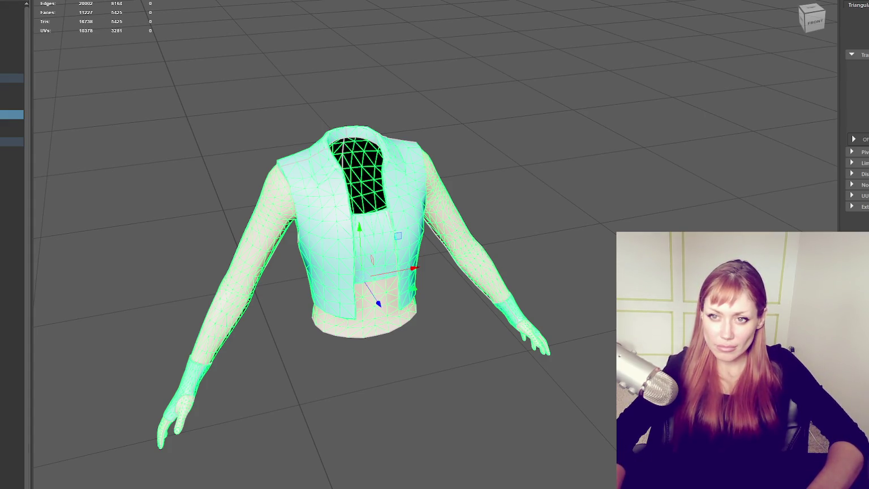
pyautogui.press('Up')
pyautogui.hotkey('ctrl', 'h')
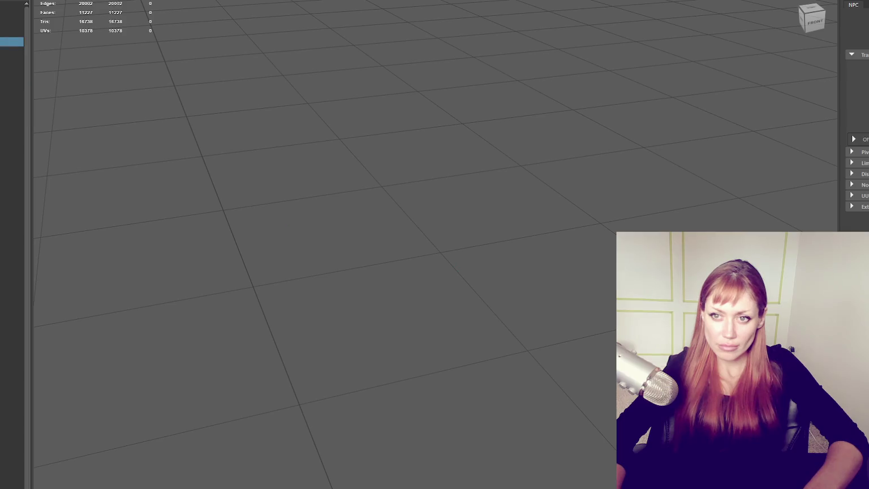
# Select BODY_HI, unhide it with Shift+H, and choose a File menu command.
pyautogui.click(11, 69)
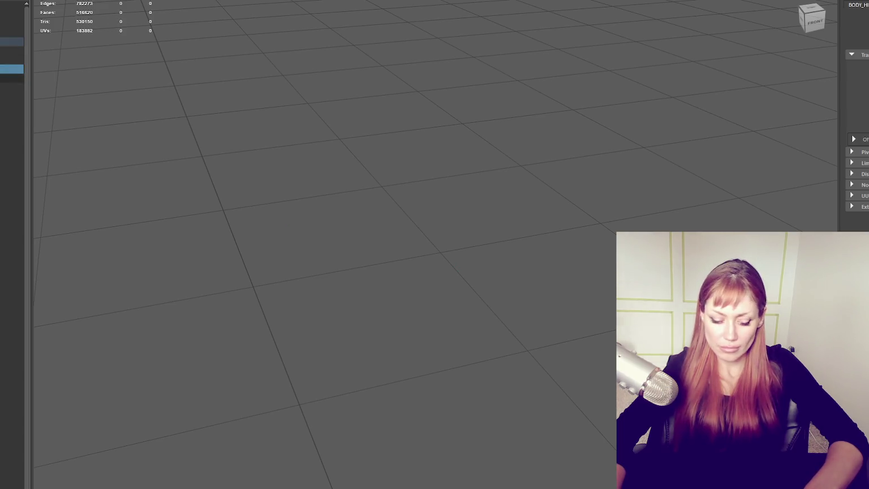
pyautogui.hotkey('shift', 'h')
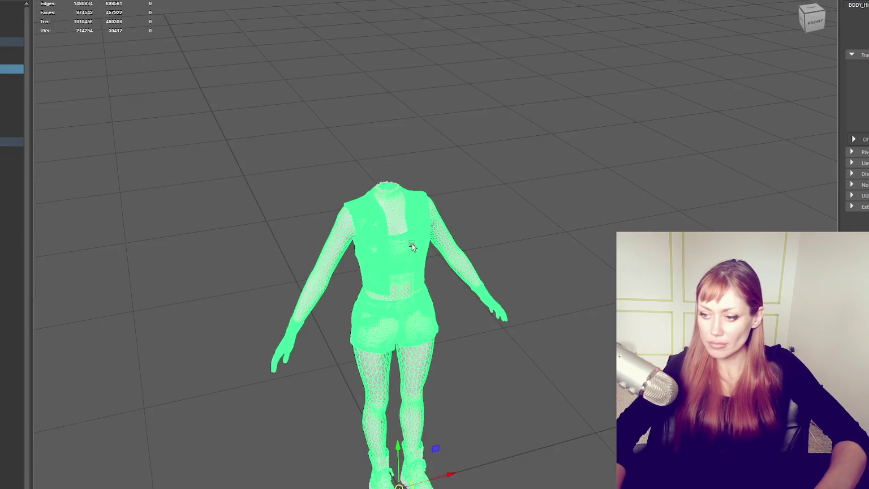
pyautogui.click(8, 3)
pyautogui.click(6, 39)
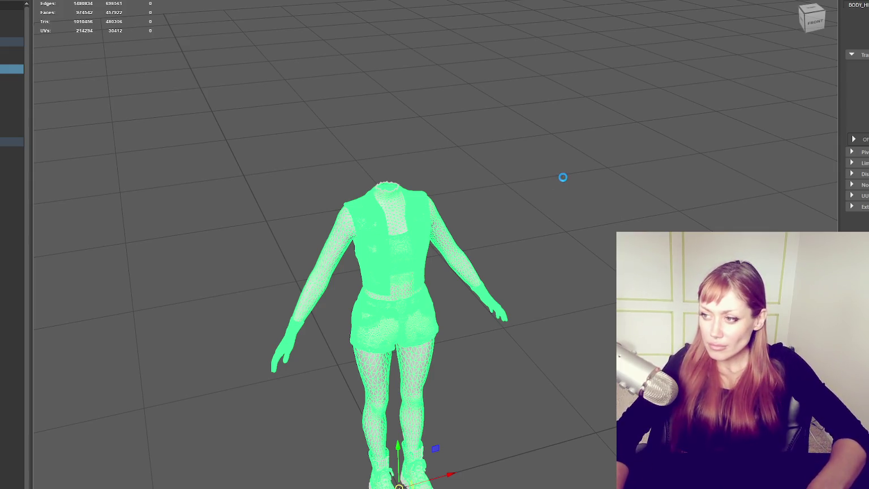
# Deselect the character and switch to the other open Maya scene.
pyautogui.click(80, 244)
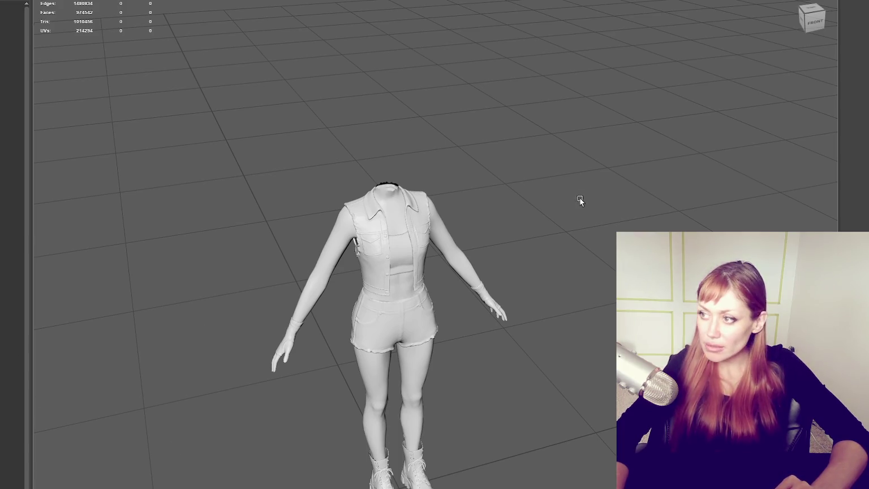
pyautogui.click(11, 78)
pyautogui.click(231, 100)
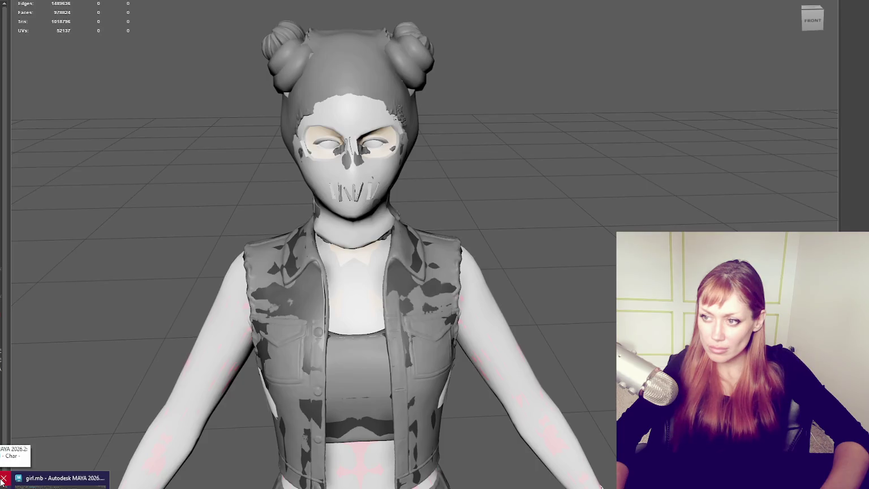
# Close female.mb saving its changes, then launch Adobe Substance 3D Painter from the Start menu.
pyautogui.click(3, 478)
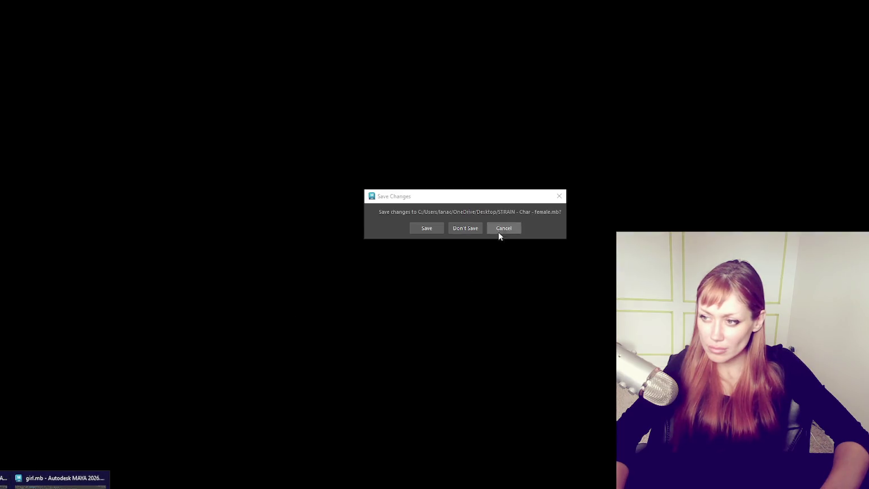
pyautogui.click(426, 228)
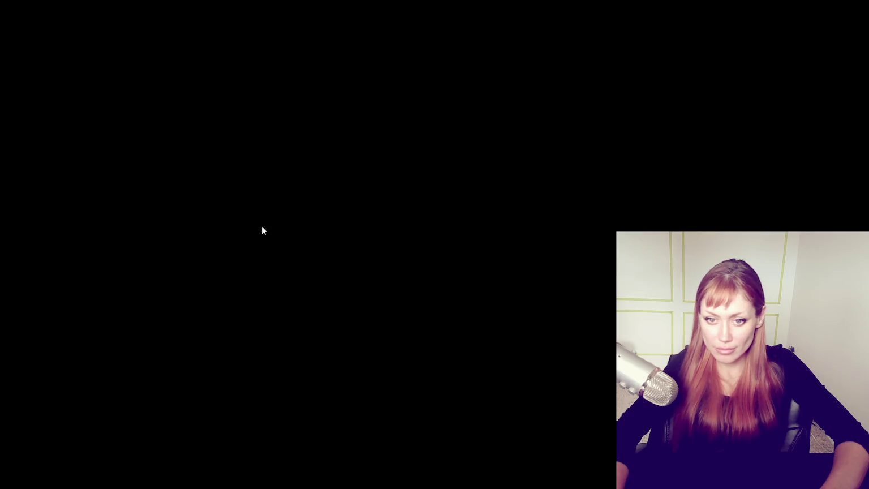
pyautogui.press('super')
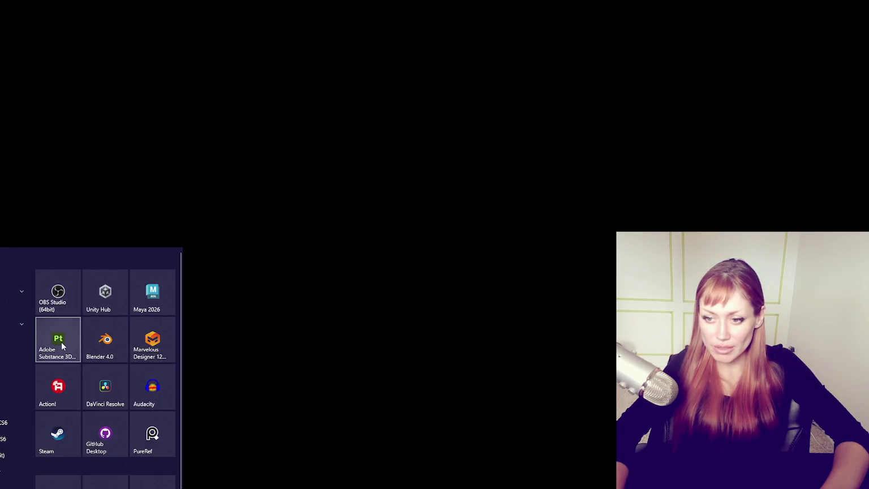
pyautogui.click(58, 340)
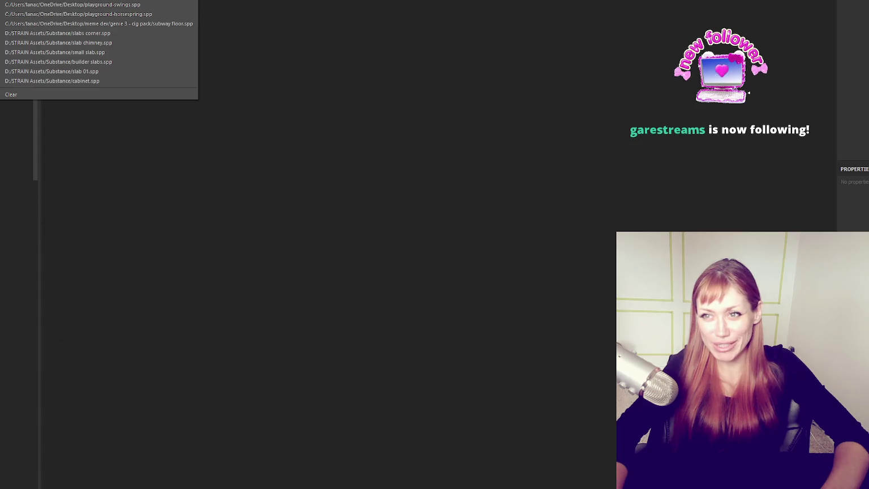
# Create a new project from the SUBSTANCE - LO mesh and orbit around the grey outfit.
pyautogui.hotkey('ctrl', 'n')
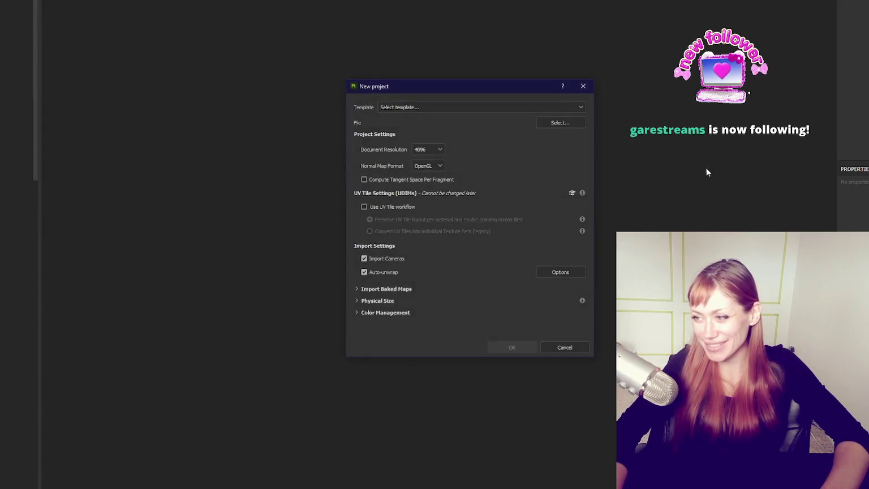
pyautogui.click(566, 123)
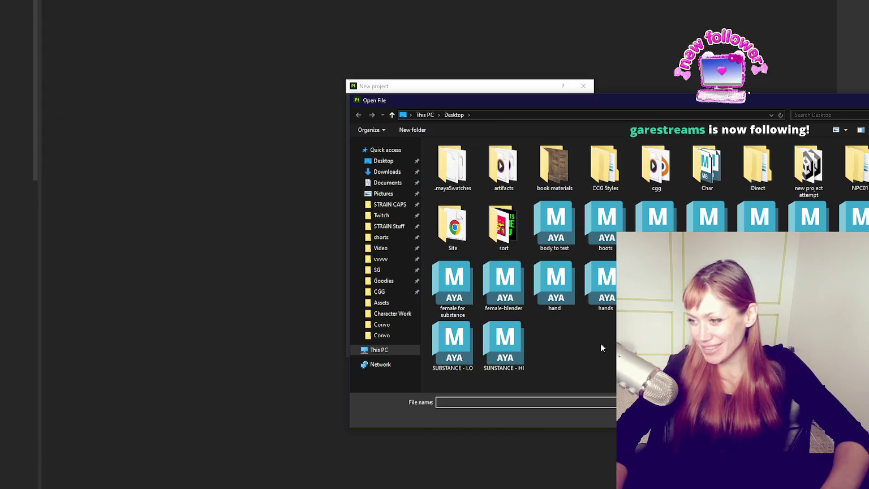
pyautogui.doubleClick(460, 356)
pyautogui.click(526, 346)
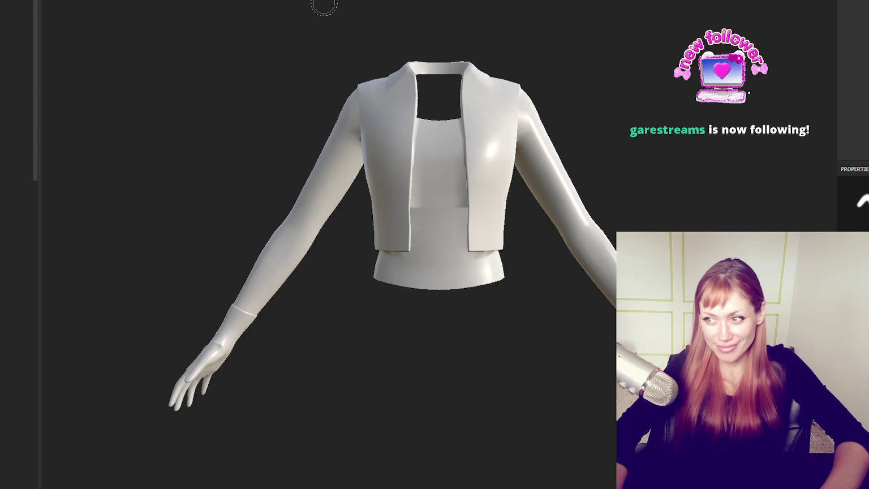
pyautogui.keyDown('alt'); pyautogui.moveTo(369, 23); pyautogui.dragTo(582, 120); pyautogui.keyUp('alt')
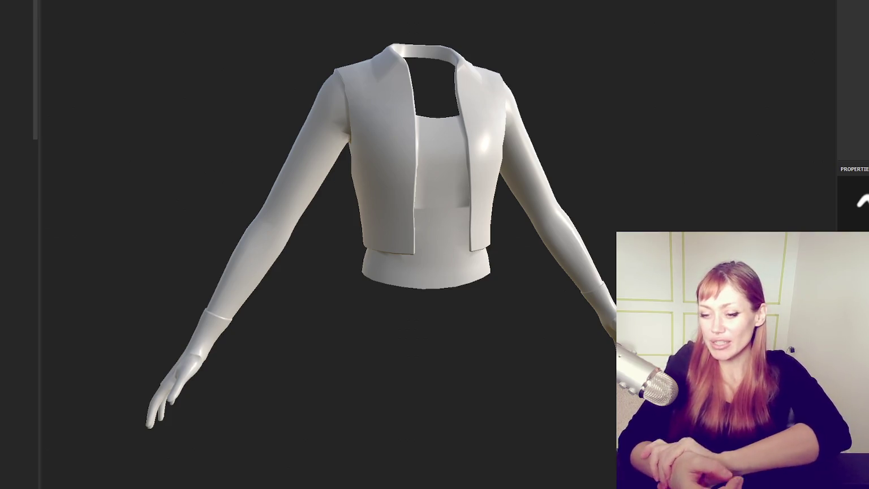
pyautogui.moveTo(462, 83)
pyautogui.mouseDown(button='right')
pyautogui.moveTo(359, 137)
pyautogui.moveTo(493, 101)
pyautogui.moveTo(573, 119)
pyautogui.mouseUp(button='right')
pyautogui.scroll(3, 493, 101)
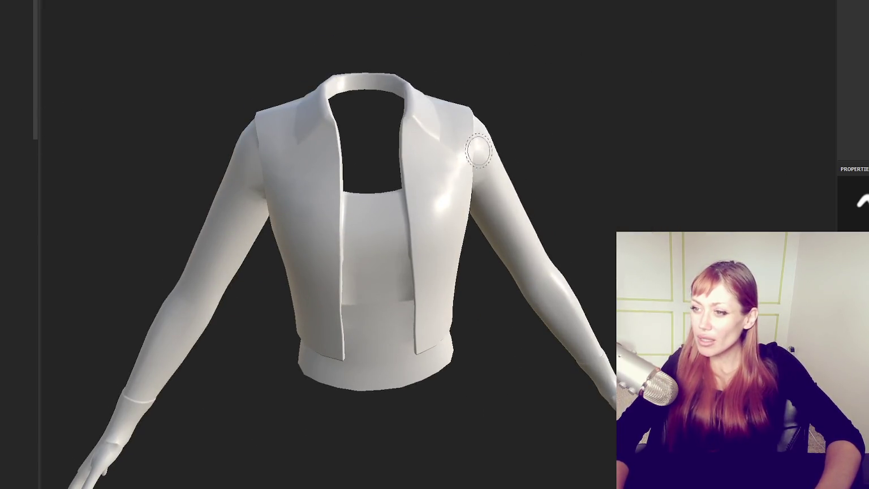
pyautogui.scroll(-3, 478, 159)
pyautogui.moveTo(479, 158)
pyautogui.mouseDown(button='right')
pyautogui.moveTo(111, 67)
pyautogui.moveTo(755, 72)
pyautogui.moveTo(668, 73)
pyautogui.mouseUp(button='right')
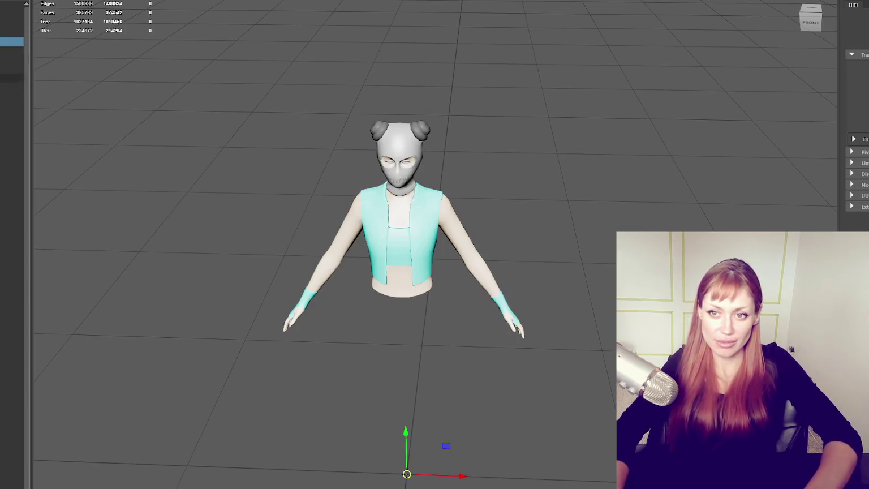
# Frame the upper body, keep only the clothing selected, and move its UV shells into the 0–1 tile.
pyautogui.press('f')
pyautogui.keyDown('alt'); pyautogui.moveTo(507, 215); pyautogui.dragTo(532, 175); pyautogui.keyUp('alt')
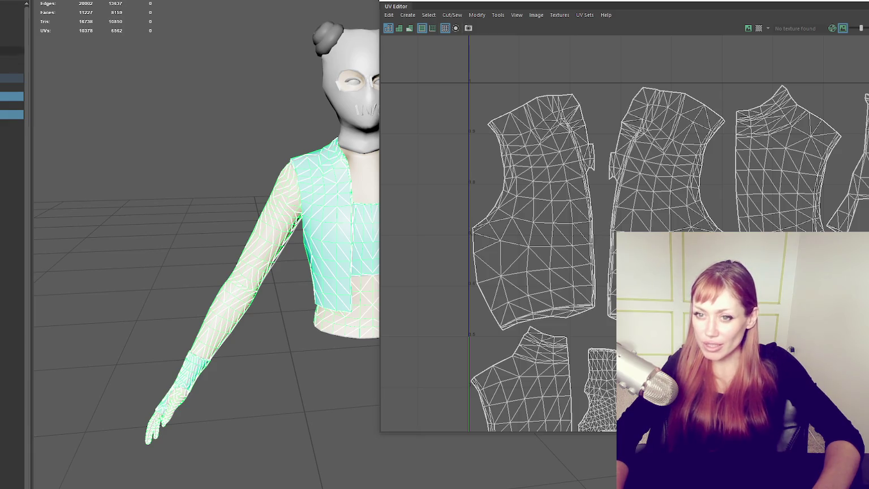
pyautogui.scroll(-10, 484, 179)
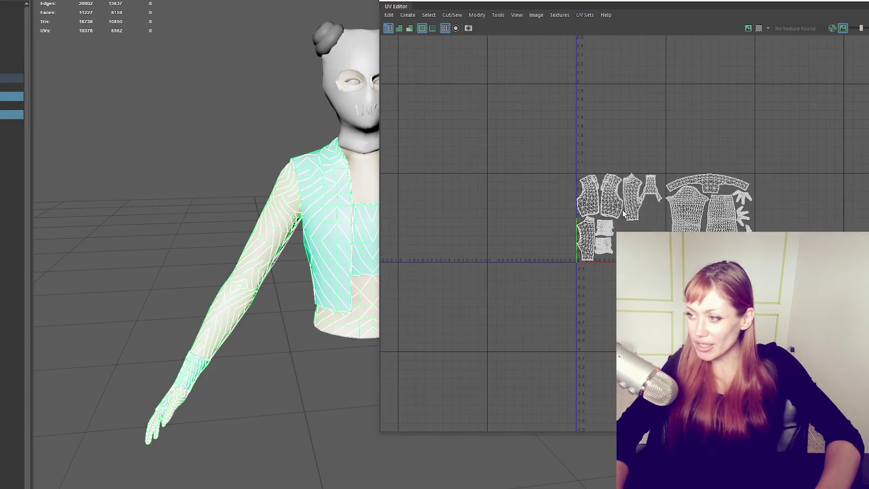
pyautogui.moveTo(769, 117); pyautogui.dragTo(771, 133, button='right')
pyautogui.scroll(3, 813, 169)
pyautogui.moveTo(783, 129)
pyautogui.mouseDown()
pyautogui.moveTo(630, 243)
pyautogui.moveTo(549, 356)
pyautogui.mouseUp()
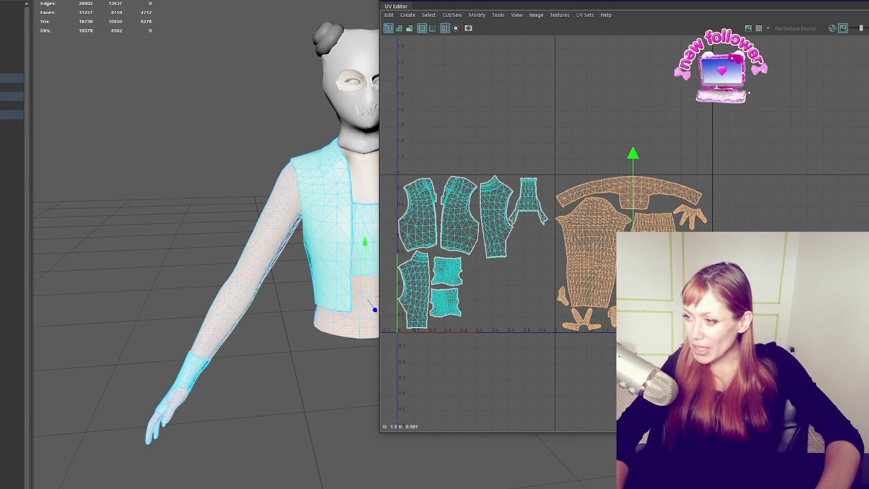
pyautogui.keyDown('alt'); pyautogui.moveTo(623, 221); pyautogui.dragTo(730, 221, button='middle'); pyautogui.keyUp('alt')
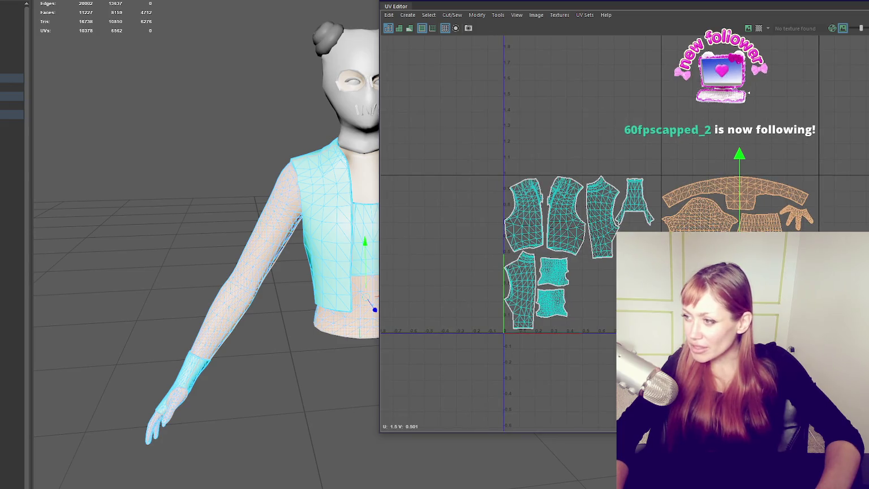
pyautogui.moveTo(739, 198); pyautogui.dragTo(583, 198)
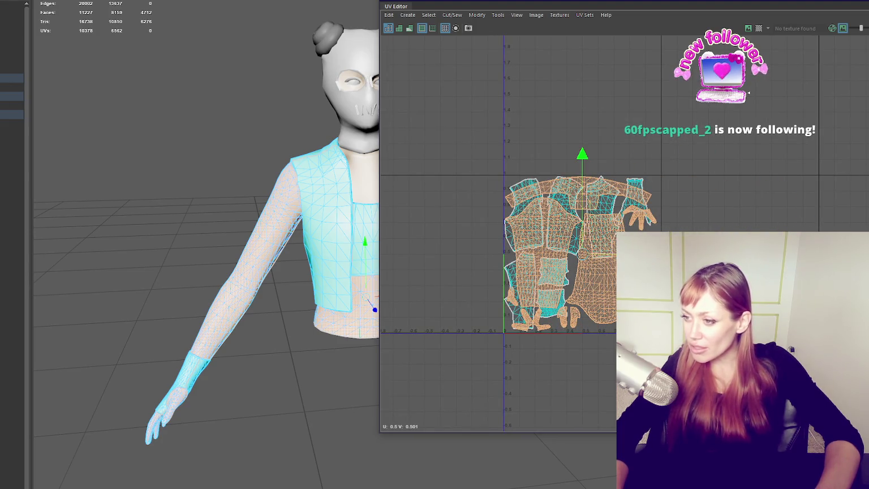
# Zoom out to check the packed UVs, switch back to Object Mode and deselect the outfit.
pyautogui.scroll(2, 613, 288)
pyautogui.scroll(2, 613, 258)
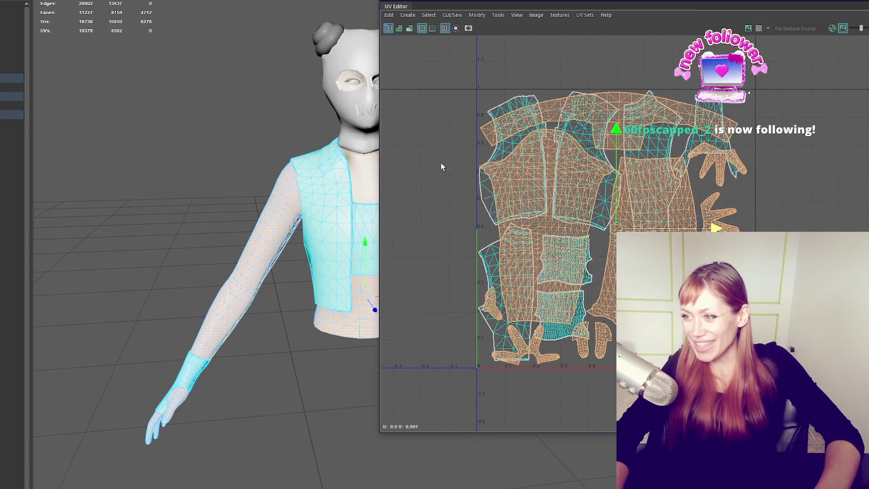
pyautogui.scroll(-2, 492, 228)
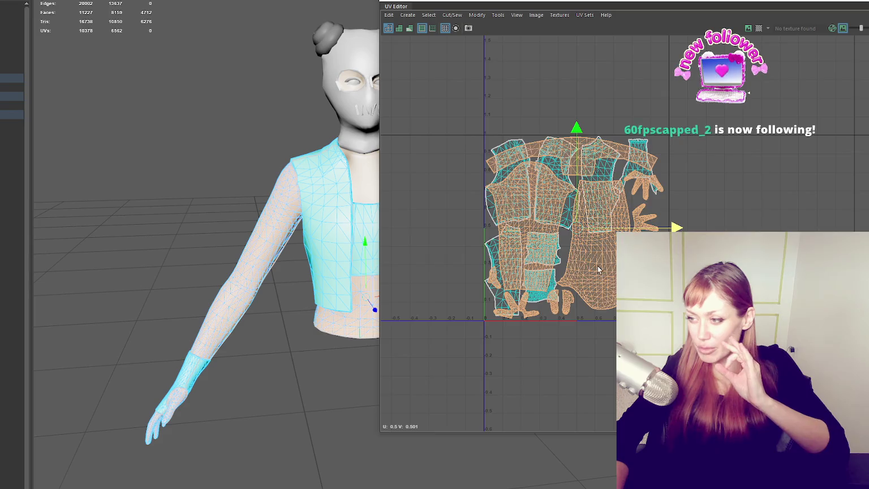
pyautogui.scroll(2, 611, 280)
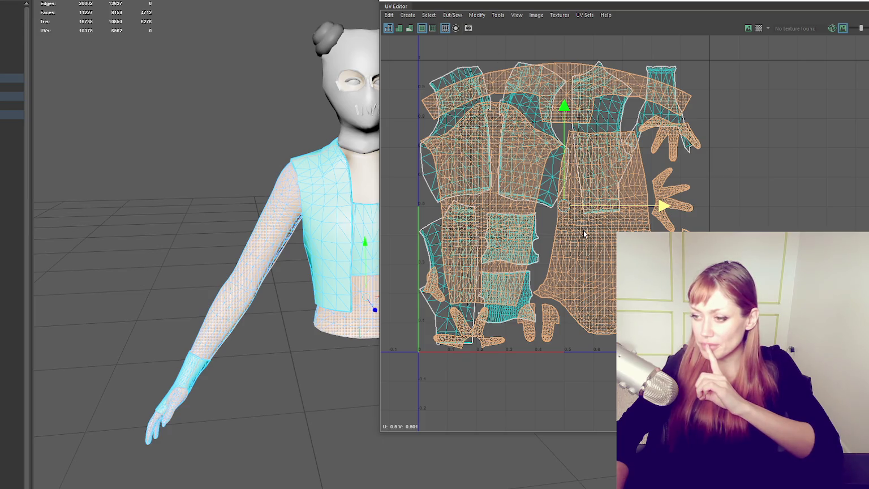
pyautogui.scroll(-3, 584, 234)
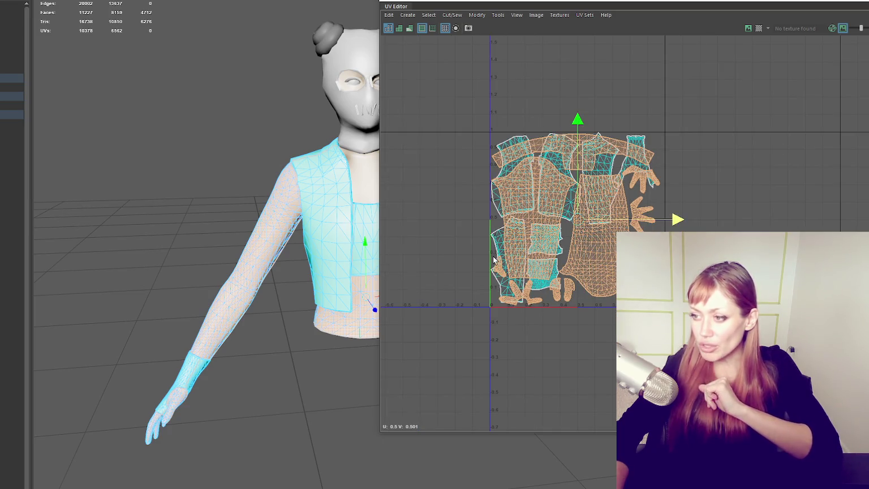
pyautogui.moveTo(116, 120); pyautogui.dragTo(186, 77, button='right')
pyautogui.click(314, 184)
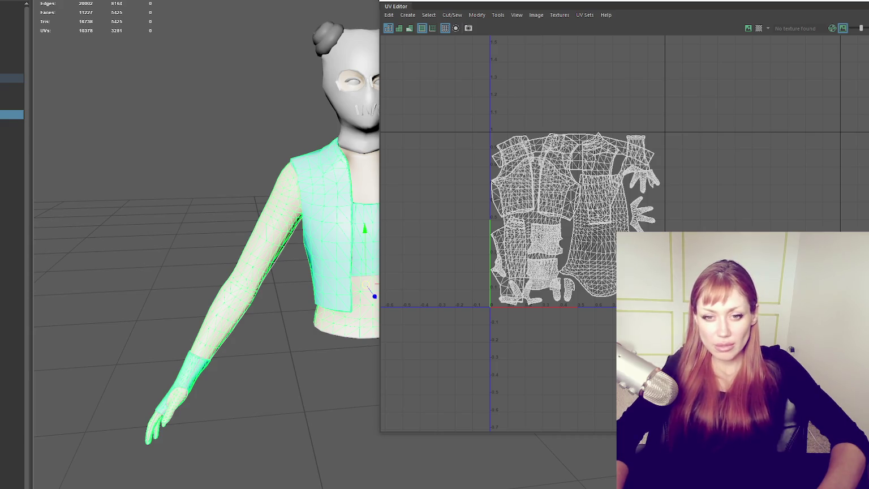
pyautogui.click(76, 348)
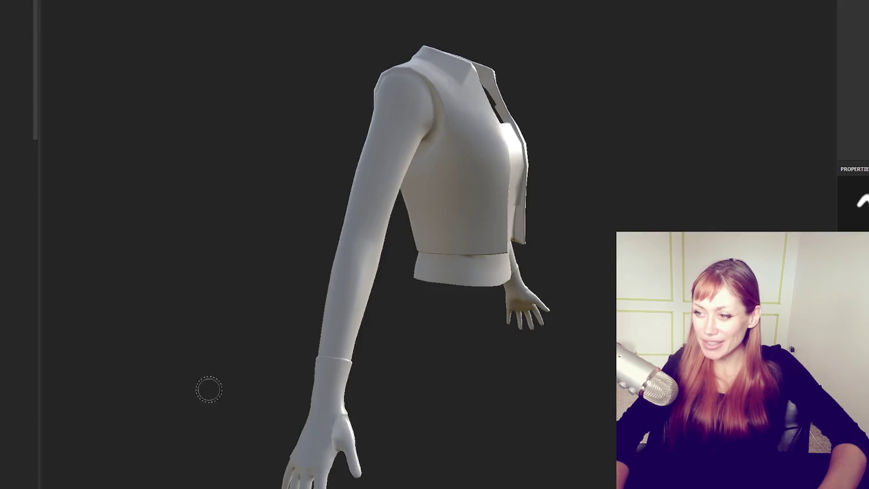
# Load the high-poly mesh for baking and set Antialiasing to Supersampling 16x.
pyautogui.moveTo(208, 388)
pyautogui.keyDown('alt'); pyautogui.mouseDown()
pyautogui.moveTo(258, 227)
pyautogui.moveTo(422, 251)
pyautogui.mouseUp(); pyautogui.keyUp('alt')
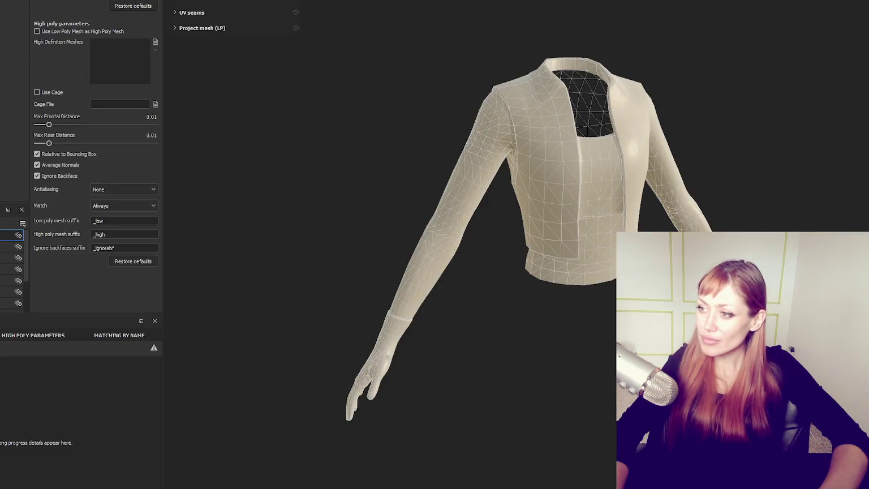
pyautogui.click(154, 42)
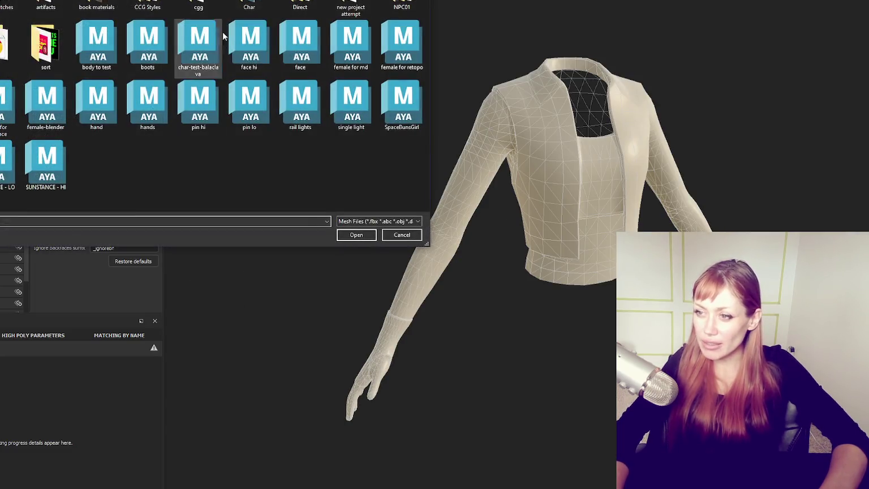
pyautogui.doubleClick(87, 95)
pyautogui.click(127, 190)
pyautogui.click(123, 209)
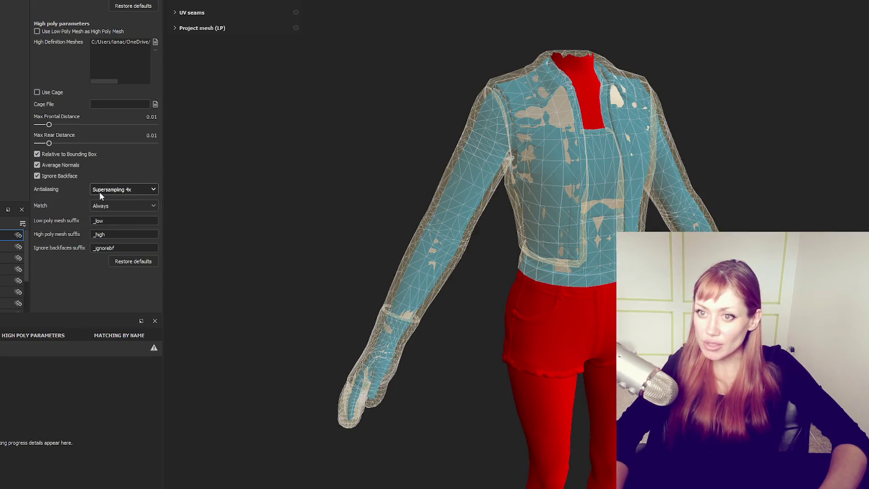
pyautogui.click(115, 190)
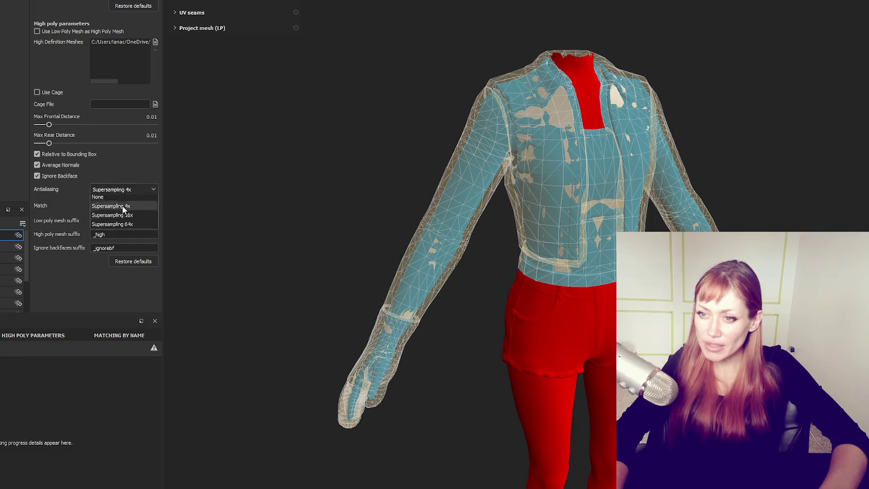
pyautogui.click(138, 221)
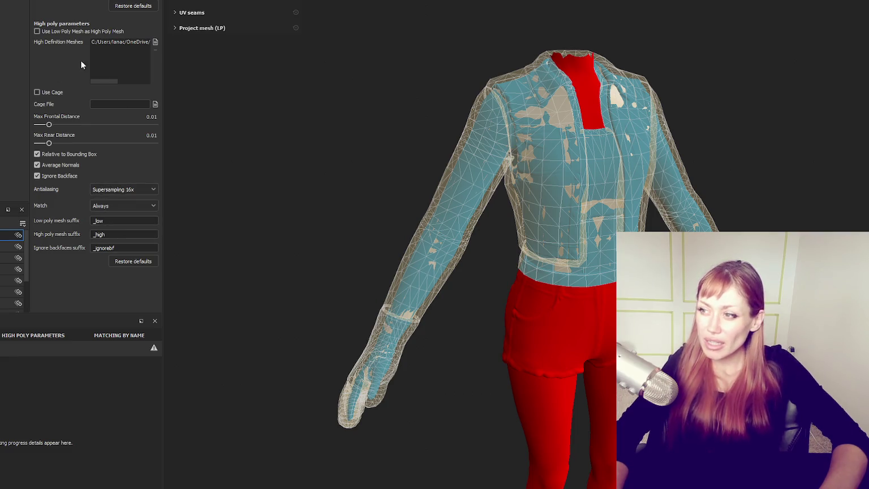
# Tune the Max Frontal Distance to 0.0043, checking the jacket's front and back.
pyautogui.keyDown('alt'); pyautogui.moveTo(494, 171); pyautogui.dragTo(121, 133); pyautogui.keyUp('alt')
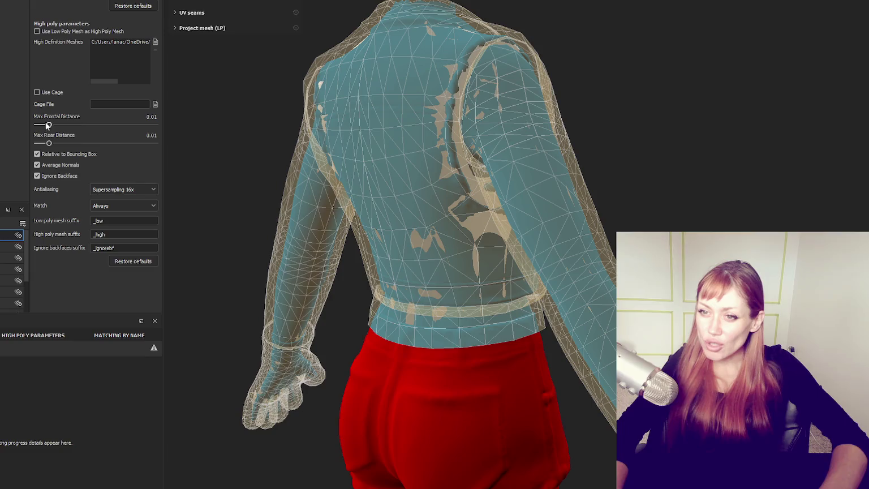
pyautogui.moveTo(47, 126)
pyautogui.mouseDown()
pyautogui.moveTo(27, 128)
pyautogui.moveTo(42, 130)
pyautogui.mouseUp()
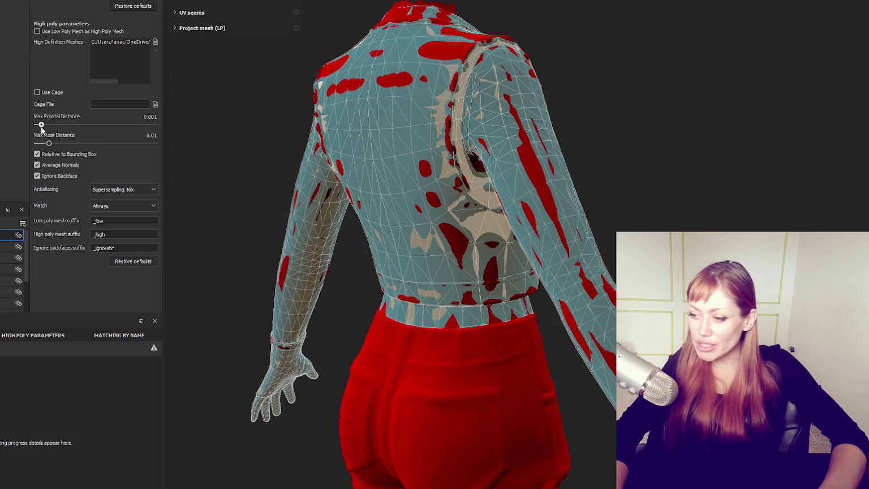
pyautogui.moveTo(42, 130); pyautogui.dragTo(45, 130)
pyautogui.moveTo(450, 163)
pyautogui.keyDown('alt'); pyautogui.mouseDown()
pyautogui.moveTo(483, 136)
pyautogui.moveTo(93, 139)
pyautogui.moveTo(6, 131)
pyautogui.moveTo(230, 97)
pyautogui.moveTo(175, 122)
pyautogui.mouseUp(); pyautogui.keyUp('alt')
pyautogui.scroll(-3, 6, 131)
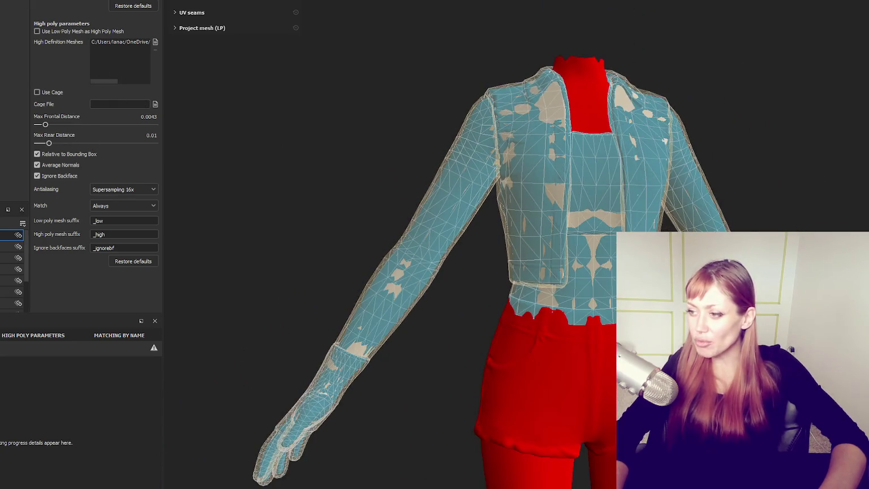
pyautogui.scroll(3, 334, 368)
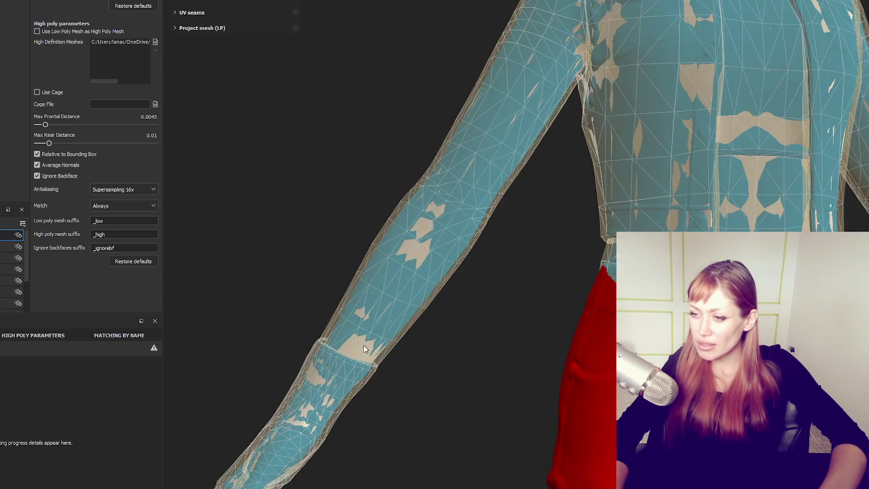
pyautogui.scroll(2, 322, 350)
pyautogui.scroll(2, 320, 344)
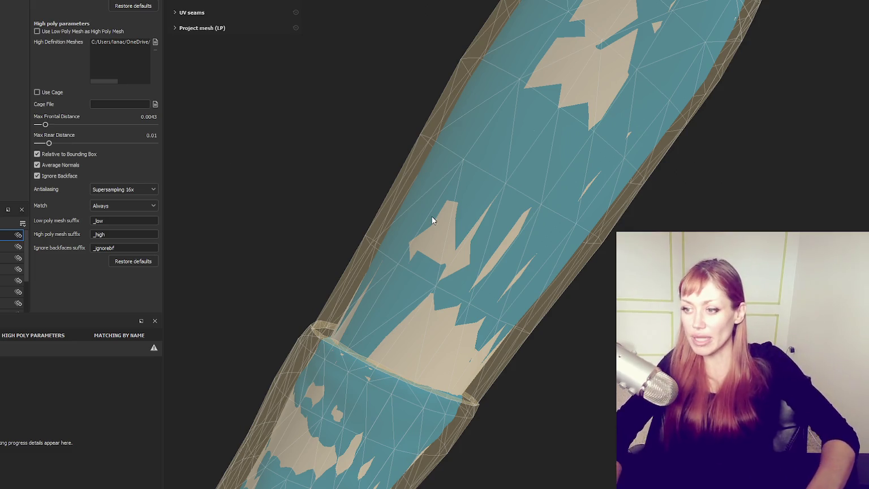
pyautogui.scroll(-5, 443, 383)
# Lower the Max Rear Distance to 0.0043 and bake the mesh maps.
pyautogui.moveTo(523, 367)
pyautogui.keyDown('alt'); pyautogui.mouseDown()
pyautogui.moveTo(237, 283)
pyautogui.moveTo(394, 262)
pyautogui.mouseUp(); pyautogui.keyUp('alt')
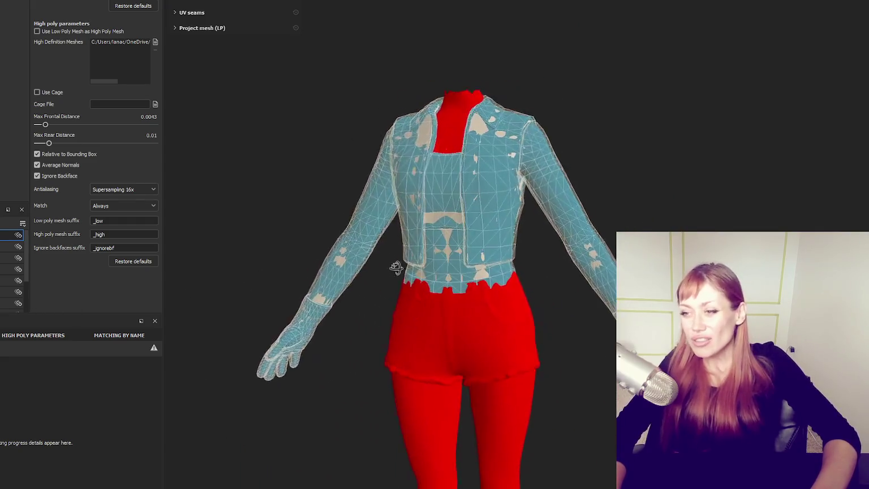
pyautogui.scroll(5, 392, 204)
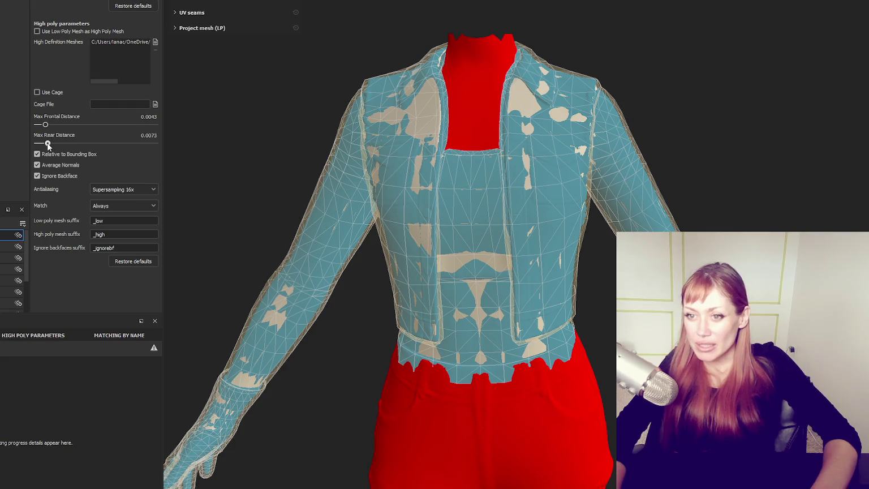
pyautogui.moveTo(45, 142); pyautogui.dragTo(44, 144)
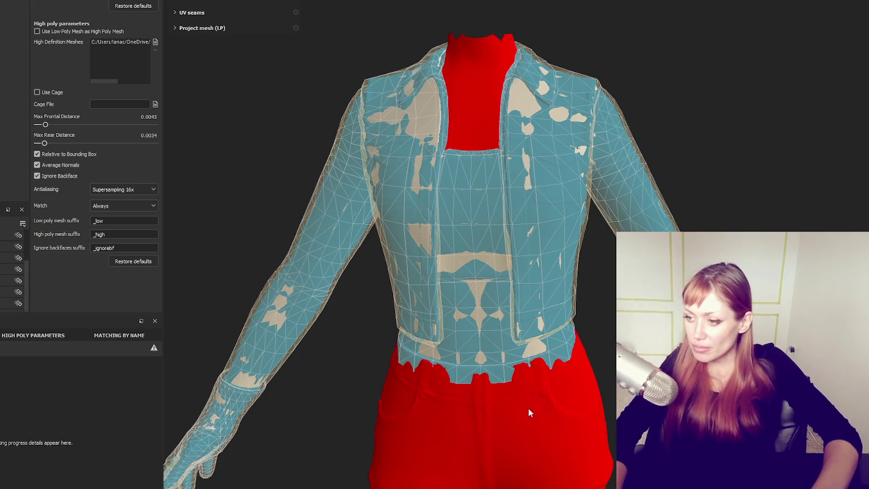
pyautogui.scroll(-3, 288, 285)
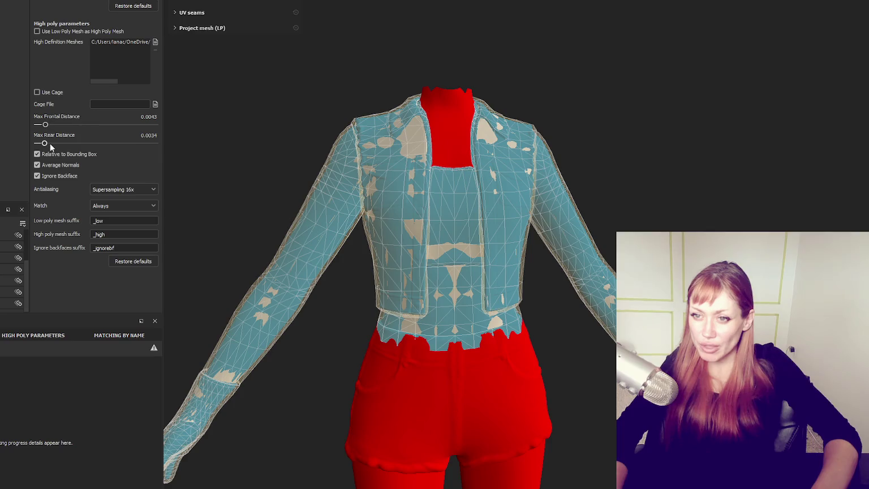
pyautogui.keyDown('alt'); pyautogui.moveTo(543, 150); pyautogui.dragTo(560, 164); pyautogui.keyUp('alt')
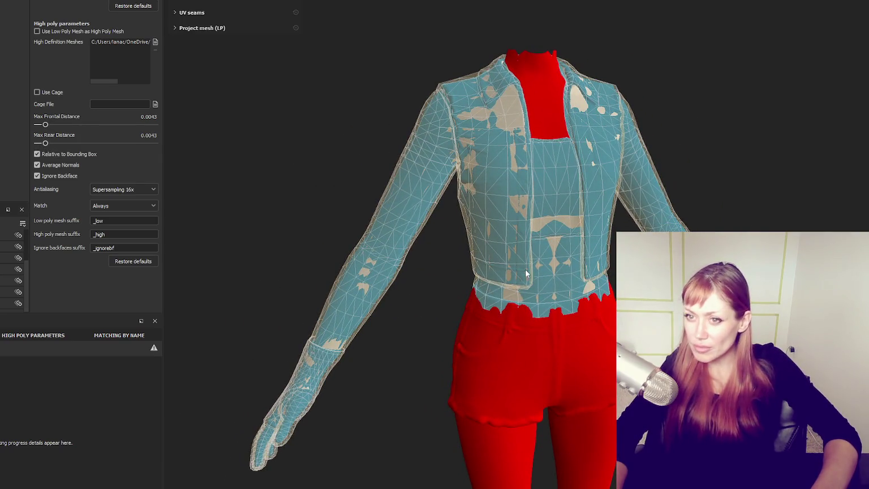
pyautogui.hotkey('ctrl', 'b')
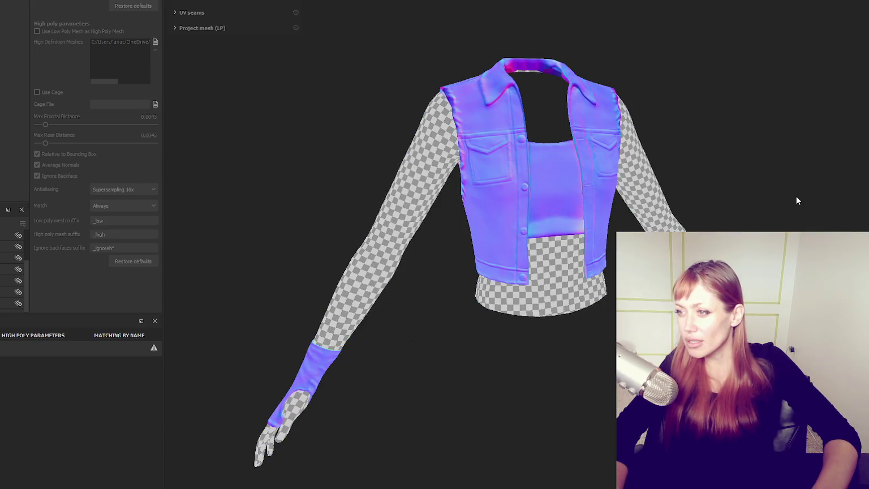
# Close the bake window and inspect the baked vest normals from the front.
pyautogui.moveTo(796, 200)
pyautogui.keyDown('alt'); pyautogui.mouseDown()
pyautogui.moveTo(602, 206)
pyautogui.moveTo(651, 192)
pyautogui.mouseUp(); pyautogui.keyUp('alt')
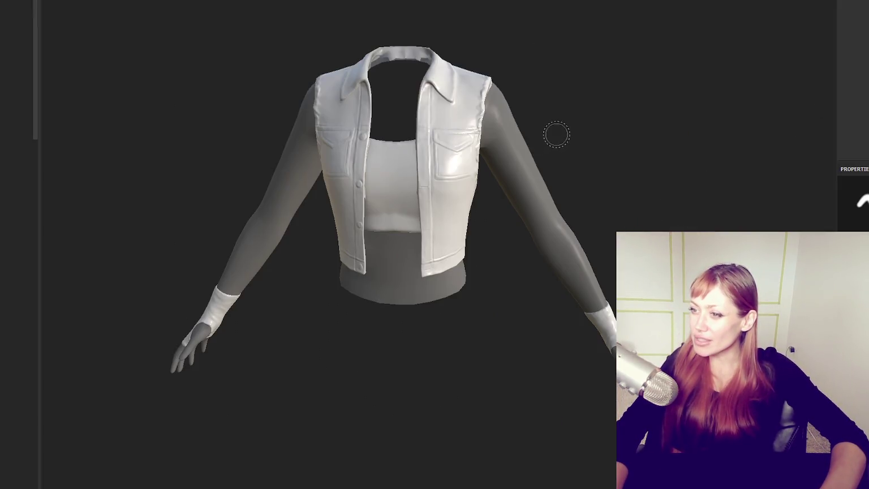
pyautogui.keyDown('alt'); pyautogui.moveTo(556, 133); pyautogui.dragTo(531, 147); pyautogui.keyUp('alt')
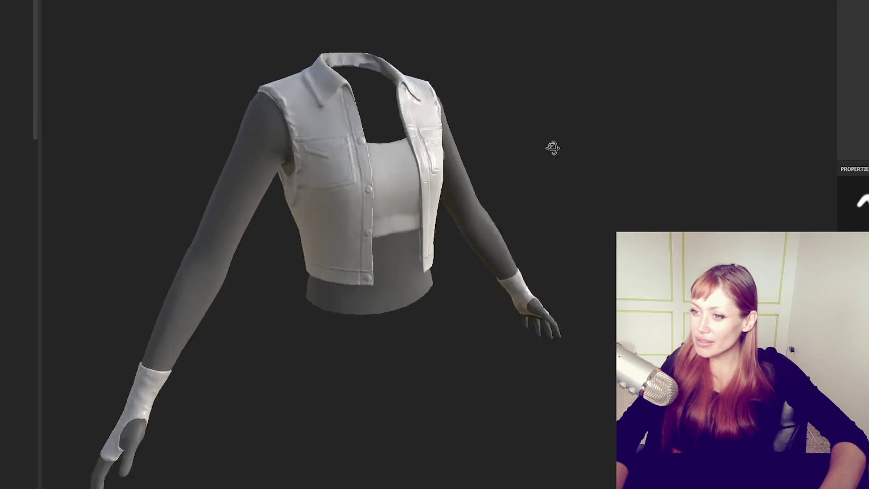
pyautogui.keyDown('alt'); pyautogui.moveTo(862, 141); pyautogui.dragTo(428, 131); pyautogui.keyUp('alt')
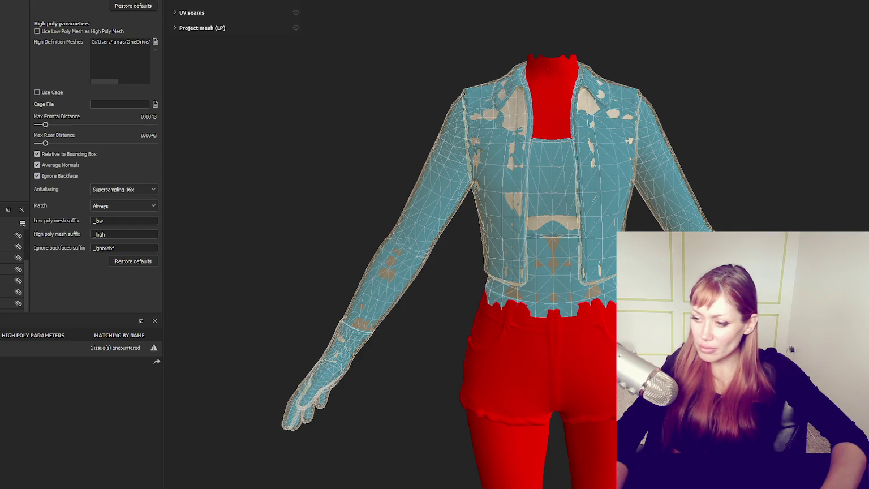
pyautogui.scroll(-2, 497, 243)
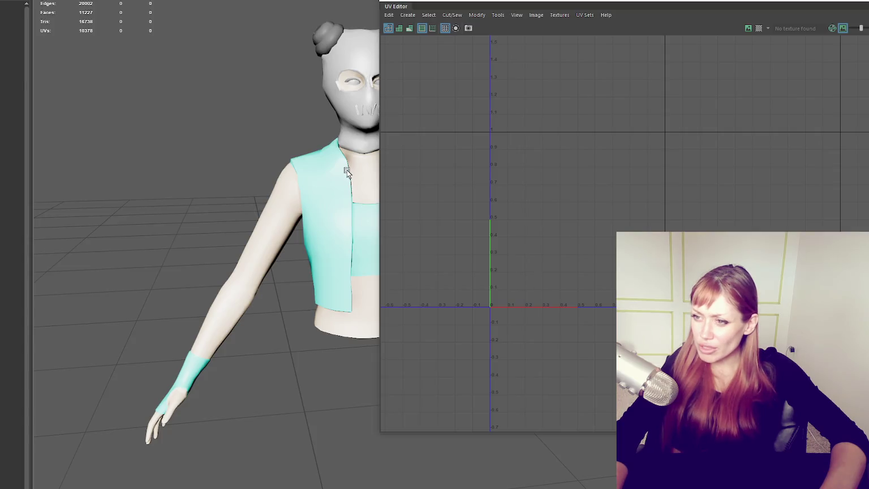
pyautogui.click(346, 172)
pyautogui.hotkey('ctrl', 'z')
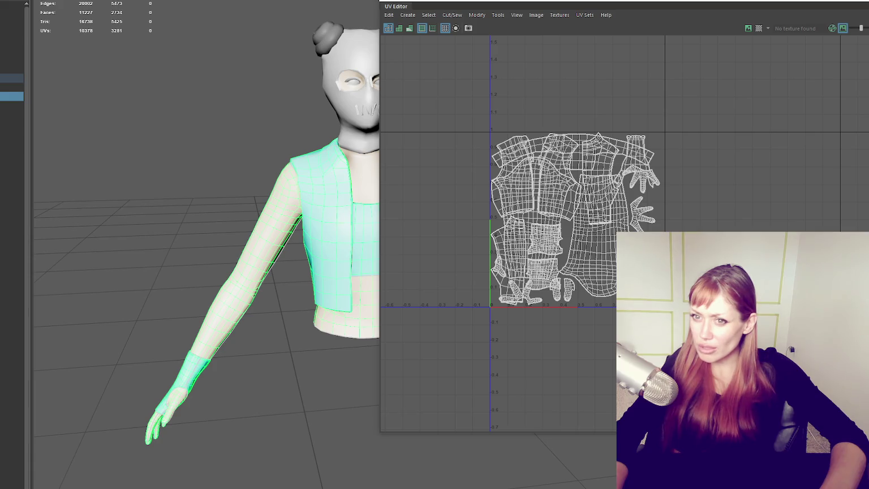
pyautogui.hotkey('shift', 'z')
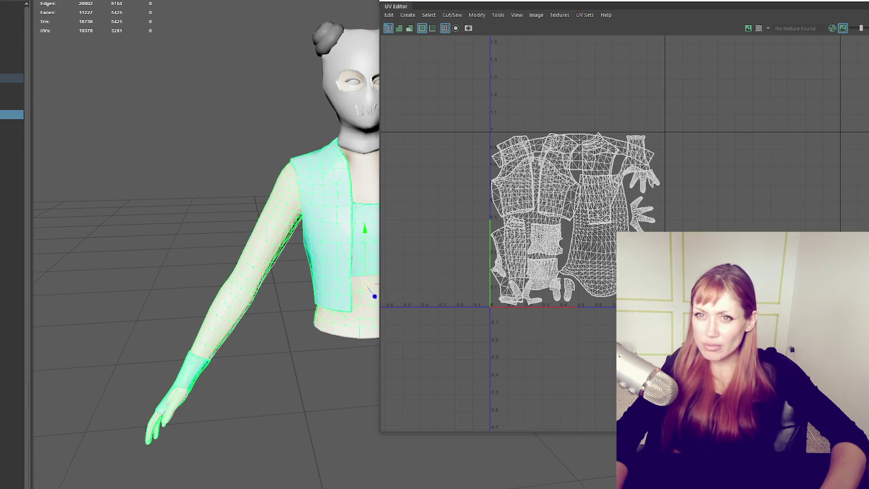
pyautogui.press('Escape')
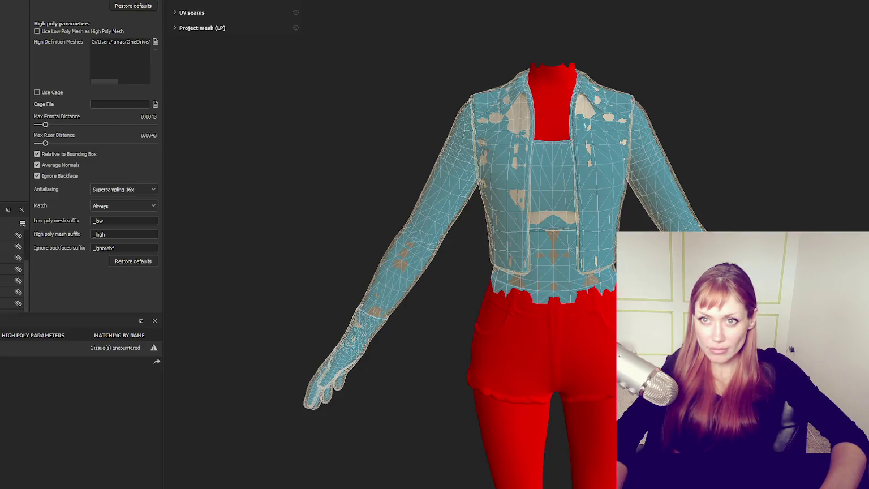
pyautogui.hotkey('ctrl', 'shift', 'p')
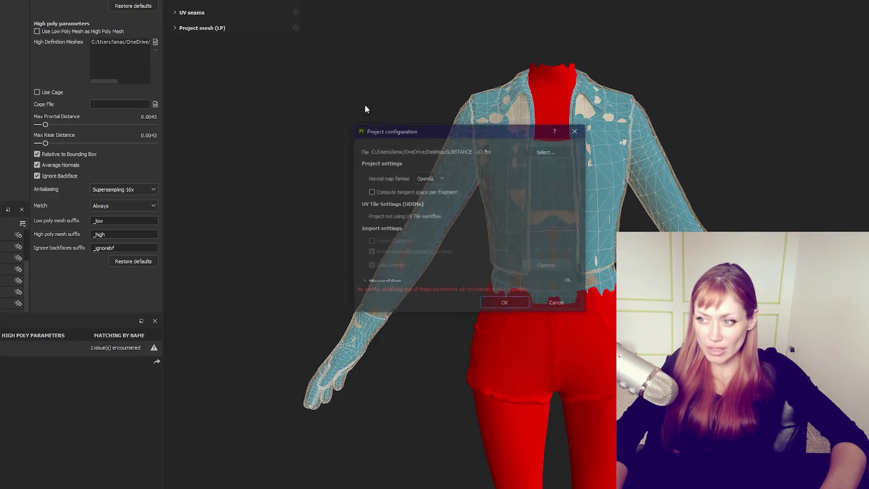
# Replace the project mesh with the SUBSTANCE - LO file in Project Configuration and confirm.
pyautogui.click(552, 151)
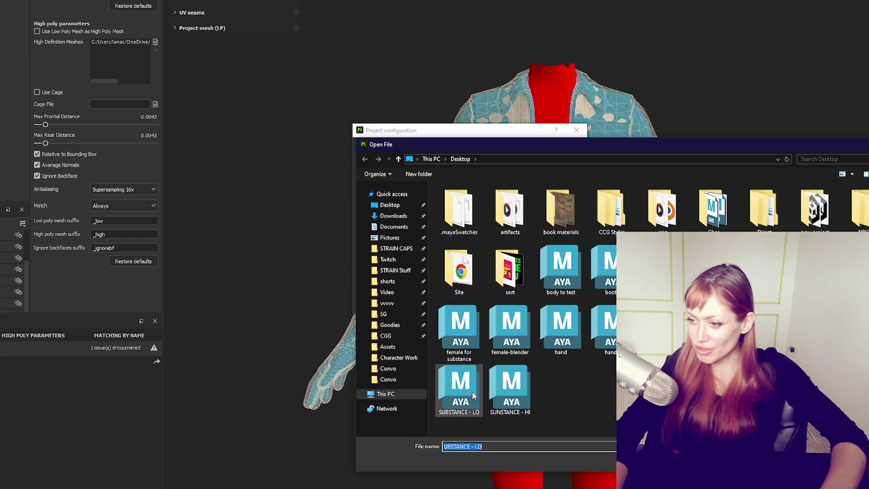
pyautogui.doubleClick(472, 391)
pyautogui.click(505, 303)
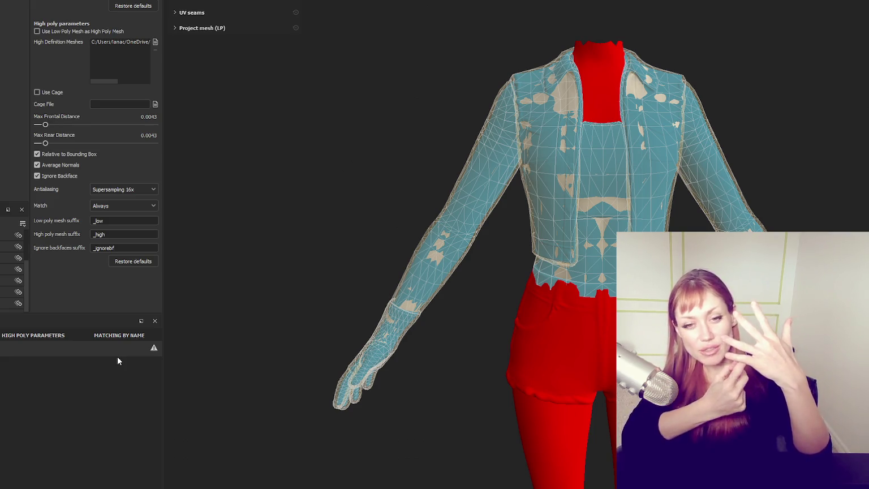
# Zoom in and orbit around the hand to inspect its low-poly projection.
pyautogui.scroll(2, 325, 286)
pyautogui.keyDown('alt'); pyautogui.moveTo(324, 286); pyautogui.dragTo(783, 166); pyautogui.keyUp('alt')
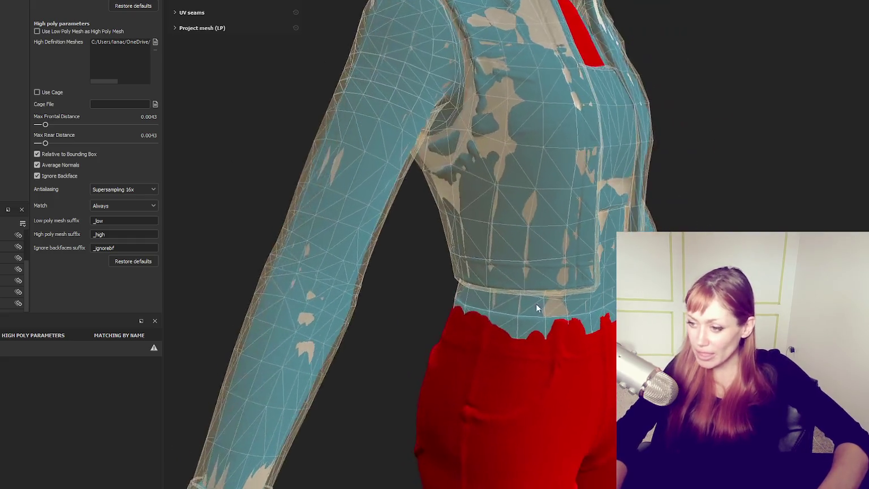
pyautogui.scroll(2, 521, 206)
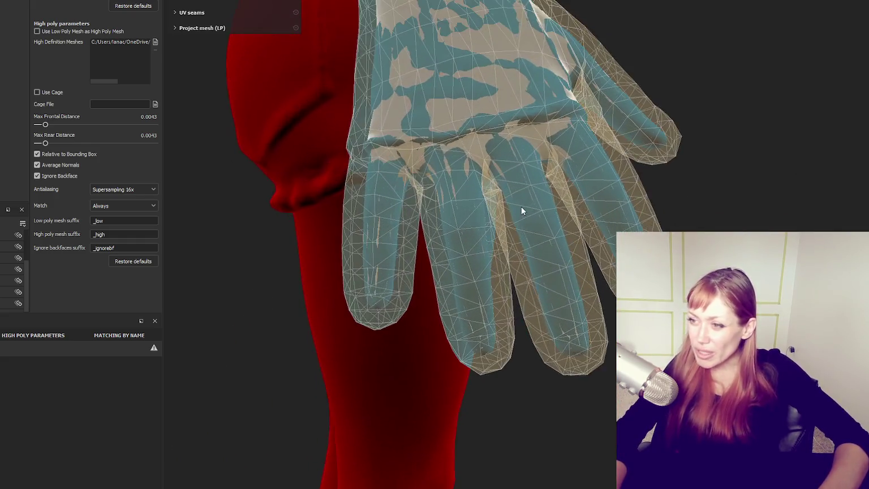
pyautogui.scroll(2, 486, 194)
pyautogui.scroll(2, 556, 194)
pyautogui.scroll(2, 550, 228)
pyautogui.keyDown('alt'); pyautogui.moveTo(549, 227); pyautogui.dragTo(503, 203); pyautogui.keyUp('alt')
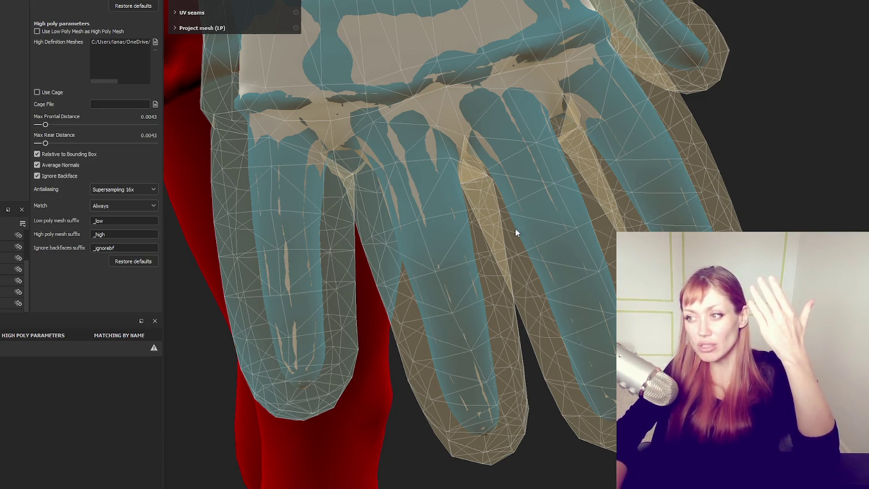
pyautogui.keyDown('alt'); pyautogui.moveTo(368, 101); pyautogui.dragTo(598, 176); pyautogui.keyUp('alt')
pyautogui.scroll(-3, 522, 252)
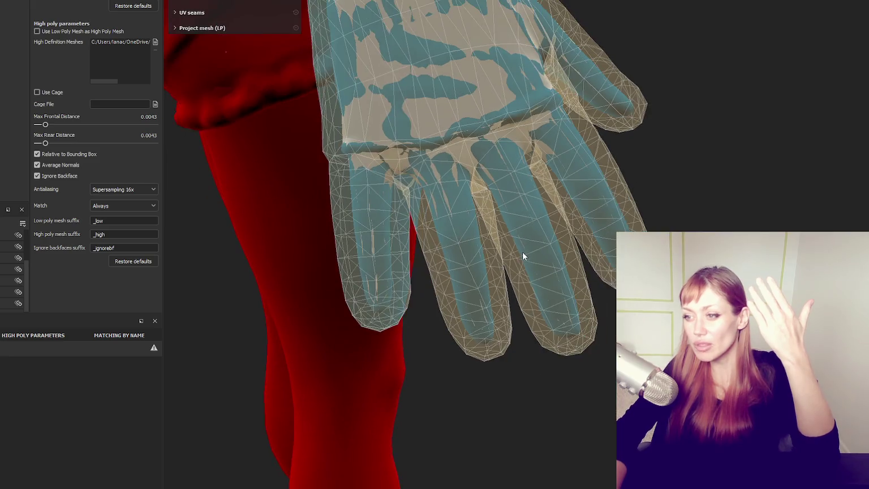
pyautogui.scroll(3, 520, 243)
pyautogui.moveTo(499, 242)
pyautogui.keyDown('alt'); pyautogui.mouseDown()
pyautogui.moveTo(368, 145)
pyautogui.moveTo(348, 243)
pyautogui.moveTo(304, 285)
pyautogui.moveTo(219, 240)
pyautogui.moveTo(97, 227)
pyautogui.moveTo(321, 208)
pyautogui.moveTo(519, 222)
pyautogui.mouseUp(); pyautogui.keyUp('alt')
pyautogui.scroll(-3, 519, 222)
pyautogui.scroll(-3, 570, 317)
# Orbit across the torso front, jacket sides and gloved left hand, then frame the model and view its back.
pyautogui.moveTo(570, 316)
pyautogui.keyDown('alt'); pyautogui.mouseDown()
pyautogui.moveTo(559, 268)
pyautogui.moveTo(436, 303)
pyautogui.mouseUp(); pyautogui.keyUp('alt')
pyautogui.scroll(3, 259, 373)
pyautogui.scroll(-3, 259, 374)
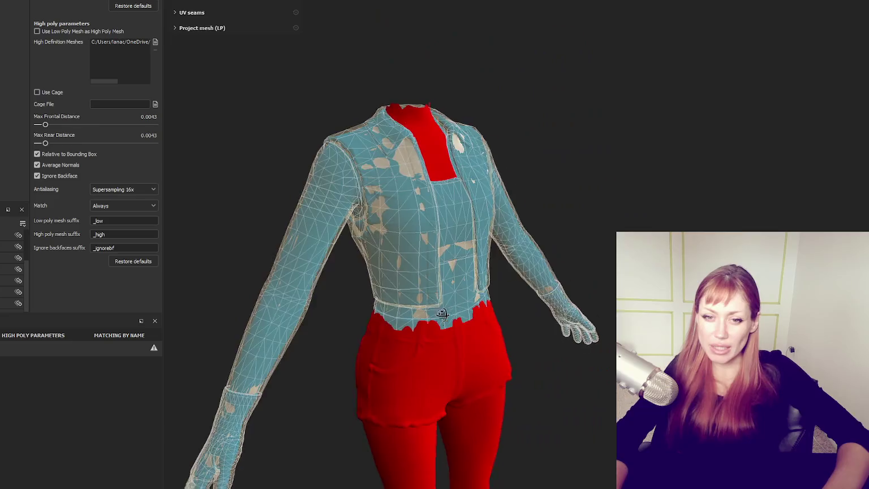
pyautogui.keyDown('alt'); pyautogui.moveTo(259, 374); pyautogui.dragTo(397, 306); pyautogui.keyUp('alt')
pyautogui.scroll(2, 398, 306)
pyautogui.scroll(2, 396, 314)
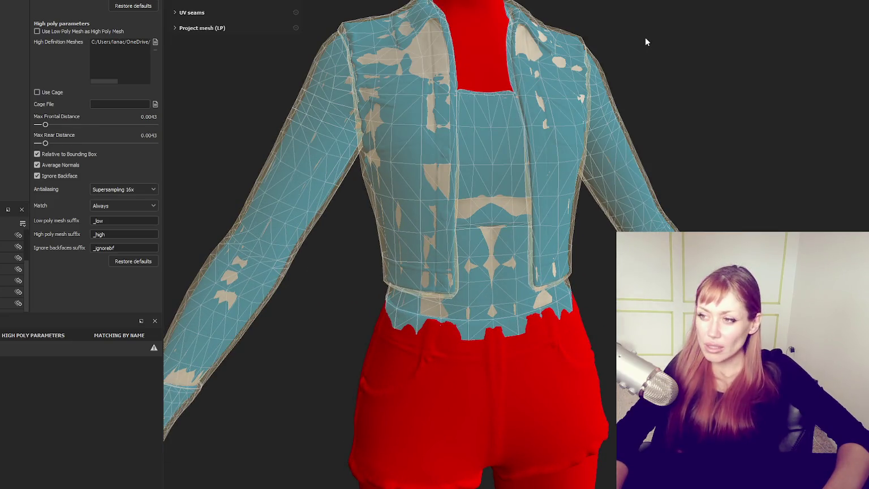
pyautogui.moveTo(758, 149)
pyautogui.keyDown('alt'); pyautogui.mouseDown()
pyautogui.moveTo(139, 155)
pyautogui.moveTo(768, 150)
pyautogui.mouseUp(); pyautogui.keyUp('alt')
pyautogui.keyDown('alt'); pyautogui.moveTo(349, 199); pyautogui.dragTo(566, 30, button='middle'); pyautogui.keyUp('alt')
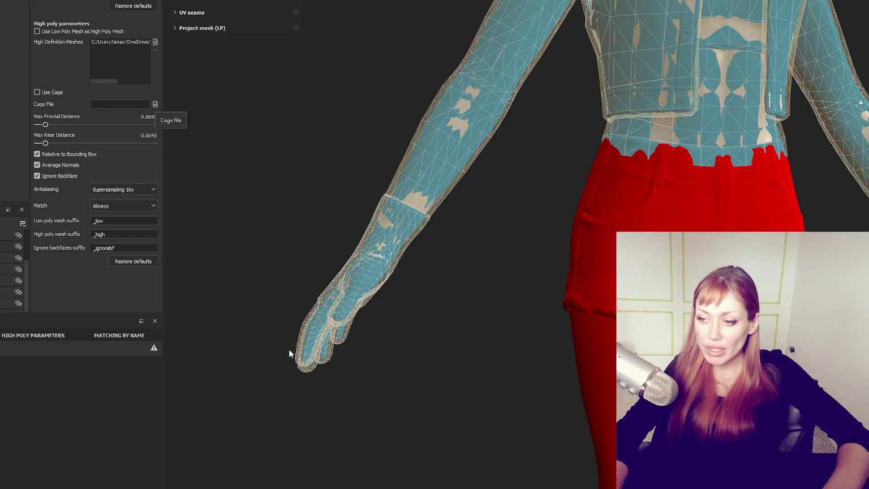
pyautogui.scroll(5, 291, 353)
pyautogui.keyDown('alt'); pyautogui.moveTo(274, 260); pyautogui.dragTo(529, 289, button='middle'); pyautogui.keyUp('alt')
pyautogui.moveTo(529, 289)
pyautogui.keyDown('alt'); pyautogui.mouseDown()
pyautogui.moveTo(462, 320)
pyautogui.moveTo(584, 338)
pyautogui.mouseUp(); pyautogui.keyUp('alt')
pyautogui.moveTo(413, 349)
pyautogui.keyDown('alt'); pyautogui.mouseDown()
pyautogui.moveTo(563, 189)
pyautogui.moveTo(552, 240)
pyautogui.moveTo(745, 220)
pyautogui.moveTo(579, 204)
pyautogui.mouseUp(); pyautogui.keyUp('alt')
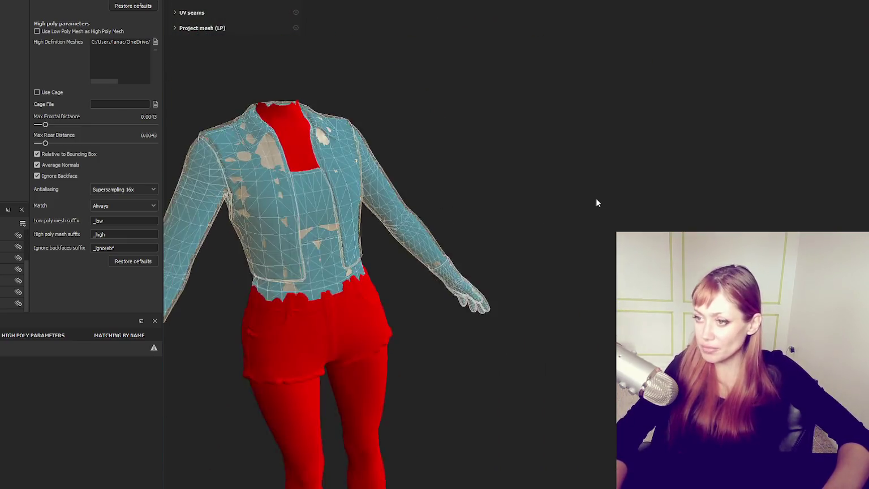
pyautogui.scroll(3, 415, 205)
pyautogui.press('f')
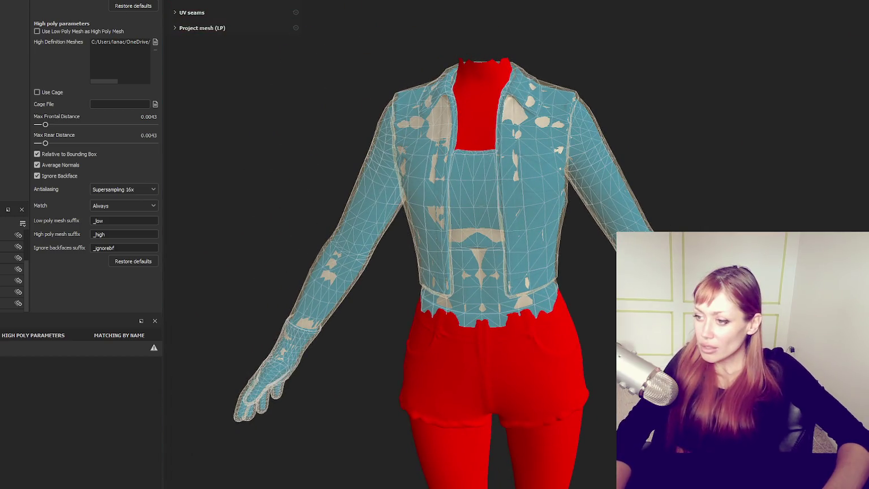
pyautogui.scroll(2, 591, 381)
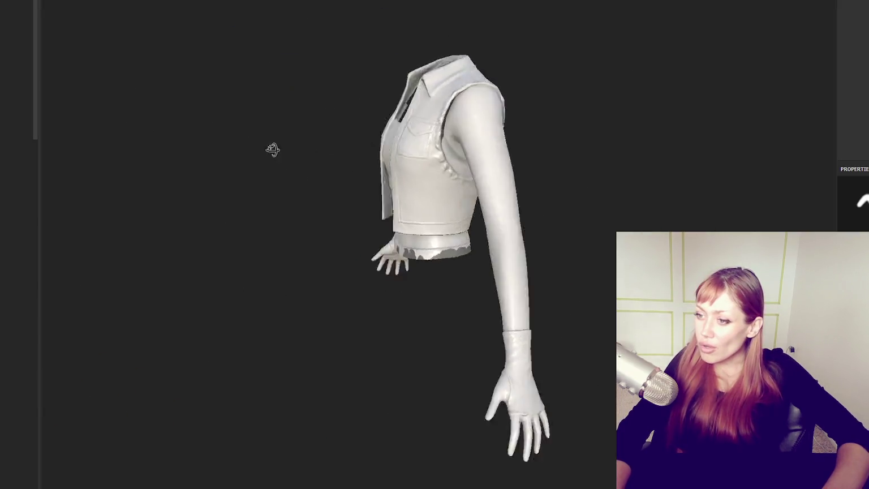
pyautogui.moveTo(266, 148)
pyautogui.keyDown('alt'); pyautogui.mouseDown()
pyautogui.moveTo(396, 148)
pyautogui.moveTo(621, 112)
pyautogui.moveTo(724, 148)
pyautogui.moveTo(529, 140)
pyautogui.moveTo(335, 111)
pyautogui.moveTo(208, 125)
pyautogui.moveTo(694, 130)
pyautogui.mouseUp(); pyautogui.keyUp('alt')
pyautogui.scroll(3, 413, 332)
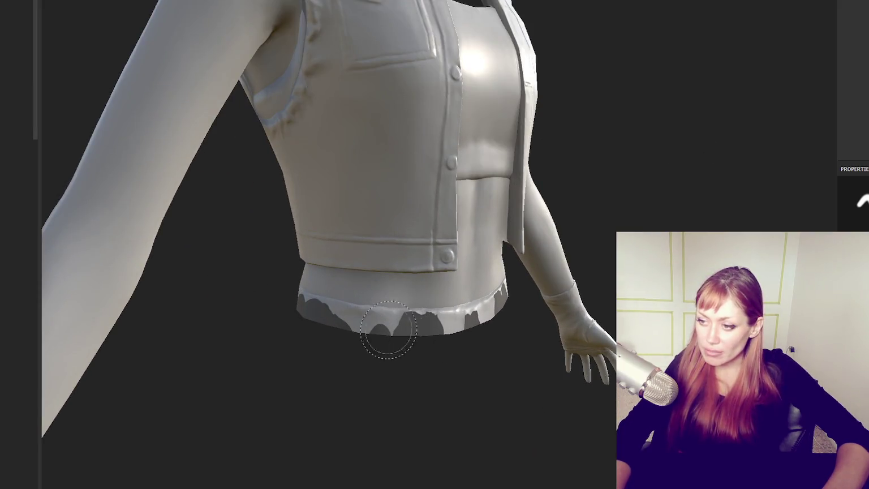
pyautogui.scroll(2, 414, 332)
pyautogui.keyDown('alt'); pyautogui.moveTo(302, 339); pyautogui.dragTo(299, 287); pyautogui.keyUp('alt')
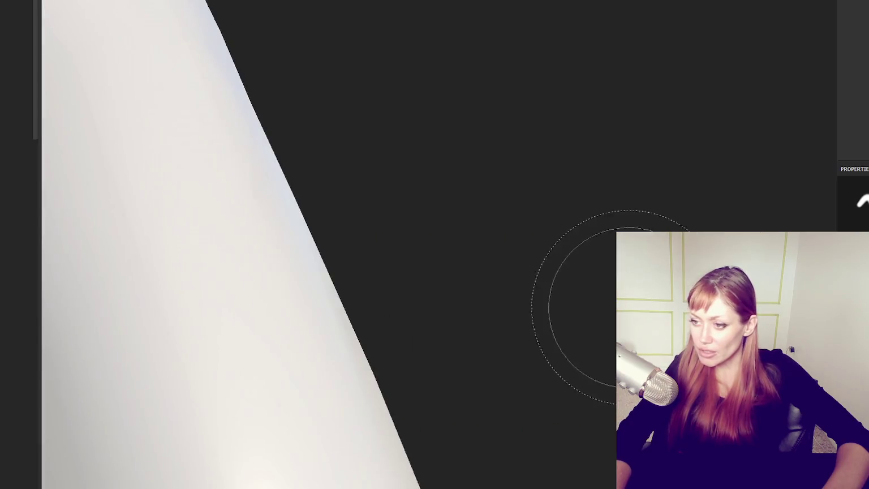
pyautogui.moveTo(260, 313)
pyautogui.keyDown('alt'); pyautogui.mouseDown()
pyautogui.moveTo(360, 244)
pyautogui.moveTo(361, 364)
pyautogui.mouseUp(); pyautogui.keyUp('alt')
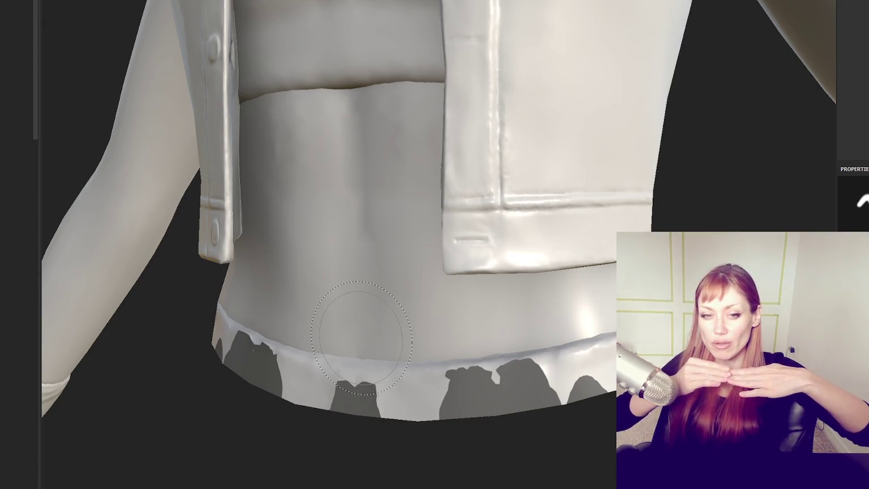
pyautogui.moveTo(361, 337)
pyautogui.keyDown('alt'); pyautogui.mouseDown()
pyautogui.moveTo(328, 163)
pyautogui.moveTo(396, 147)
pyautogui.mouseUp(); pyautogui.keyUp('alt')
pyautogui.scroll(5, 450, 116)
pyautogui.moveTo(450, 116)
pyautogui.keyDown('alt'); pyautogui.mouseDown()
pyautogui.moveTo(792, 117)
pyautogui.moveTo(437, 141)
pyautogui.moveTo(601, 67)
pyautogui.moveTo(409, 91)
pyautogui.mouseUp(); pyautogui.keyUp('alt')
pyautogui.scroll(3, 552, 55)
pyautogui.moveTo(553, 55)
pyautogui.keyDown('alt'); pyautogui.mouseDown()
pyautogui.moveTo(458, 163)
pyautogui.moveTo(378, 97)
pyautogui.moveTo(389, 213)
pyautogui.moveTo(422, 240)
pyautogui.moveTo(316, 234)
pyautogui.moveTo(349, 246)
pyautogui.moveTo(342, 270)
pyautogui.moveTo(300, 272)
pyautogui.moveTo(436, 208)
pyautogui.moveTo(396, 192)
pyautogui.moveTo(536, 186)
pyautogui.moveTo(516, 146)
pyautogui.mouseUp(); pyautogui.keyUp('alt')
pyautogui.keyDown('alt'); pyautogui.moveTo(818, 159); pyautogui.dragTo(103, 159); pyautogui.keyUp('alt')
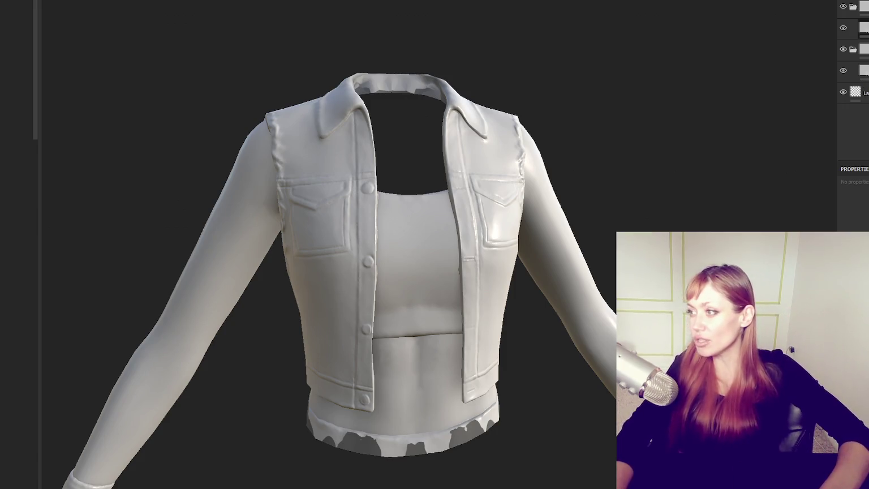
# Inspect the fourth and second layers' fill settings and orbit the model back to the front.
pyautogui.click(859, 70)
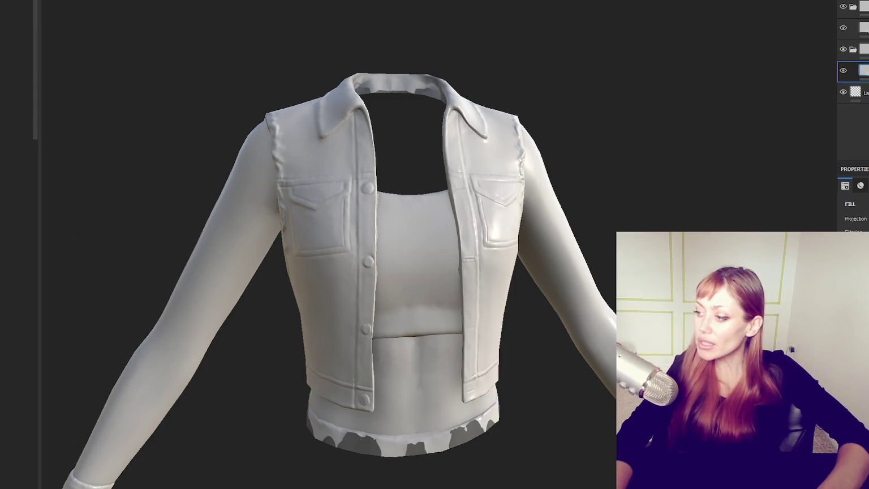
pyautogui.click(860, 27)
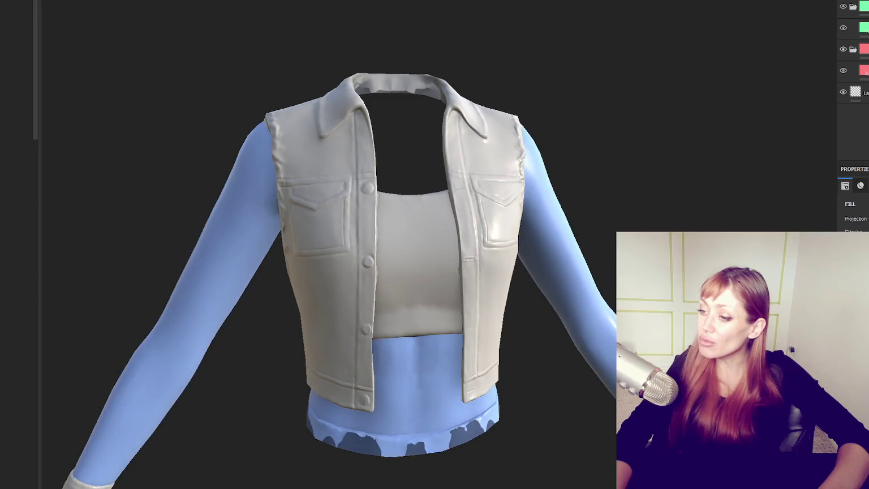
pyautogui.scroll(-3, 749, 189)
pyautogui.moveTo(749, 190)
pyautogui.keyDown('alt'); pyautogui.mouseDown()
pyautogui.moveTo(591, 164)
pyautogui.moveTo(711, 164)
pyautogui.mouseUp(); pyautogui.keyUp('alt')
# Move the third folder to the top, delete the green folder, and save the project.
pyautogui.click(854, 8)
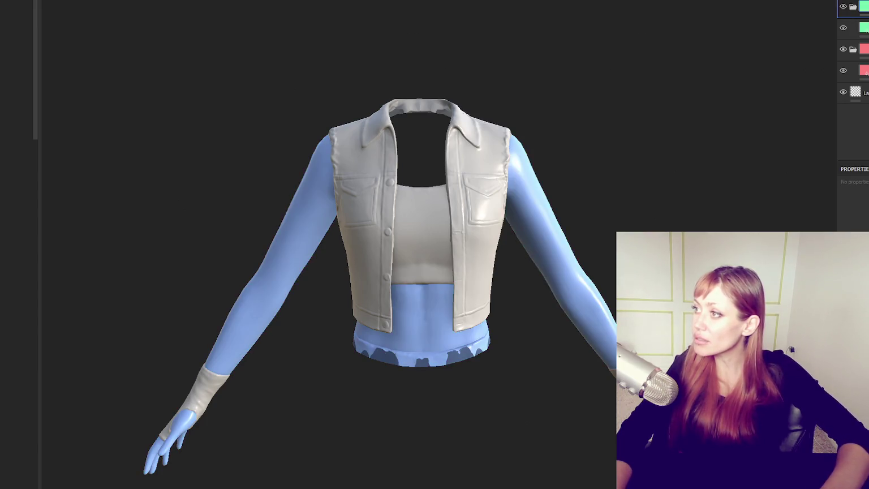
pyautogui.click(853, 49)
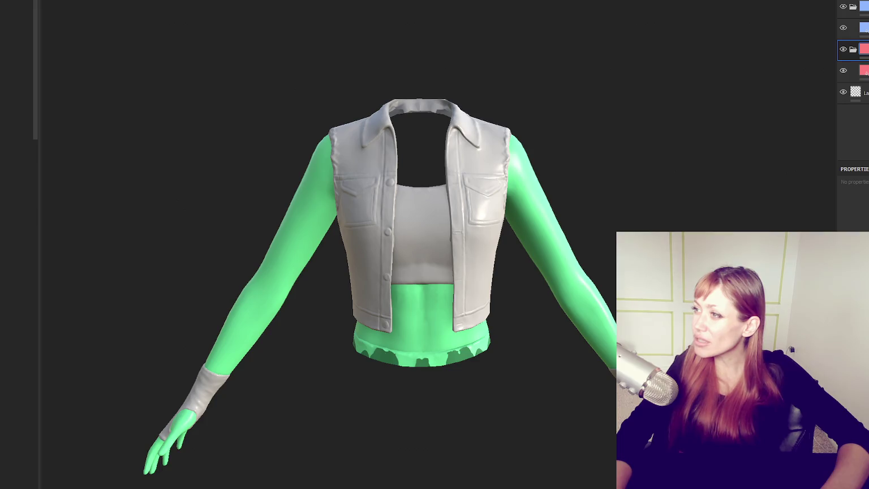
pyautogui.moveTo(854, 49); pyautogui.dragTo(854, 8)
pyautogui.press('Delete')
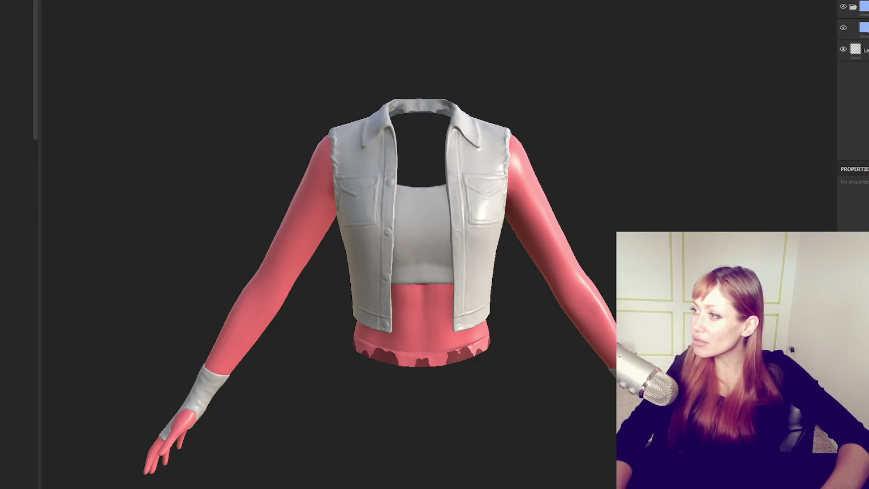
pyautogui.hotkey('ctrl', 's')
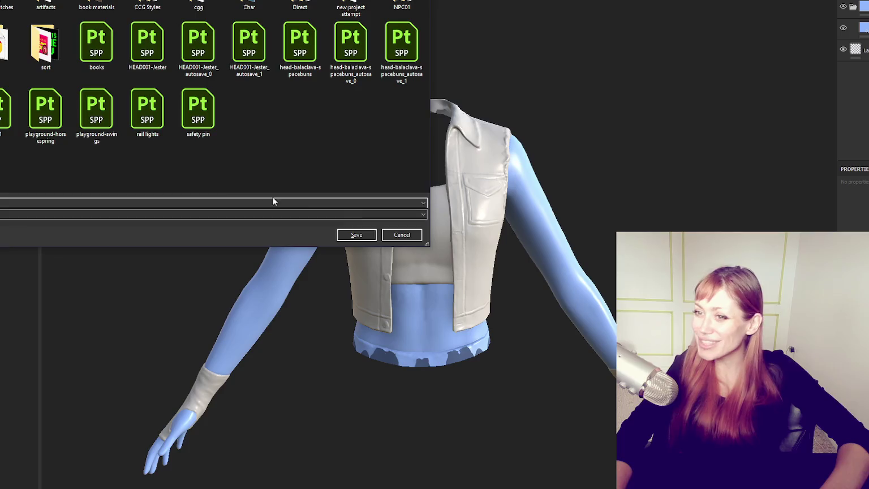
# Confirm saving the project under its existing file name.
pyautogui.click(218, 204)
pyautogui.press('Escape')
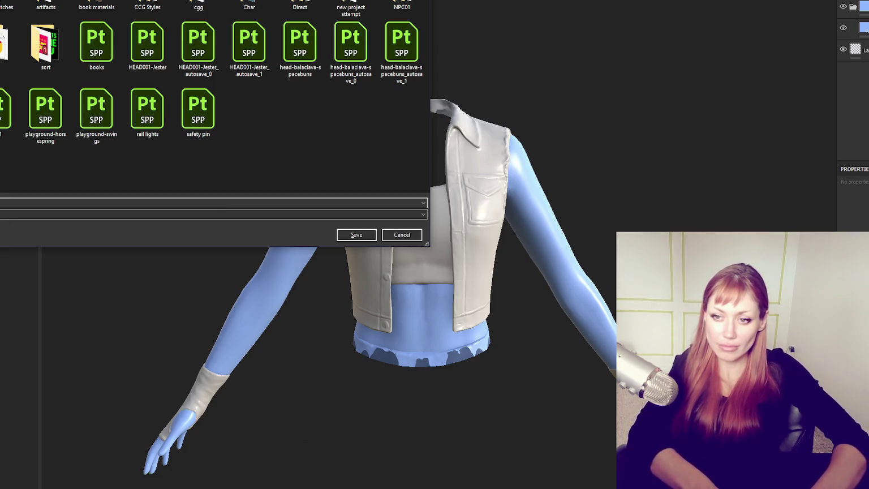
pyautogui.press('Return')
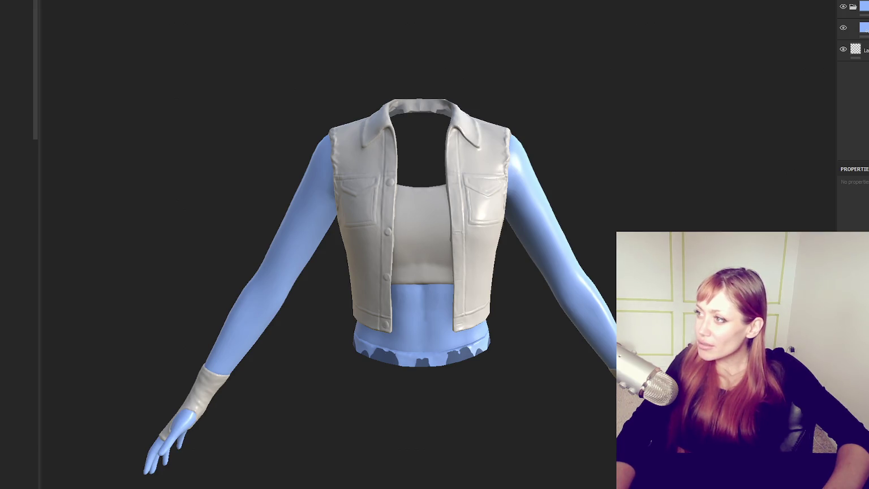
# Undo the pink vest fill so the vest and wristband return to grey, then review the layer folders.
pyautogui.click(854, 28)
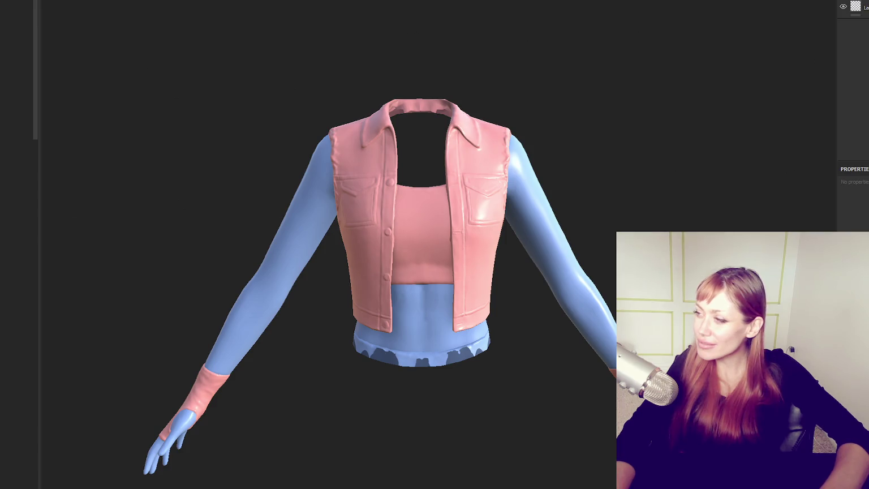
pyautogui.hotkey('ctrl', 'z')
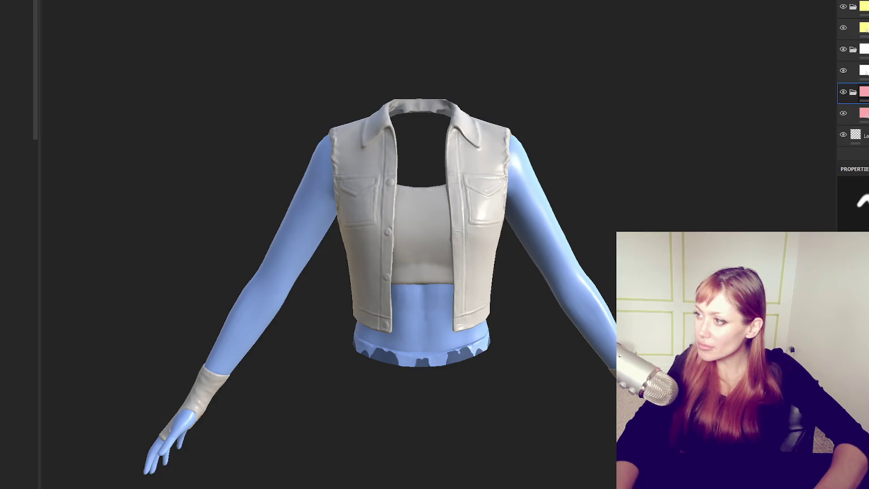
pyautogui.click(863, 49)
pyautogui.click(863, 6)
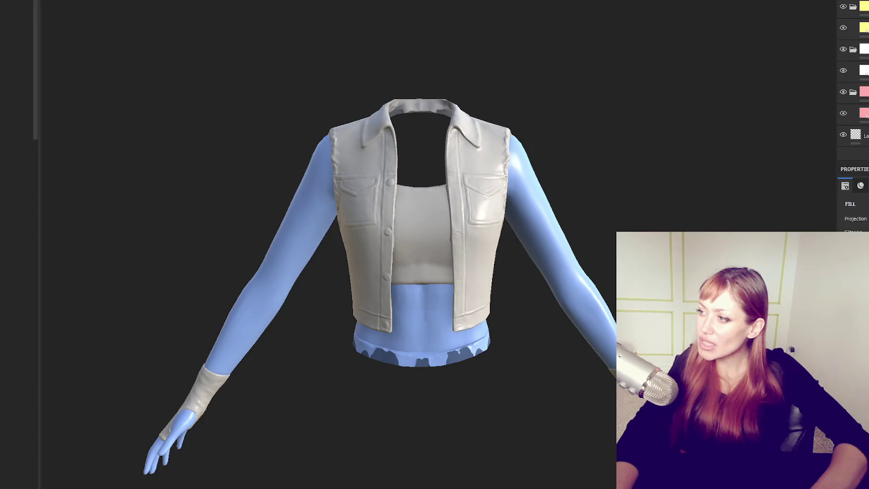
pyautogui.click(859, 92)
# Orbit and zoom the view to centre the shoulder.
pyautogui.scroll(3, 339, 167)
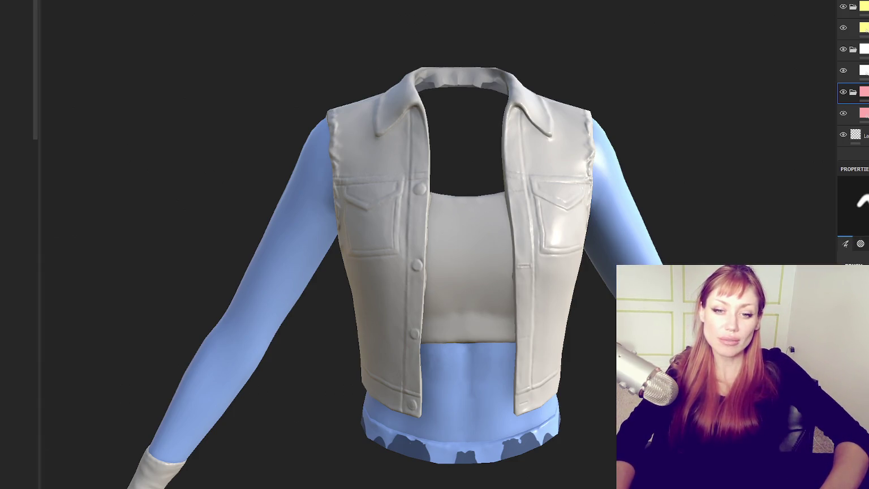
pyautogui.scroll(-1, 472, 134)
pyautogui.moveTo(472, 134)
pyautogui.keyDown('alt'); pyautogui.mouseDown()
pyautogui.moveTo(430, 130)
pyautogui.moveTo(500, 163)
pyautogui.moveTo(462, 148)
pyautogui.moveTo(524, 146)
pyautogui.moveTo(262, 175)
pyautogui.moveTo(514, 168)
pyautogui.moveTo(451, 110)
pyautogui.moveTo(736, 132)
pyautogui.moveTo(566, 236)
pyautogui.moveTo(678, 204)
pyautogui.moveTo(452, 171)
pyautogui.moveTo(614, 157)
pyautogui.moveTo(715, 168)
pyautogui.mouseUp(); pyautogui.keyUp('alt')
pyautogui.scroll(4, 690, 198)
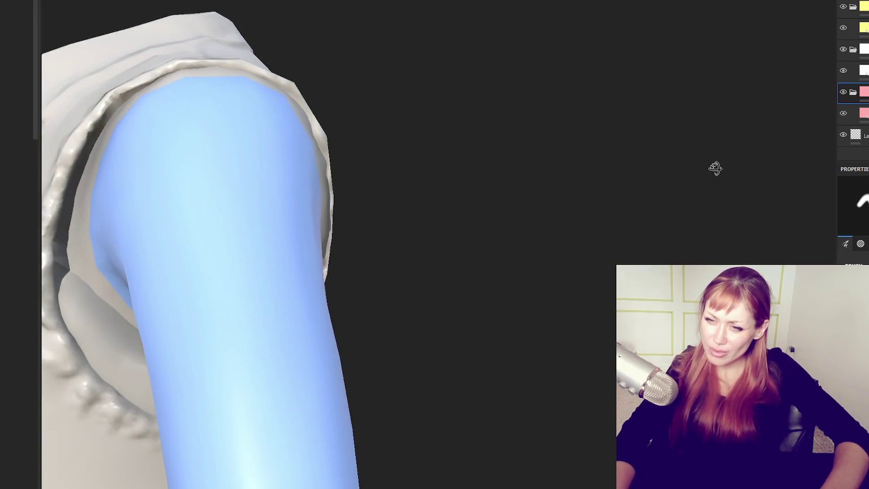
pyautogui.keyDown('alt'); pyautogui.moveTo(507, 203); pyautogui.dragTo(429, 223, button='middle'); pyautogui.keyUp('alt')
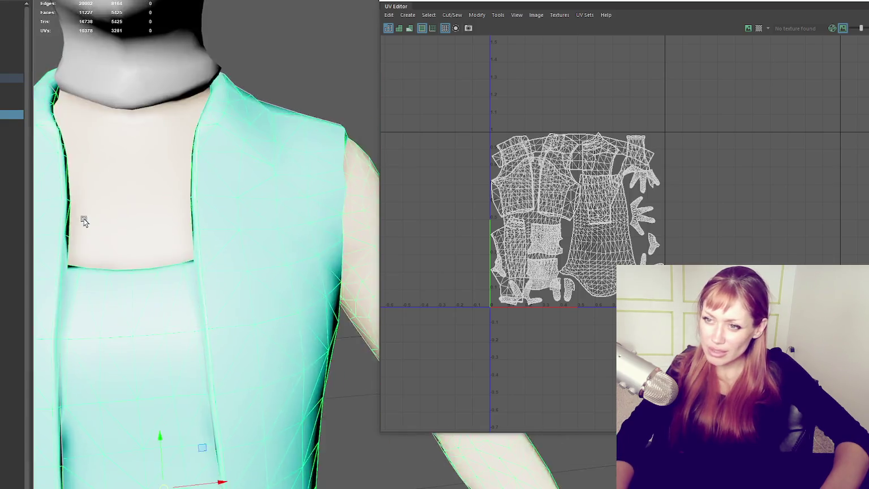
# Select the shirt in wireframe to show its UVs, then return to unsmoothed shaded display.
pyautogui.scroll(-5, 215, 198)
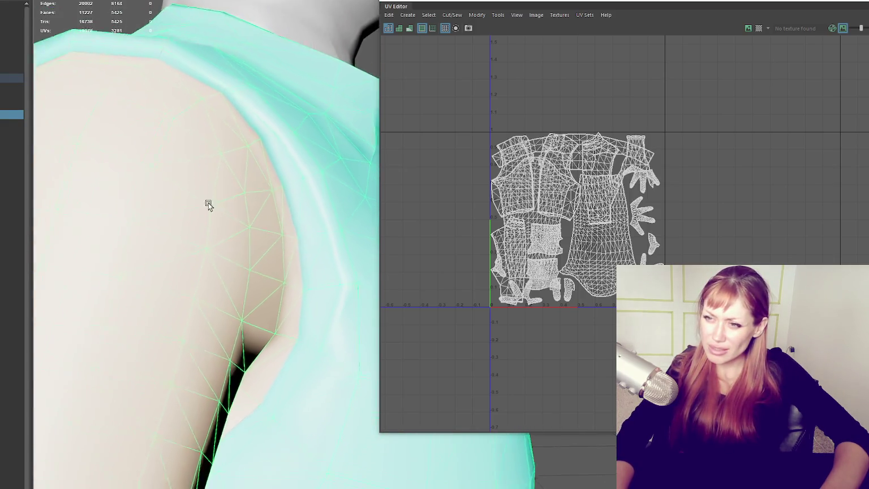
pyautogui.keyDown('alt'); pyautogui.moveTo(174, 214); pyautogui.dragTo(195, 216); pyautogui.keyUp('alt')
pyautogui.keyDown('alt'); pyautogui.moveTo(305, 229); pyautogui.dragTo(208, 219); pyautogui.keyUp('alt')
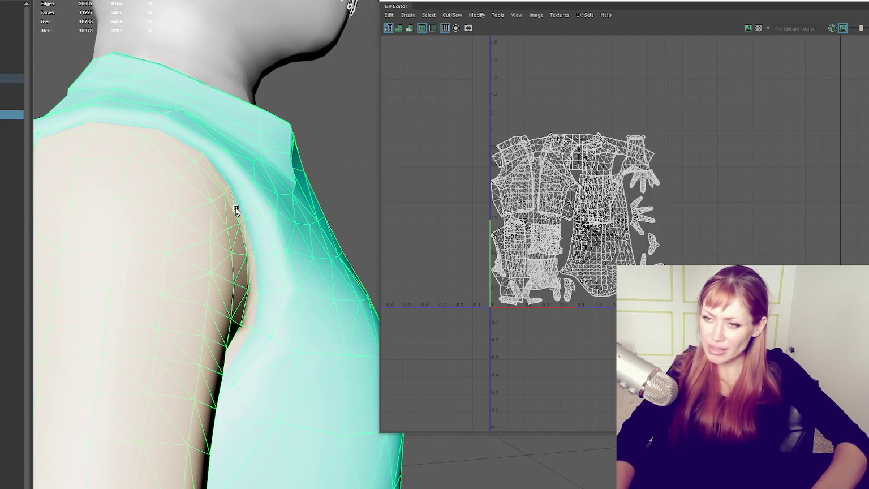
pyautogui.press('4')
pyautogui.click(189, 250)
pyautogui.click(250, 215)
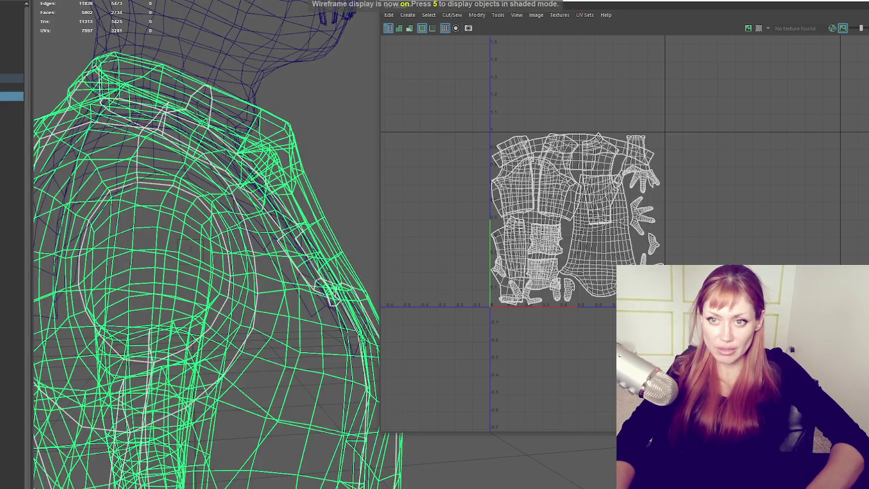
pyautogui.press('1')
pyautogui.press('5')
# Orbit around the shirt and shoulder, cycling the shading back to shaded display.
pyautogui.scroll(-2, 251, 214)
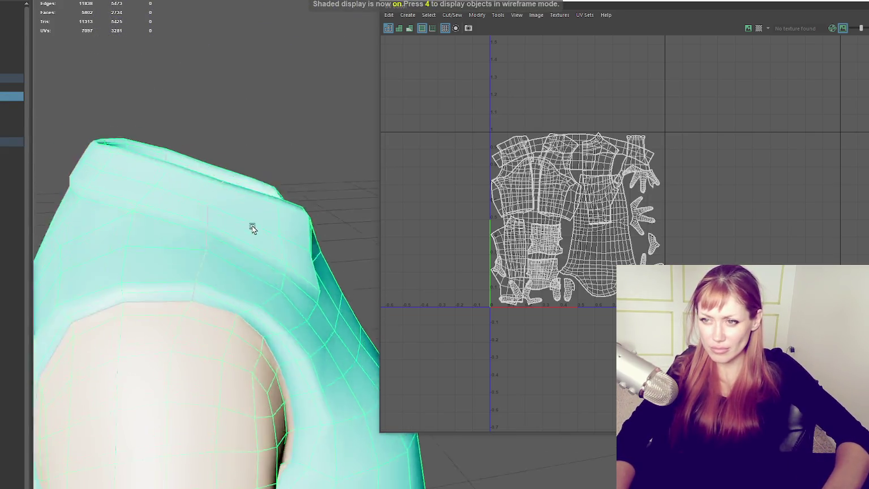
pyautogui.keyDown('alt'); pyautogui.moveTo(249, 229); pyautogui.dragTo(277, 149); pyautogui.keyUp('alt')
pyautogui.keyDown('alt'); pyautogui.moveTo(277, 150); pyautogui.dragTo(231, 142, button='right'); pyautogui.keyUp('alt')
pyautogui.keyDown('alt'); pyautogui.moveTo(232, 142); pyautogui.dragTo(190, 160); pyautogui.keyUp('alt')
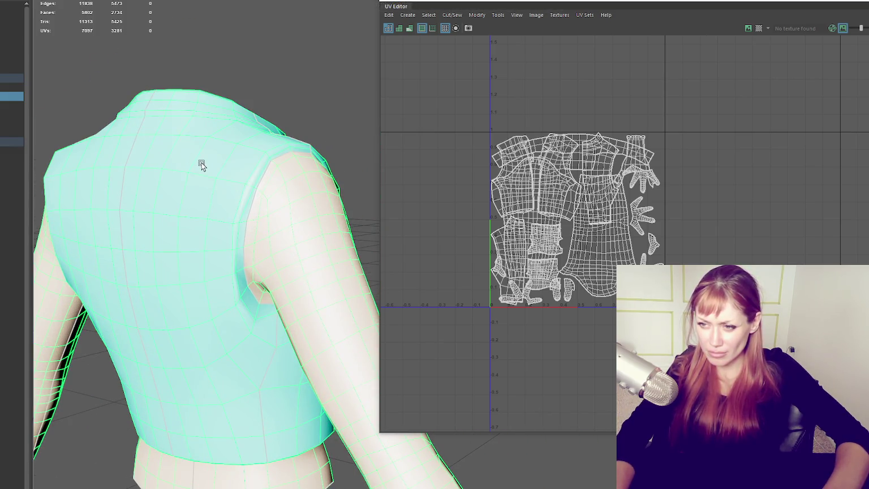
pyautogui.moveTo(202, 165)
pyautogui.keyDown('alt'); pyautogui.mouseDown()
pyautogui.moveTo(329, 178)
pyautogui.moveTo(151, 171)
pyautogui.moveTo(172, 161)
pyautogui.mouseUp(); pyautogui.keyUp('alt')
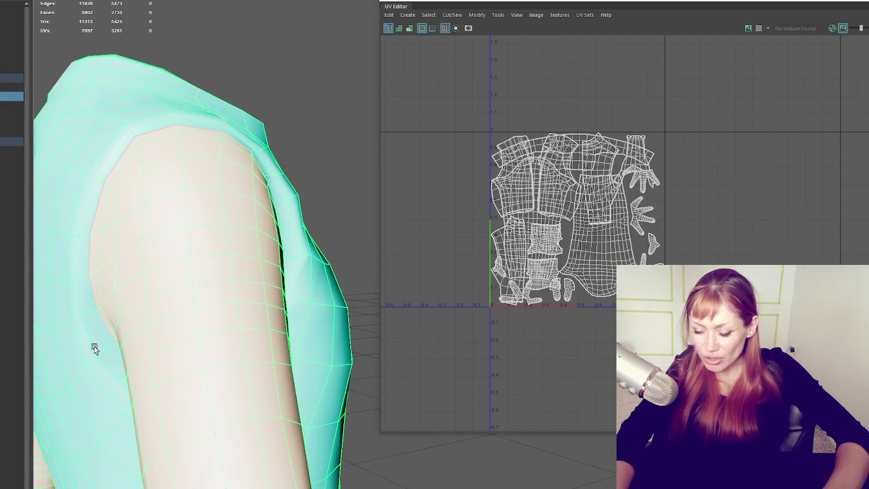
pyautogui.press('4')
pyautogui.press('5')
pyautogui.press('6')
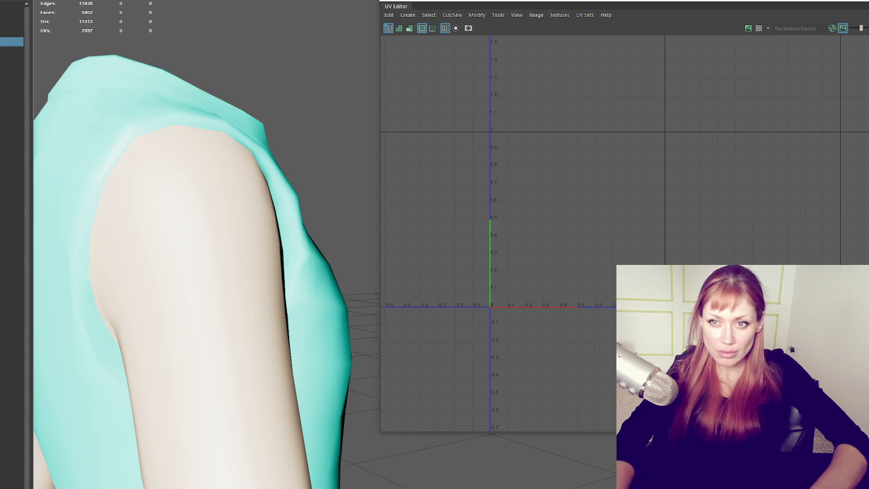
# Click through the outfit meshes to compare their UV layouts.
pyautogui.click(97, 131)
pyautogui.click(15, 96)
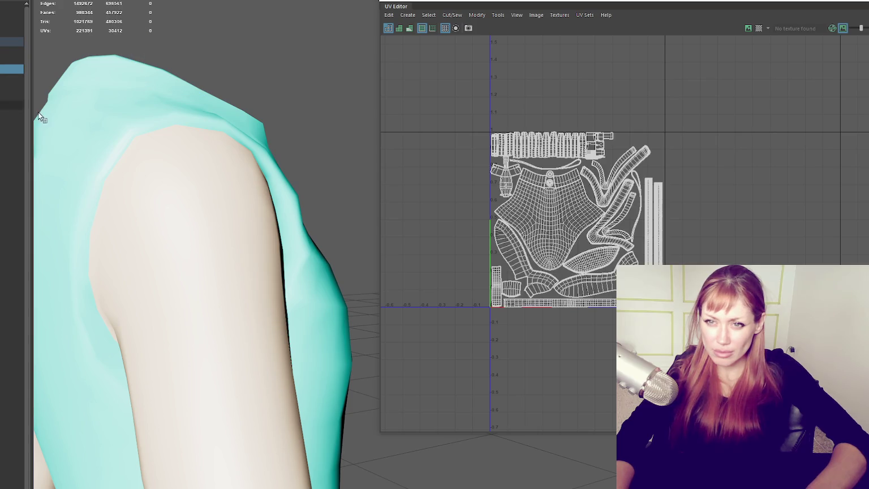
pyautogui.keyDown('shift'); pyautogui.click(184, 200); pyautogui.keyUp('shift')
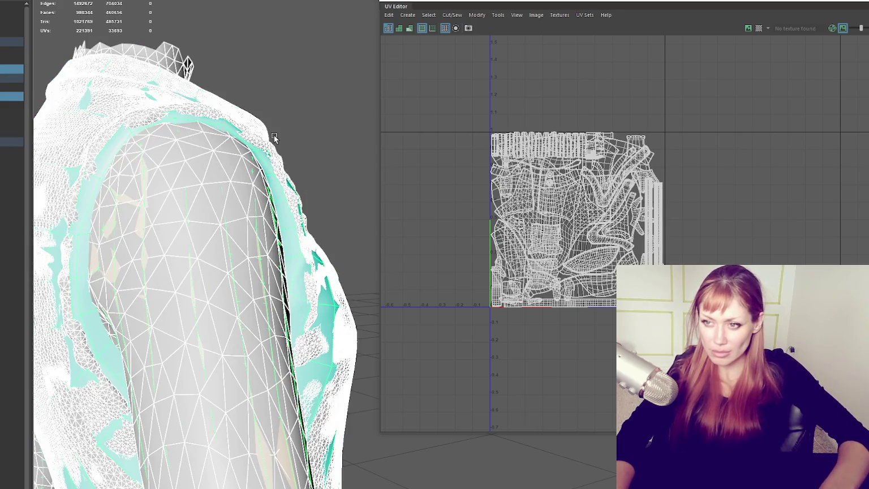
pyautogui.click(228, 190)
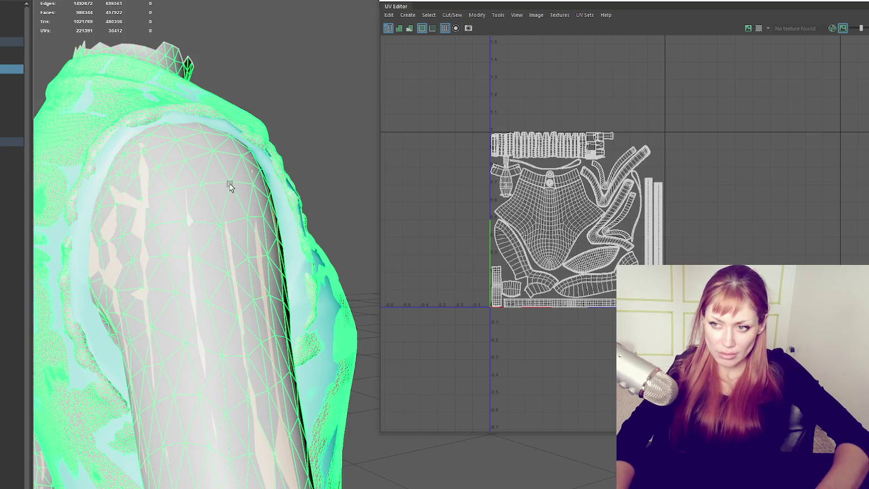
pyautogui.click(261, 153)
pyautogui.click(296, 130)
pyautogui.hotkey('ctrl', 'z')
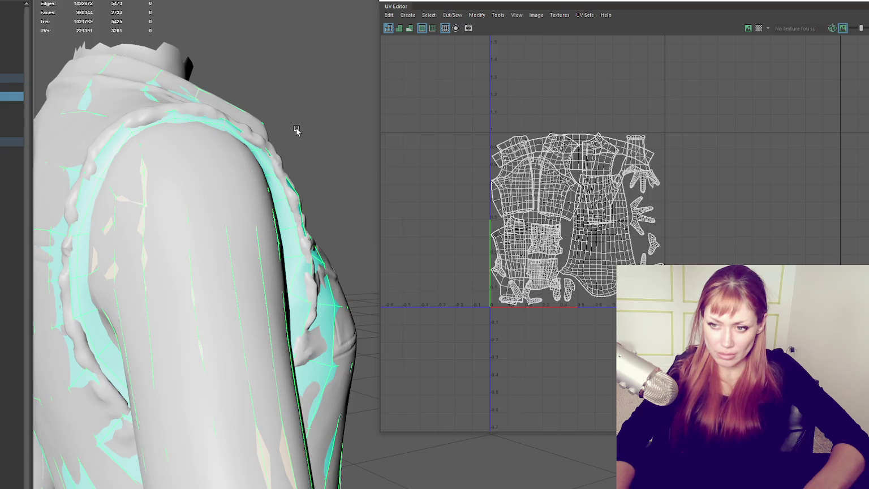
pyautogui.click(296, 131)
# Reselect the shirt from the back and drag-select its sleeve faces.
pyautogui.keyDown('alt'); pyautogui.moveTo(296, 131); pyautogui.dragTo(233, 204); pyautogui.keyUp('alt')
pyautogui.click(232, 205)
pyautogui.click(232, 205)
pyautogui.hotkey('ctrl', 'z')
pyautogui.keyDown('alt'); pyautogui.moveTo(232, 205); pyautogui.dragTo(232, 208); pyautogui.keyUp('alt')
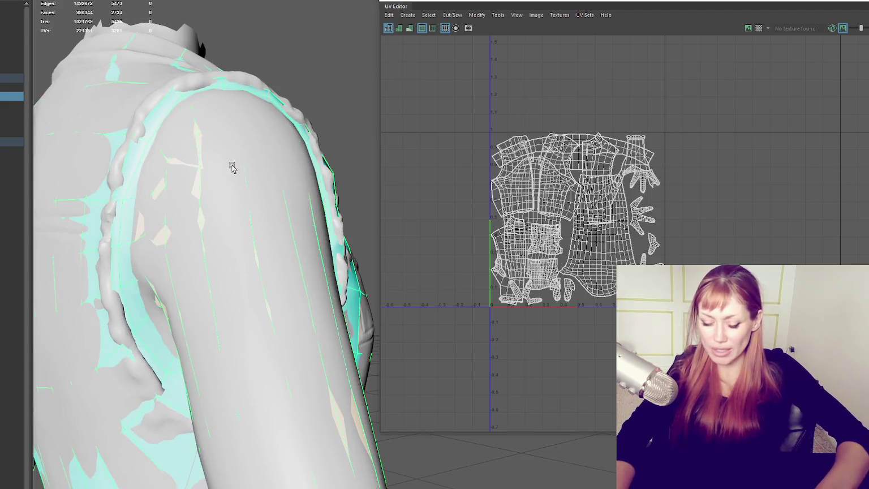
pyautogui.moveTo(249, 35); pyautogui.dragTo(184, 148, button='right')
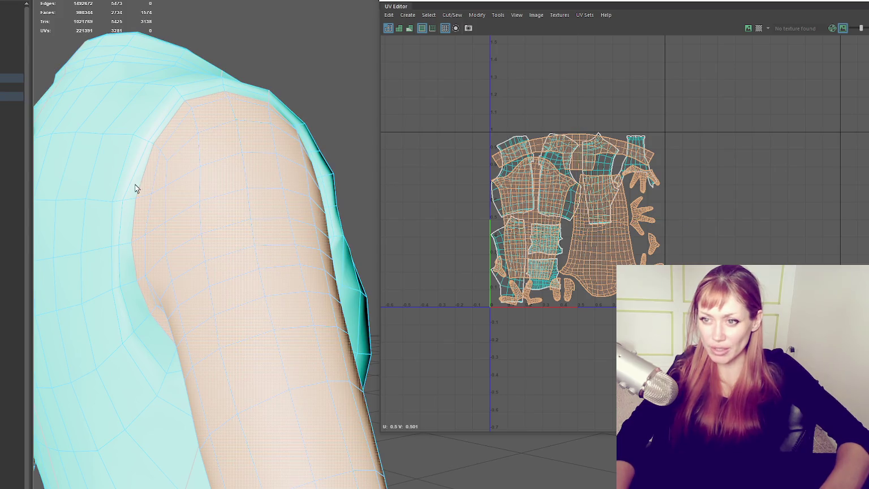
# Apply a Planar UV projection to the selected shirt faces and bring the UV Editor into view.
pyautogui.doubleClick(128, 225)
pyautogui.moveTo(128, 225)
pyautogui.keyDown('alt'); pyautogui.mouseDown()
pyautogui.moveTo(213, 219)
pyautogui.moveTo(304, 229)
pyautogui.moveTo(99, 206)
pyautogui.moveTo(431, 185)
pyautogui.moveTo(422, 200)
pyautogui.moveTo(551, 195)
pyautogui.moveTo(400, 188)
pyautogui.moveTo(458, 172)
pyautogui.moveTo(534, 186)
pyautogui.moveTo(487, 176)
pyautogui.moveTo(520, 189)
pyautogui.moveTo(633, 182)
pyautogui.mouseUp(); pyautogui.keyUp('alt')
pyautogui.scroll(5, 423, 206)
pyautogui.moveTo(465, 205)
pyautogui.keyDown('alt'); pyautogui.mouseDown()
pyautogui.moveTo(502, 201)
pyautogui.moveTo(153, 208)
pyautogui.moveTo(245, 199)
pyautogui.mouseUp(); pyautogui.keyUp('alt')
pyautogui.scroll(5, 246, 200)
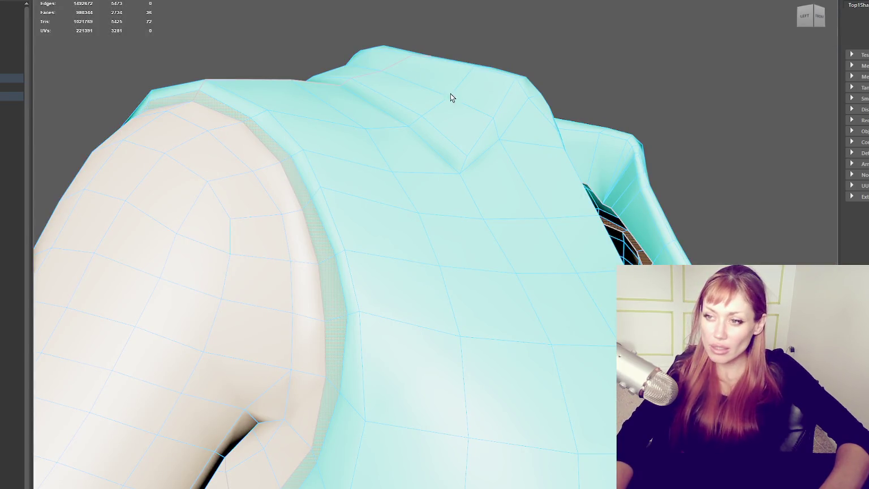
pyautogui.click(622, 6)
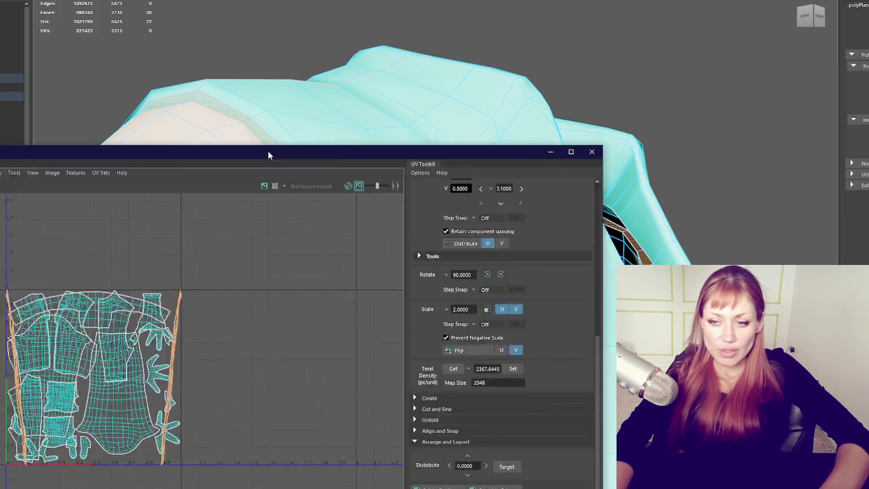
pyautogui.moveTo(268, 151)
pyautogui.mouseDown()
pyautogui.moveTo(545, 62)
pyautogui.moveTo(668, 54)
pyautogui.mouseUp()
# Select the Top1 shirt to display its UVs and reposition the UV Editor on screen.
pyautogui.click(11, 155)
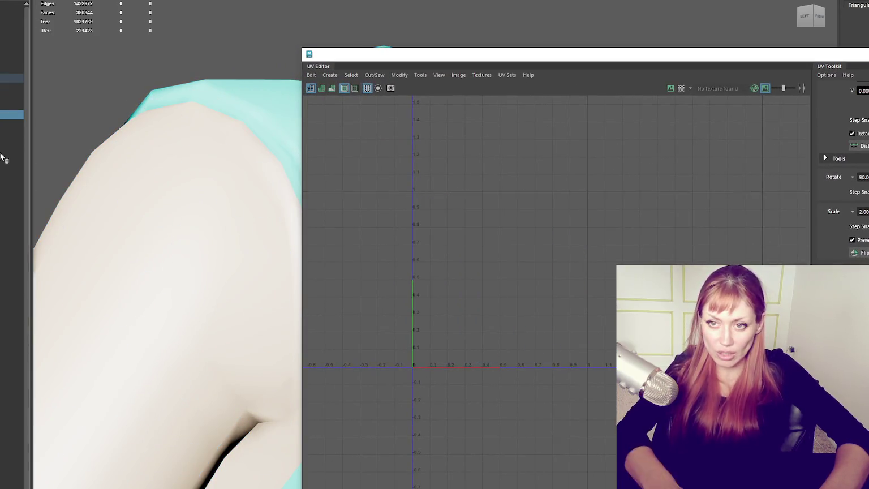
pyautogui.click(12, 86)
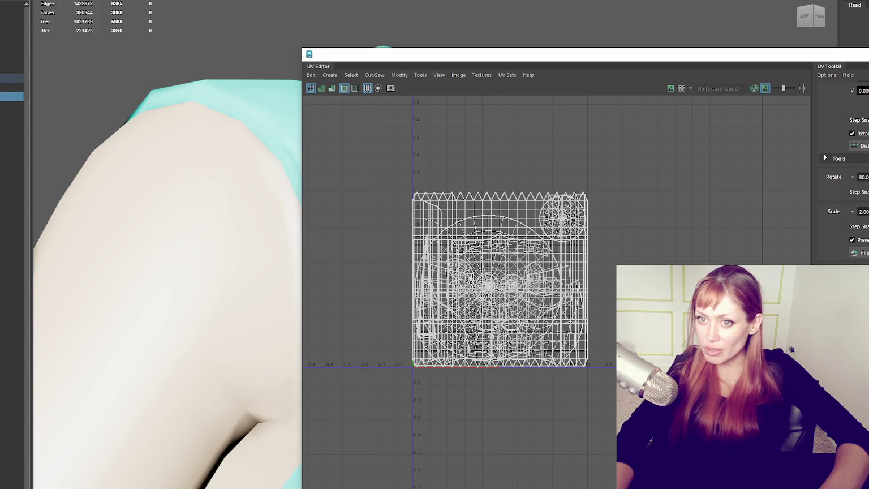
pyautogui.click(11, 132)
pyautogui.scroll(2, 460, 215)
pyautogui.scroll(-5, 460, 214)
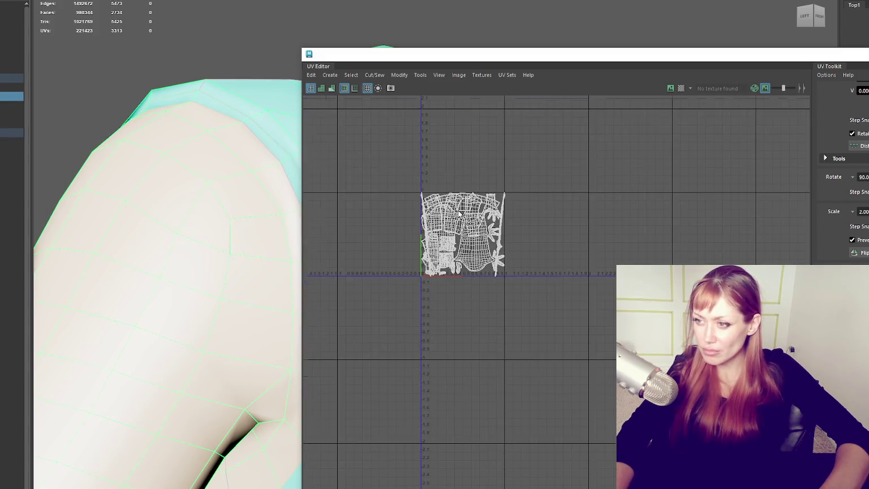
pyautogui.scroll(3, 492, 212)
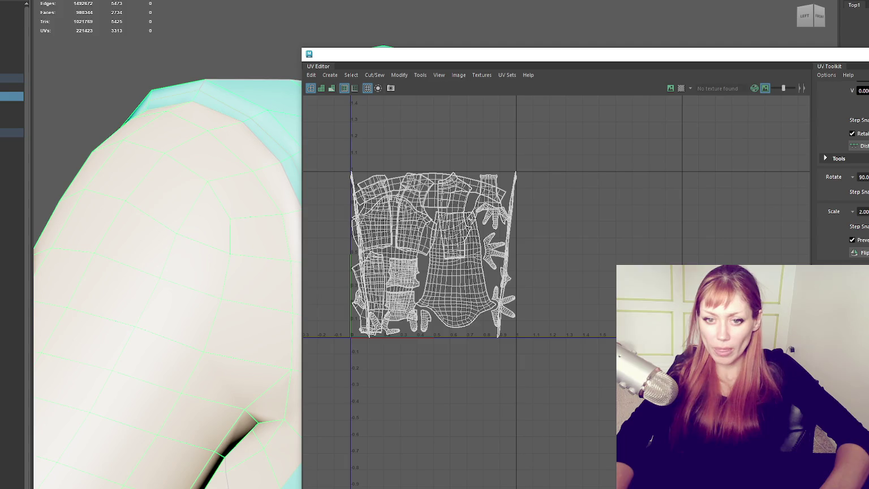
pyautogui.moveTo(513, 41)
pyautogui.mouseDown()
pyautogui.moveTo(641, 45)
pyautogui.moveTo(704, 22)
pyautogui.mouseUp()
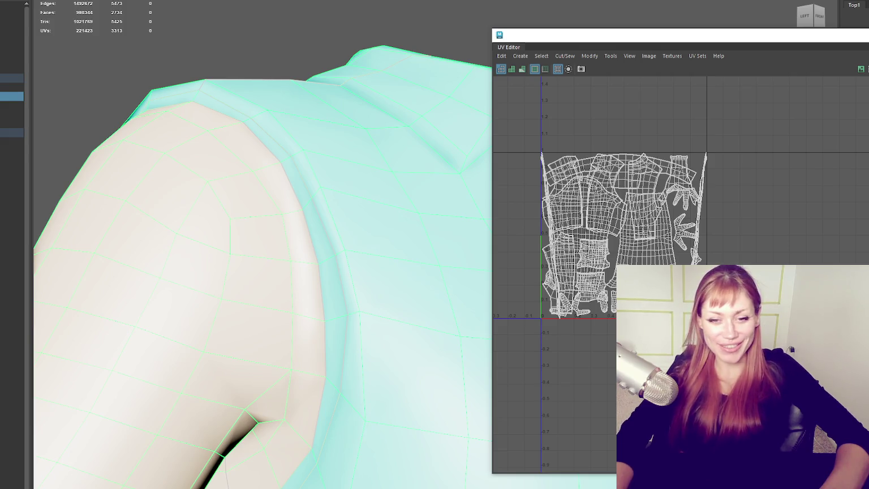
pyautogui.moveTo(730, 36); pyautogui.dragTo(549, 50)
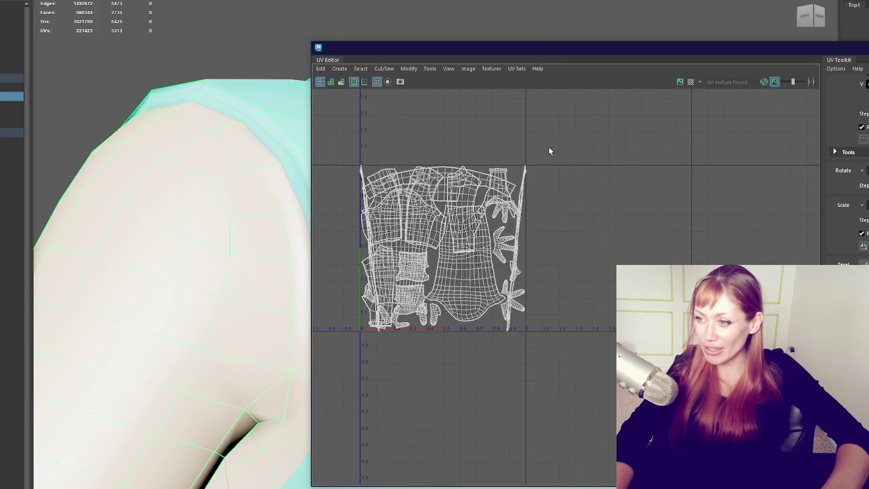
# Move the two large sleeve shells right out of the 0–1 tile, then select the sliver shells.
pyautogui.moveTo(572, 190); pyautogui.dragTo(529, 237)
pyautogui.press('w')
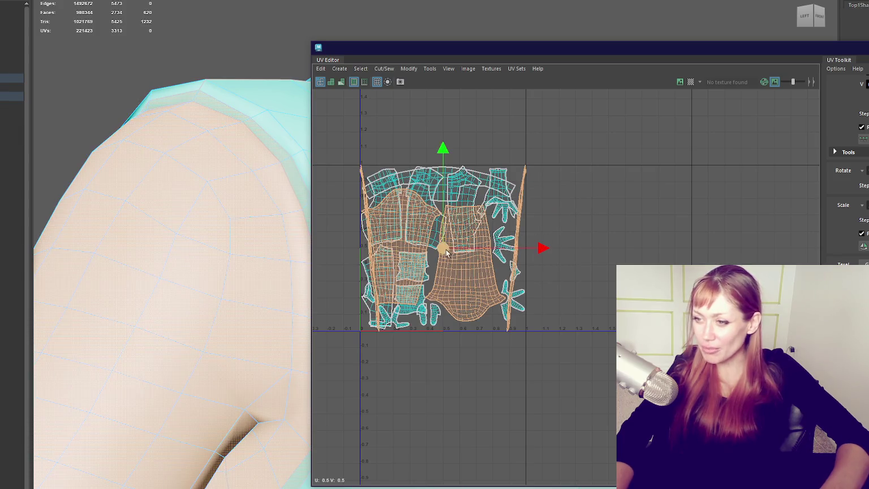
pyautogui.moveTo(443, 246); pyautogui.dragTo(634, 243)
pyautogui.keyDown('alt'); pyautogui.moveTo(634, 242); pyautogui.dragTo(621, 203, button='middle'); pyautogui.keyUp('alt')
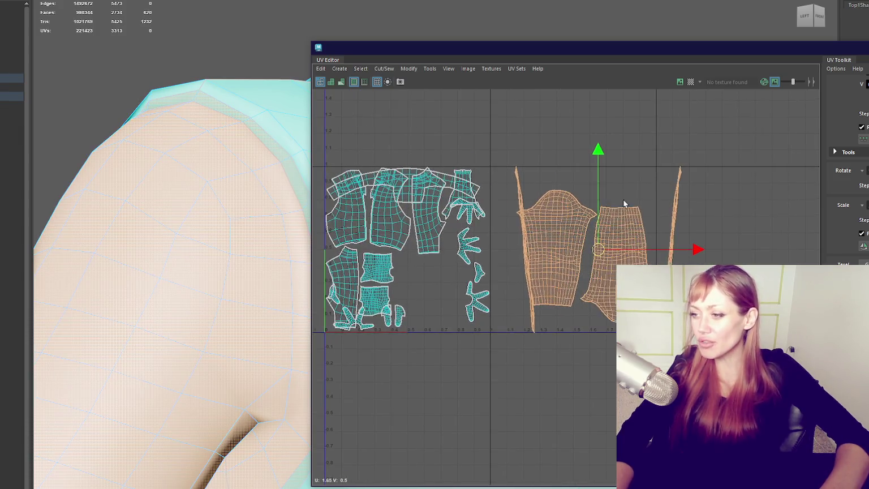
pyautogui.scroll(3, 688, 171)
pyautogui.scroll(3, 673, 218)
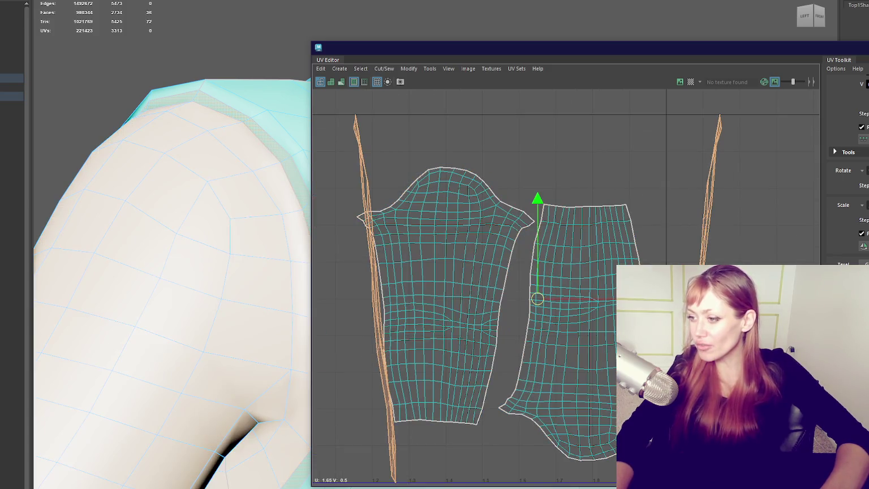
pyautogui.keyDown('ctrl'); pyautogui.moveTo(628, 209); pyautogui.dragTo(509, 238); pyautogui.keyUp('ctrl')
pyautogui.click(711, 245)
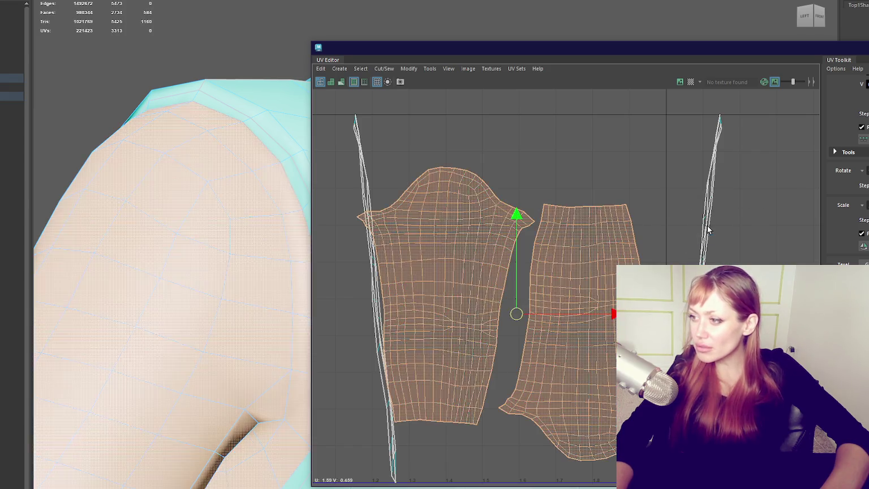
pyautogui.click(711, 212)
# Unfold the left and right sliver shells into a flat ring shell.
pyautogui.keyDown('shift'); pyautogui.click(376, 283); pyautogui.keyUp('shift')
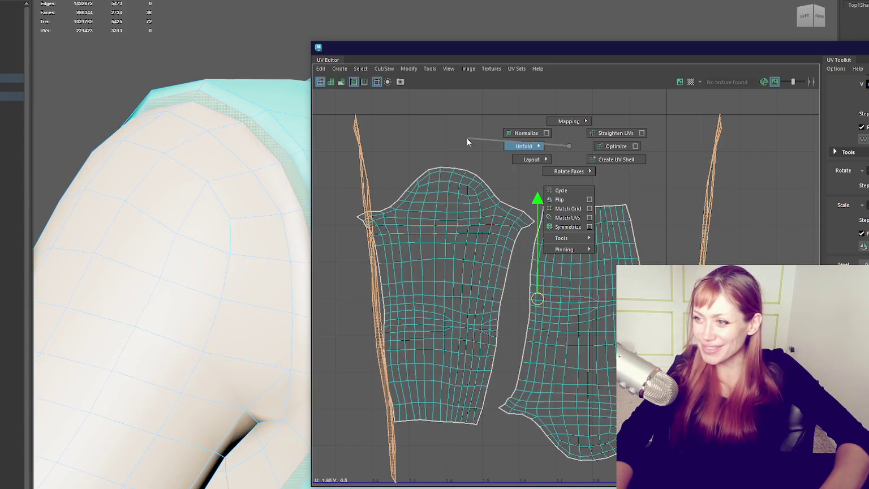
pyautogui.keyDown('shift'); pyautogui.moveTo(569, 150); pyautogui.dragTo(466, 137, button='right'); pyautogui.keyUp('shift')
pyautogui.scroll(1, 554, 219)
pyautogui.scroll(2, 605, 219)
pyautogui.click(659, 220)
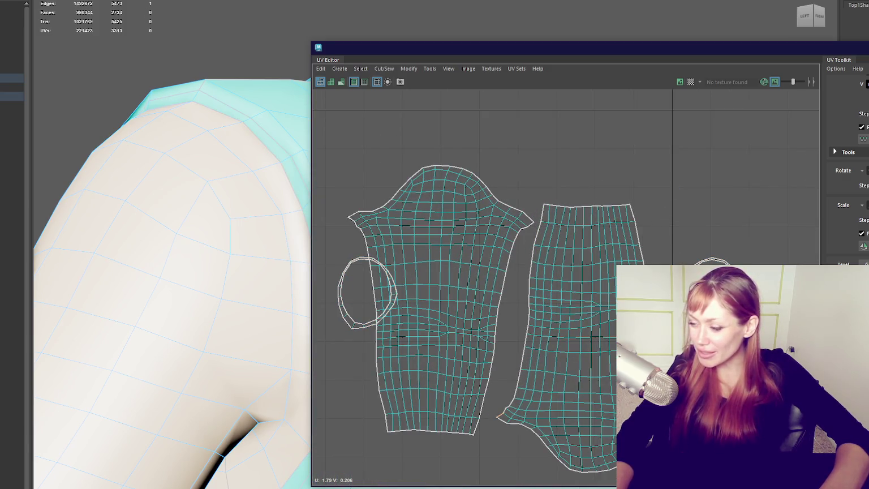
# Orbit around the shoulder and add an armhole edge to the selection.
pyautogui.moveTo(219, 273)
pyautogui.keyDown('alt'); pyautogui.mouseDown()
pyautogui.moveTo(228, 249)
pyautogui.moveTo(238, 258)
pyautogui.moveTo(194, 171)
pyautogui.mouseUp(); pyautogui.keyUp('alt')
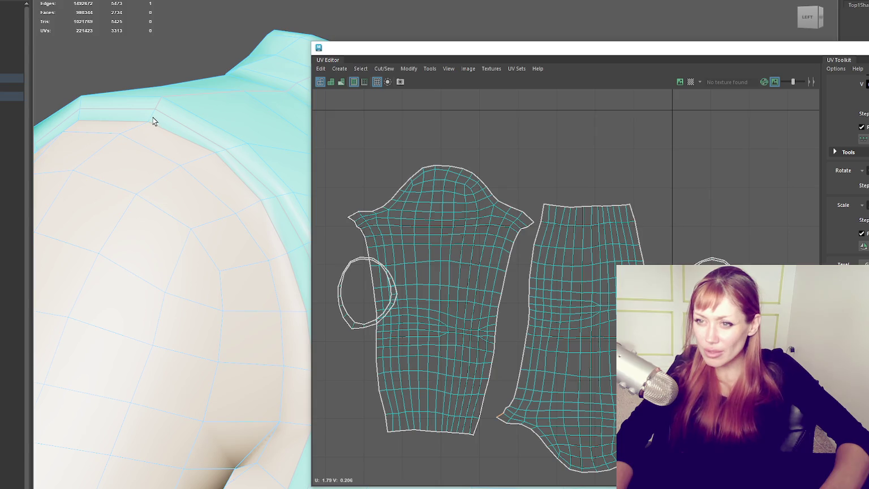
pyautogui.moveTo(217, 169)
pyautogui.keyDown('alt'); pyautogui.mouseDown()
pyautogui.moveTo(223, 192)
pyautogui.moveTo(219, 150)
pyautogui.moveTo(227, 147)
pyautogui.mouseUp(); pyautogui.keyUp('alt')
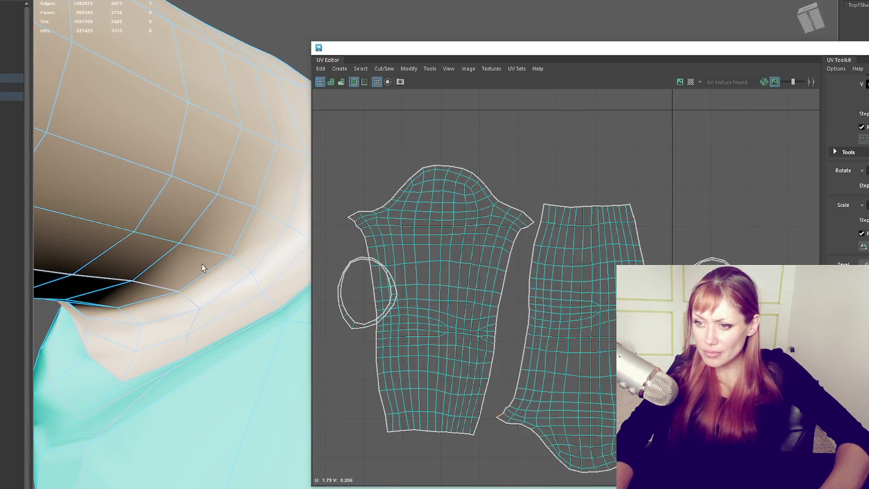
pyautogui.keyDown('shift'); pyautogui.click(185, 346); pyautogui.keyUp('shift')
pyautogui.keyDown('alt'); pyautogui.moveTo(184, 346); pyautogui.dragTo(297, 343); pyautogui.keyUp('alt')
pyautogui.scroll(-3, 551, 287)
pyautogui.scroll(3, 559, 283)
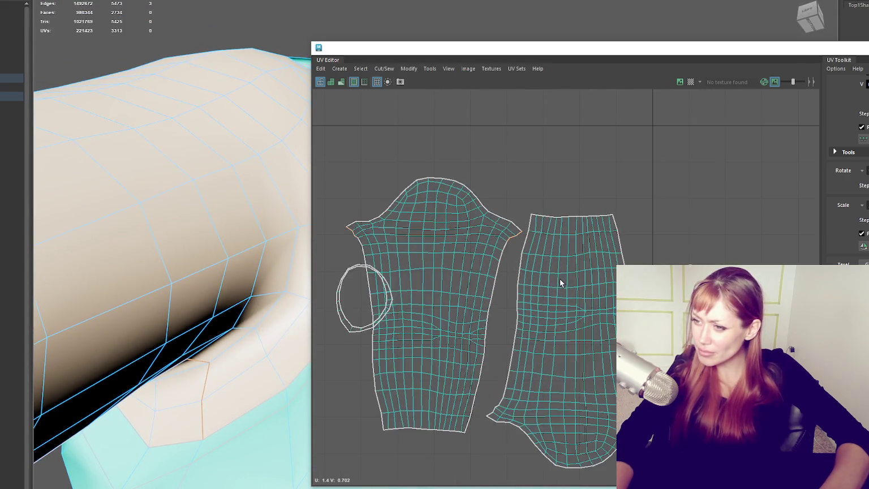
pyautogui.keyDown('shift'); pyautogui.moveTo(603, 174); pyautogui.dragTo(595, 183, button='right'); pyautogui.keyUp('shift')
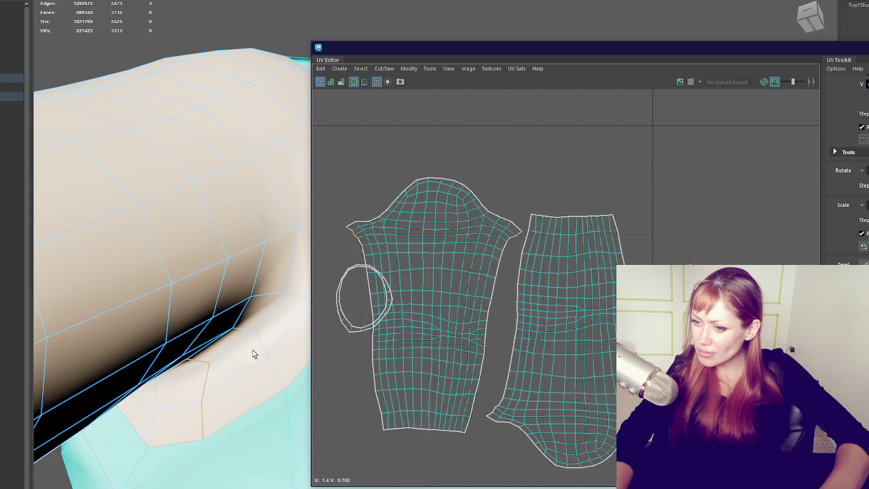
# Move the ring-shaped UV shell to the empty upper right area and clear the selection.
pyautogui.moveTo(650, 167); pyautogui.dragTo(651, 189, button='right')
pyautogui.click(354, 323)
pyautogui.moveTo(371, 303); pyautogui.dragTo(732, 154)
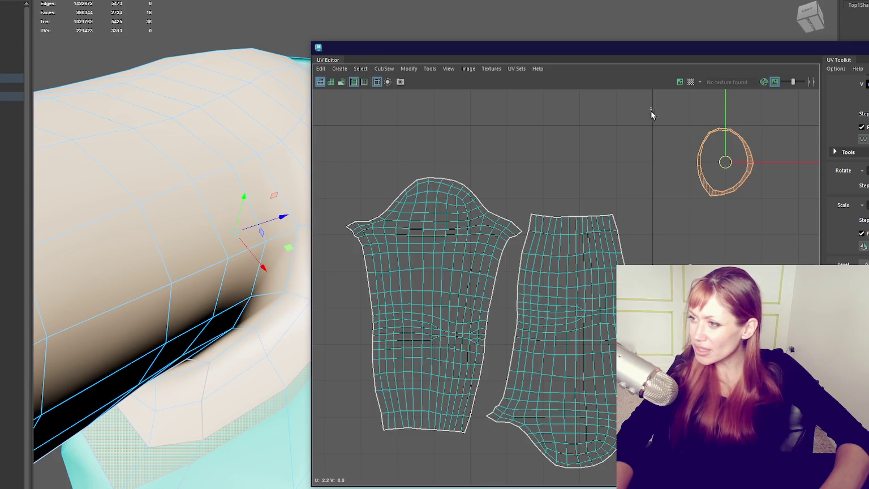
pyautogui.keyDown('shift'); pyautogui.moveTo(679, 152); pyautogui.dragTo(679, 152, button='right'); pyautogui.keyUp('shift')
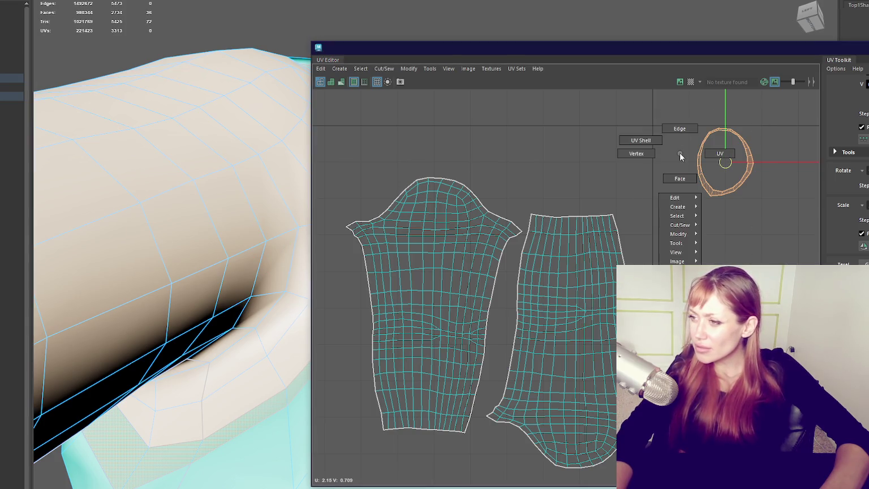
pyautogui.moveTo(300, 31)
pyautogui.mouseDown(button='right')
pyautogui.moveTo(315, 273)
pyautogui.moveTo(380, 372)
pyautogui.mouseUp(button='right')
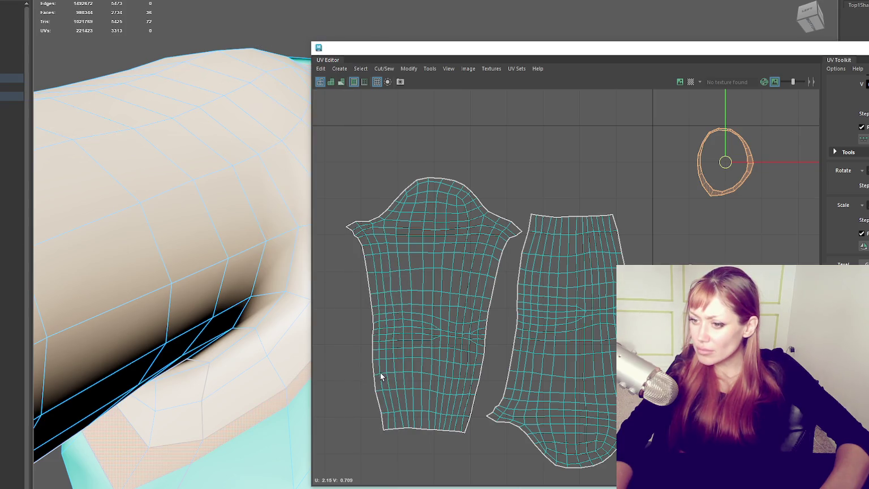
pyautogui.moveTo(621, 164); pyautogui.dragTo(621, 164, button='right')
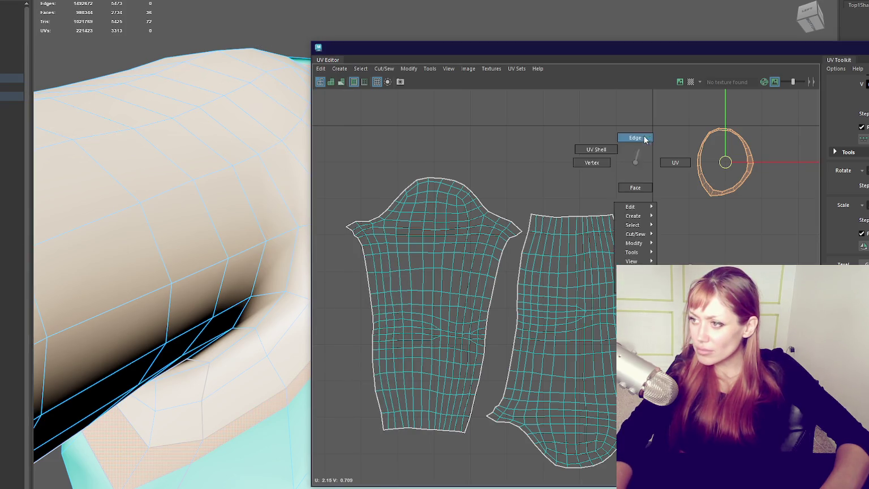
pyautogui.click(199, 451)
# Select an edge on the shirt and orbit toward its side in Edge mode.
pyautogui.click(208, 444)
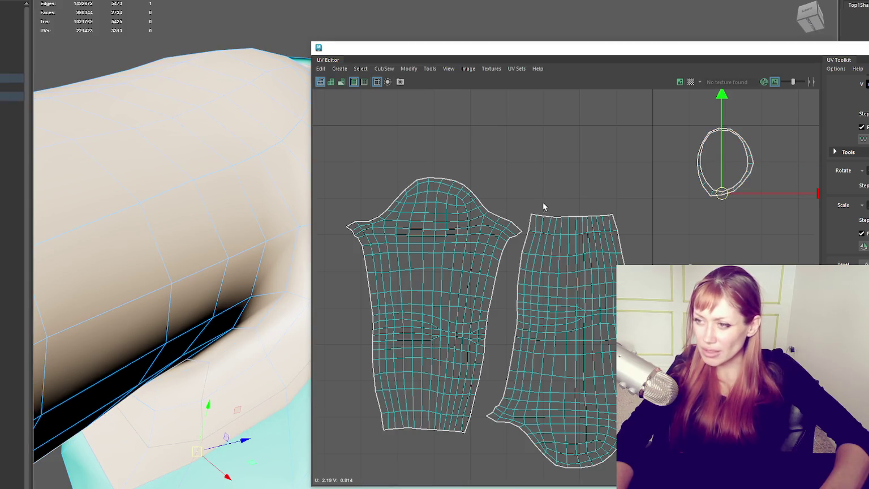
pyautogui.moveTo(543, 170); pyautogui.dragTo(341, 184, button='right')
pyautogui.moveTo(340, 183)
pyautogui.keyDown('alt'); pyautogui.mouseDown()
pyautogui.moveTo(265, 220)
pyautogui.moveTo(274, 242)
pyautogui.moveTo(313, 240)
pyautogui.moveTo(281, 242)
pyautogui.mouseUp(); pyautogui.keyUp('alt')
pyautogui.moveTo(219, 101); pyautogui.dragTo(220, 71, button='right')
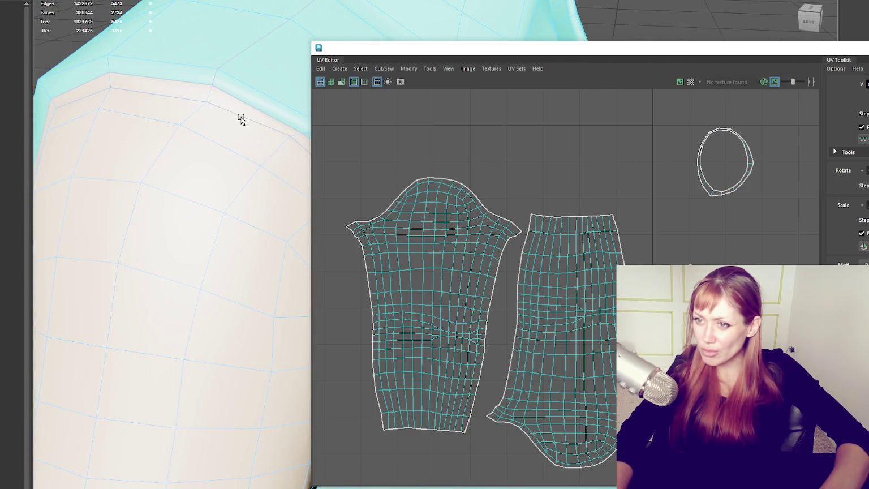
# Sew the sleeve's edge loop into the shirt shell and cut the shoulder seam.
pyautogui.doubleClick(241, 118)
pyautogui.keyDown('shift'); pyautogui.moveTo(504, 99); pyautogui.dragTo(589, 131, button='right'); pyautogui.keyUp('shift')
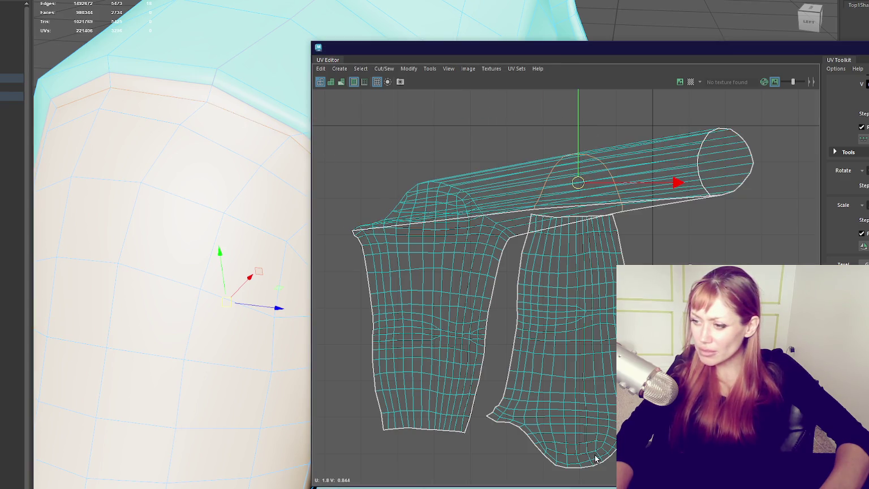
pyautogui.moveTo(219, 251)
pyautogui.keyDown('alt'); pyautogui.mouseDown()
pyautogui.moveTo(59, 234)
pyautogui.moveTo(190, 179)
pyautogui.mouseUp(); pyautogui.keyUp('alt')
pyautogui.click(98, 158)
pyautogui.keyDown('shift'); pyautogui.moveTo(466, 132); pyautogui.dragTo(483, 133, button='right'); pyautogui.keyUp('shift')
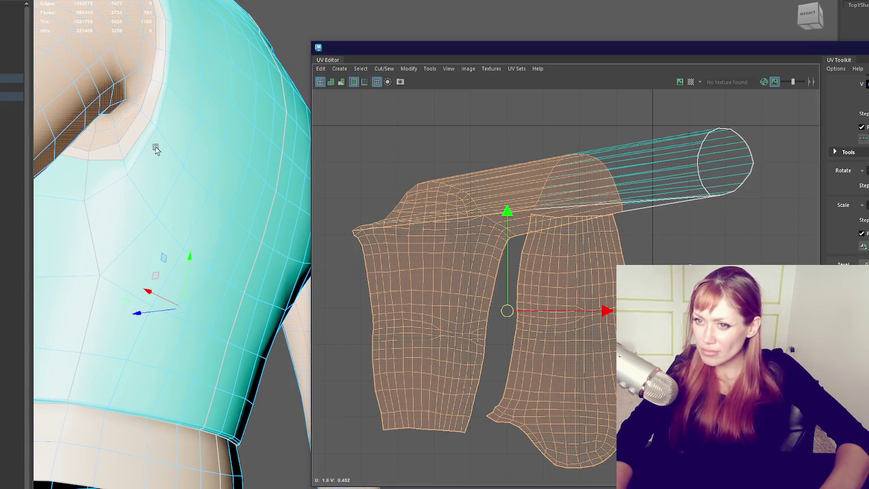
pyautogui.click(134, 141)
pyautogui.moveTo(138, 111); pyautogui.dragTo(142, 104, button='right')
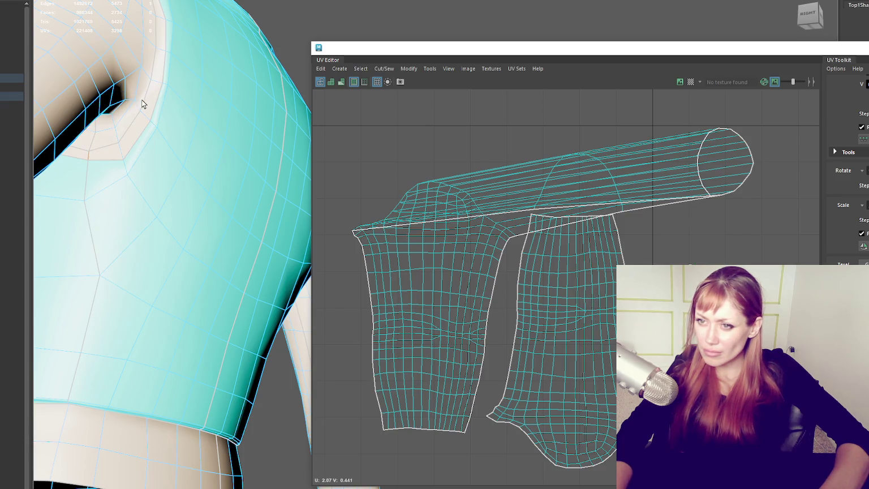
pyautogui.keyDown('shift'); pyautogui.moveTo(414, 125); pyautogui.dragTo(382, 139, button='right'); pyautogui.keyUp('shift')
# Select both shirt shells and unfold them flat beside the 0–1 layout.
pyautogui.keyDown('shift'); pyautogui.moveTo(442, 137); pyautogui.dragTo(458, 143, button='right'); pyautogui.keyUp('shift')
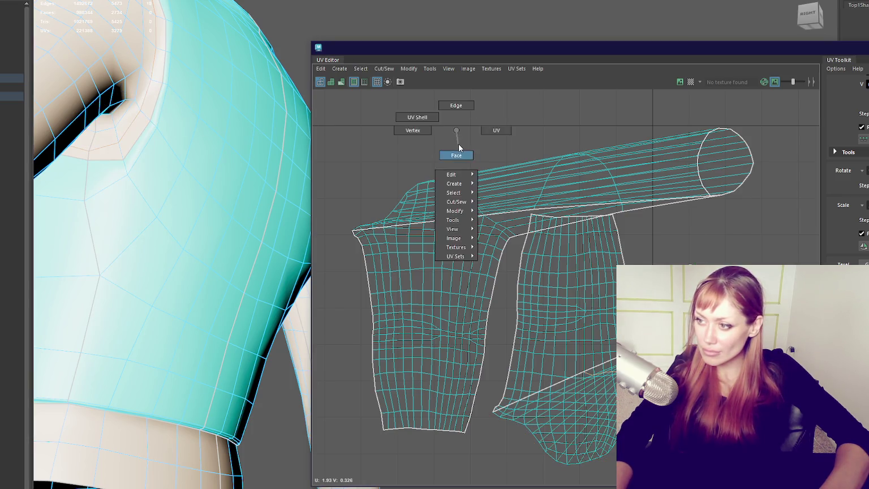
pyautogui.press('f')
pyautogui.moveTo(660, 132); pyautogui.dragTo(426, 343)
pyautogui.keyDown('shift'); pyautogui.moveTo(676, 232); pyautogui.dragTo(518, 229, button='right'); pyautogui.keyUp('shift')
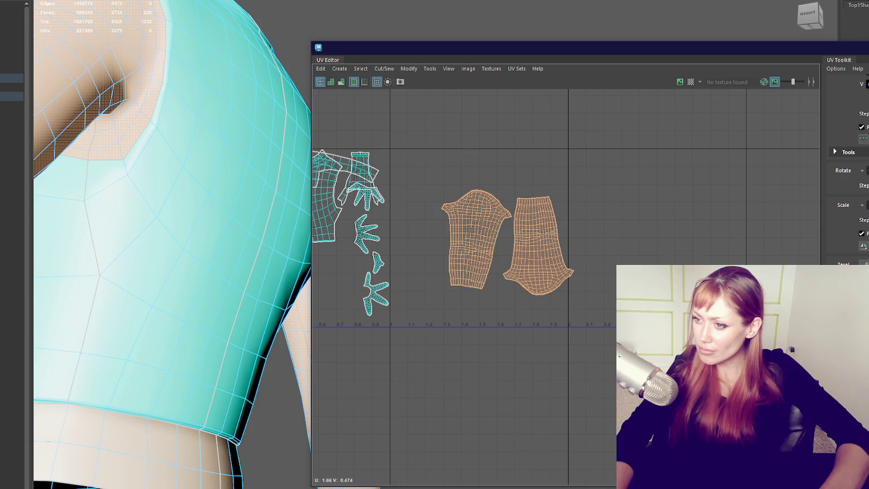
pyautogui.keyDown('alt'); pyautogui.moveTo(445, 255); pyautogui.dragTo(627, 263, button='middle'); pyautogui.keyUp('alt')
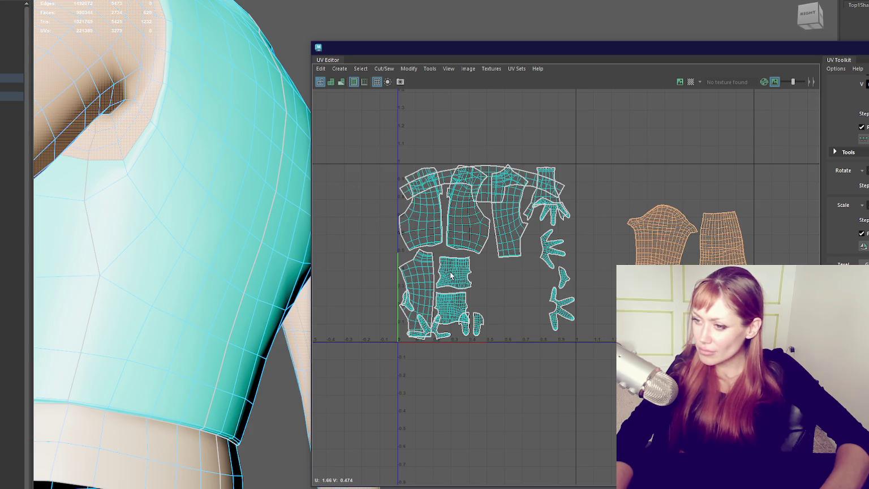
# Move the collar, hand and foot shells into the tile right of the main square.
pyautogui.click(436, 336)
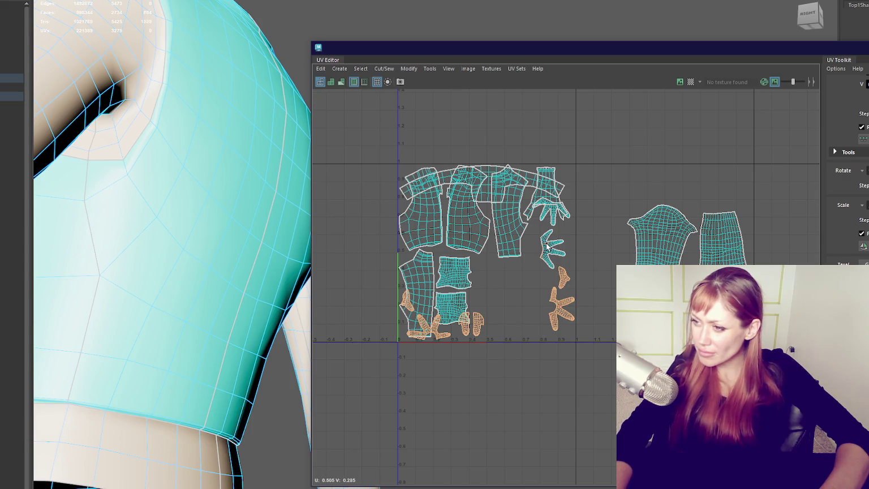
pyautogui.keyDown('shift'); pyautogui.click(561, 192); pyautogui.keyUp('shift')
pyautogui.press('w')
pyautogui.moveTo(583, 252); pyautogui.dragTo(762, 264)
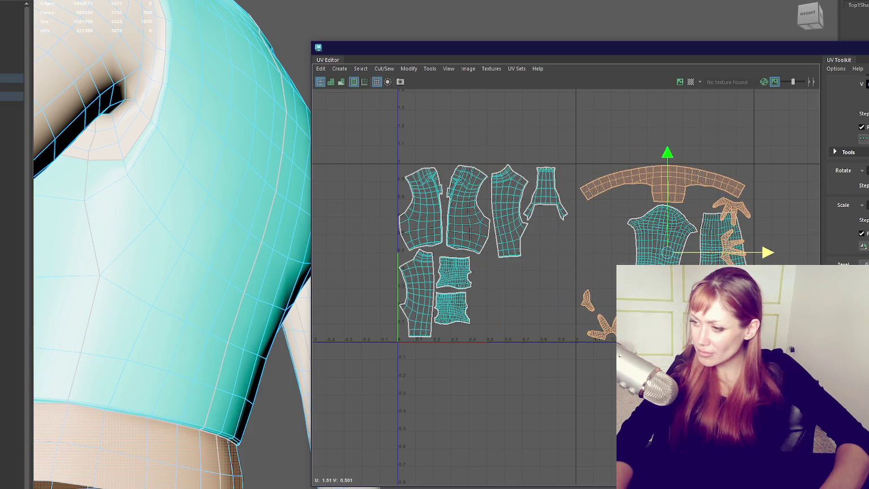
# Reposition the torso shell and its neighbouring shell within the right tile.
pyautogui.click(662, 231)
pyautogui.moveTo(661, 253); pyautogui.dragTo(617, 245)
pyautogui.click(729, 213)
pyautogui.click(726, 257)
pyautogui.moveTo(726, 260); pyautogui.dragTo(682, 260)
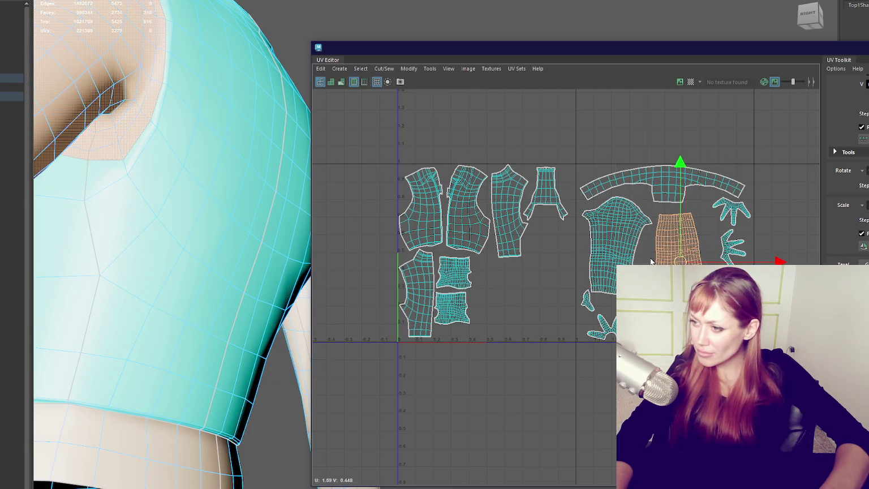
pyautogui.click(616, 243)
pyautogui.press('e')
pyautogui.press('w')
pyautogui.moveTo(671, 213); pyautogui.dragTo(673, 218)
# Relax the back panel shell with the Unfold brush, then unfold it.
pyautogui.click(673, 192)
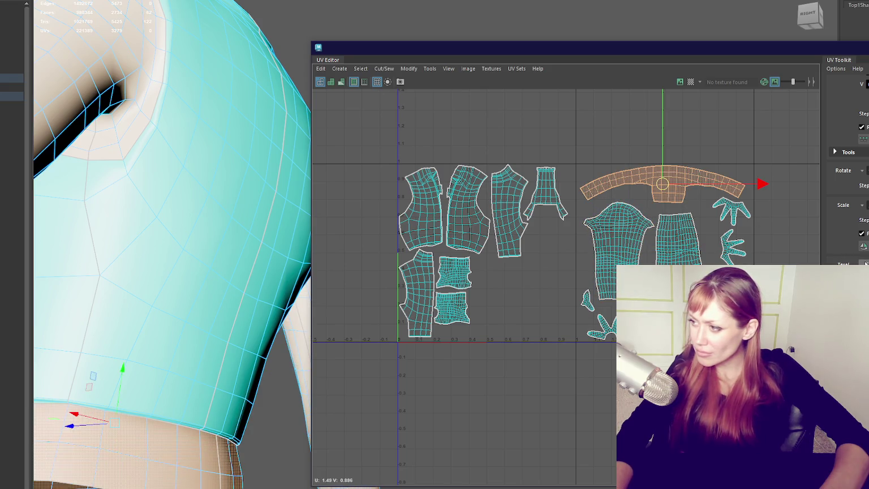
pyautogui.moveTo(578, 145); pyautogui.dragTo(786, 344)
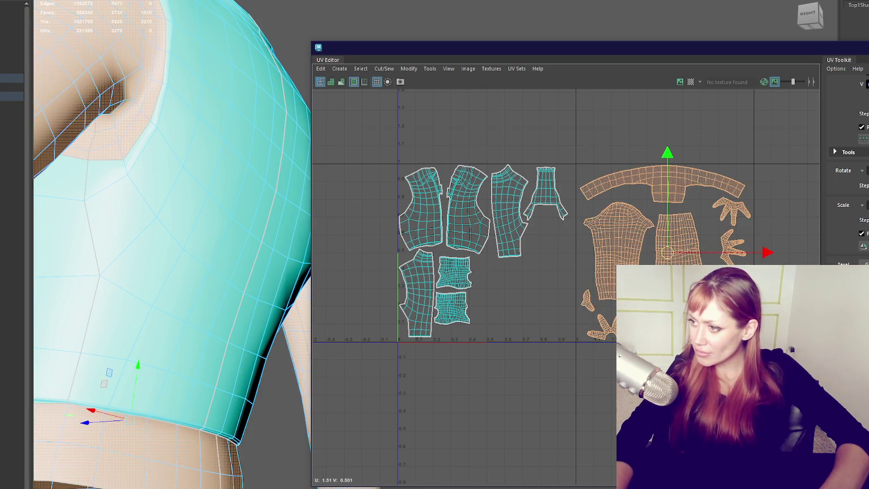
pyautogui.scroll(3, 689, 257)
pyautogui.scroll(2, 651, 271)
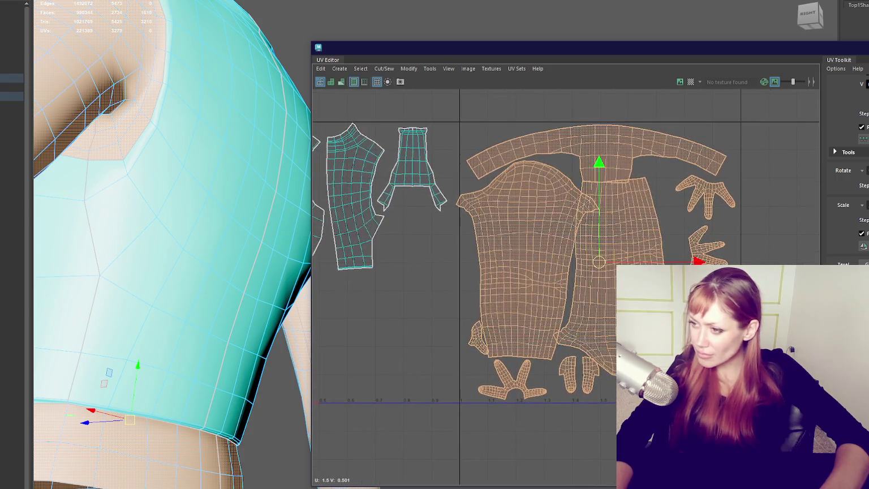
pyautogui.click(600, 254)
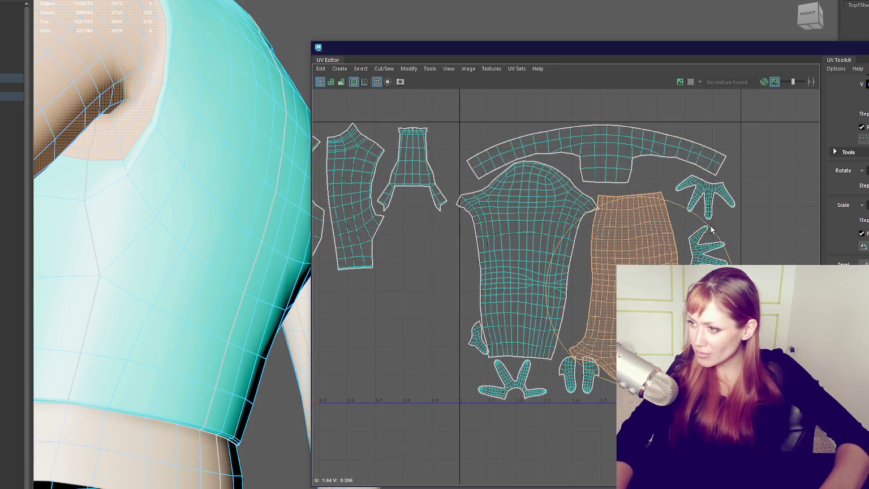
pyautogui.moveTo(628, 265); pyautogui.dragTo(638, 283)
pyautogui.moveTo(570, 301); pyautogui.dragTo(550, 302)
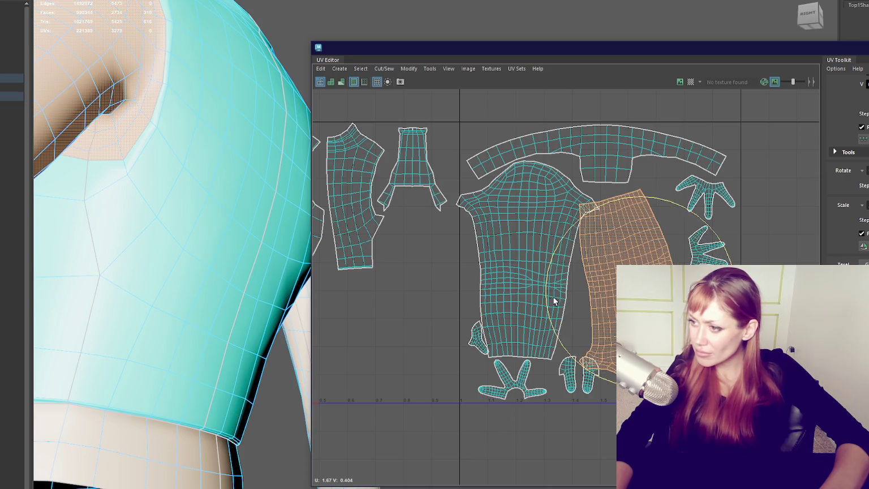
pyautogui.moveTo(666, 210); pyautogui.dragTo(693, 215)
pyautogui.press('w')
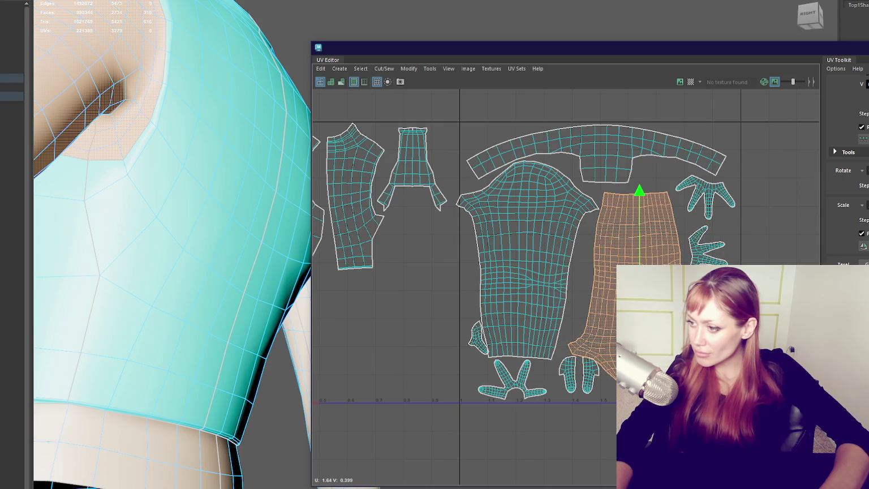
pyautogui.hotkey('ctrl', 'u')
pyautogui.hotkey('ctrl', 'u')
pyautogui.hotkey('ctrl', 'u')
pyautogui.hotkey('ctrl', 'u')
pyautogui.hotkey('ctrl', 'u')
pyautogui.hotkey('ctrl', 'u')
pyautogui.hotkey('ctrl', 'u')
# Unfold the front panel shell, keeping its original orientation.
pyautogui.click(549, 254)
pyautogui.press('e')
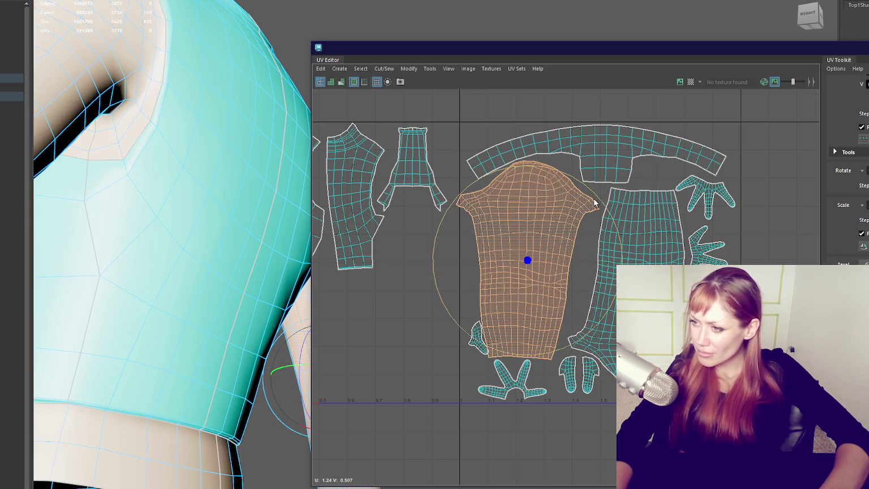
pyautogui.moveTo(597, 204); pyautogui.dragTo(587, 197)
pyautogui.hotkey('ctrl', 'z')
pyautogui.press('w')
pyautogui.hotkey('ctrl', 'u')
# Scale the right-tile shells down slightly and raise the collar band shell.
pyautogui.moveTo(452, 108); pyautogui.dragTo(757, 416)
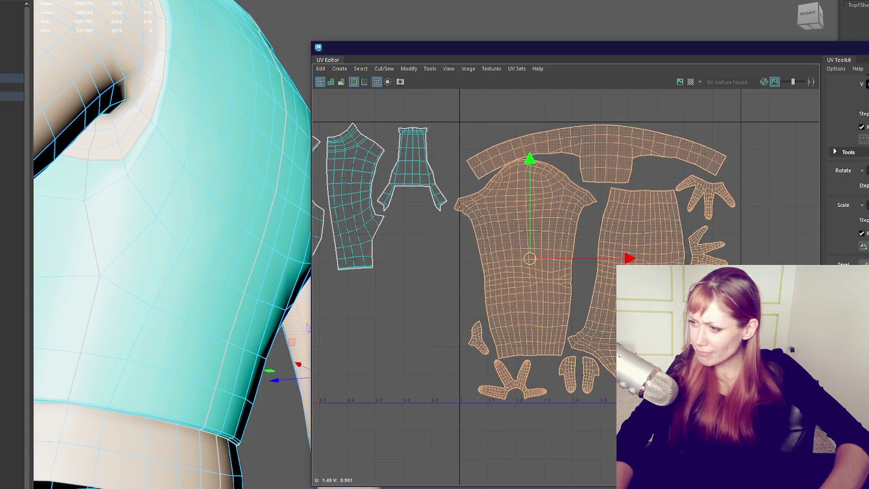
pyautogui.press('r')
pyautogui.moveTo(600, 263); pyautogui.dragTo(598, 266)
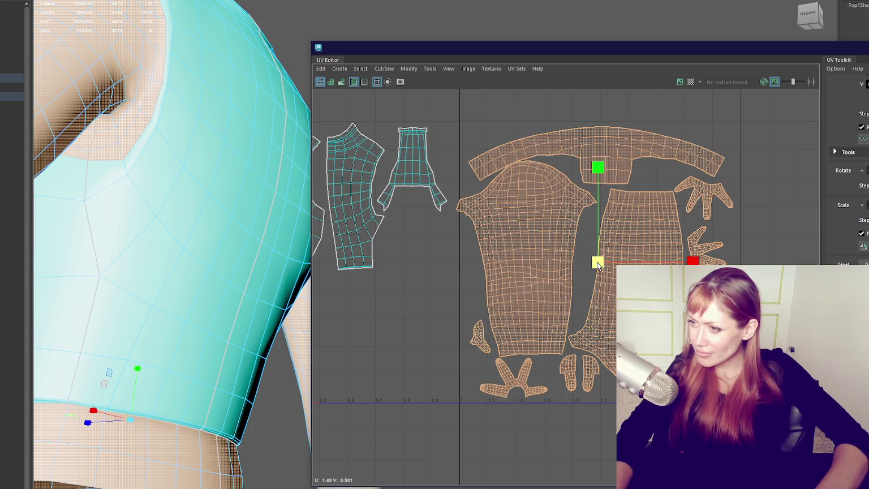
pyautogui.click(625, 151)
pyautogui.press('w')
pyautogui.moveTo(598, 141); pyautogui.dragTo(600, 131)
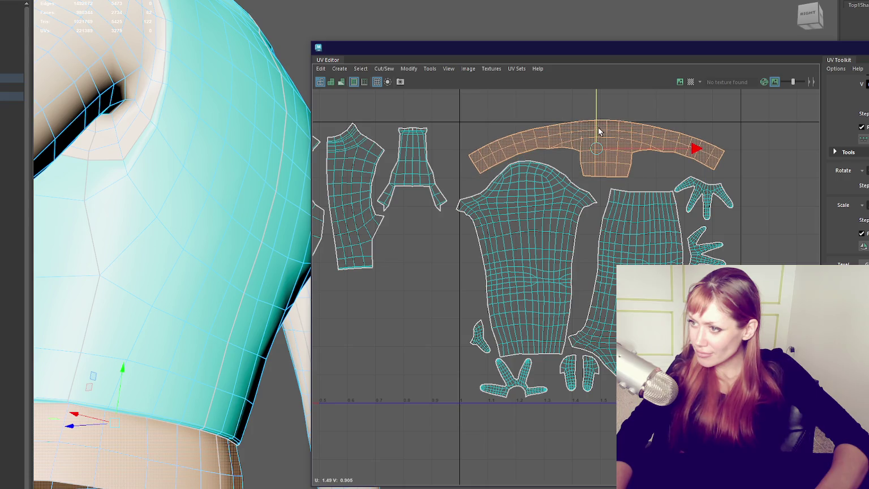
pyautogui.moveTo(458, 96); pyautogui.dragTo(771, 428)
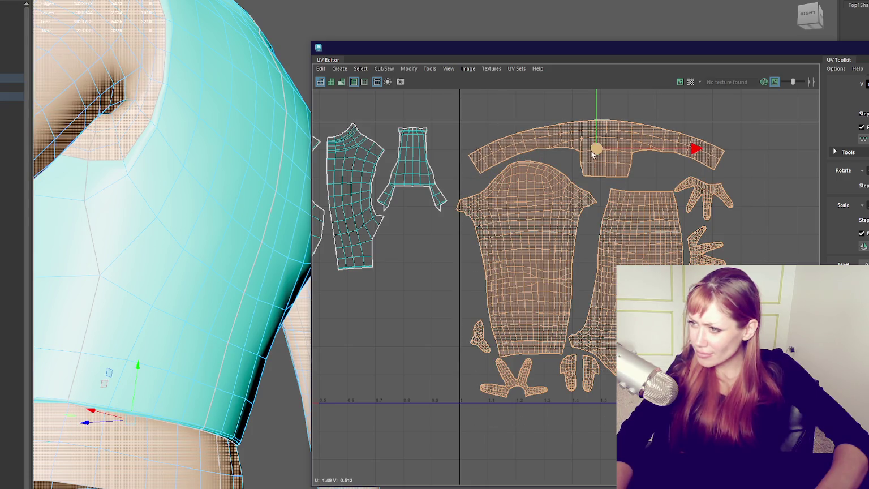
pyautogui.moveTo(592, 154); pyautogui.dragTo(596, 158)
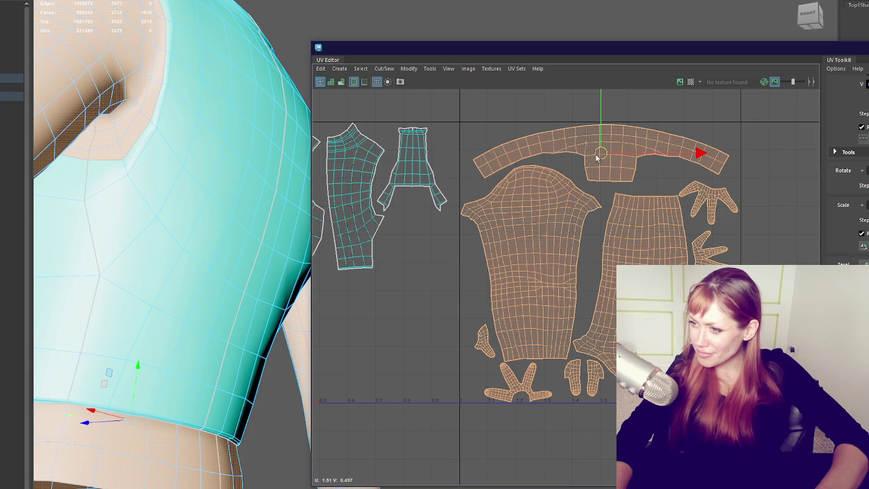
# Line up the small and foot shells beneath the body panel and lower the back panel.
pyautogui.click(486, 343)
pyautogui.moveTo(486, 347); pyautogui.dragTo(476, 327)
pyautogui.click(525, 384)
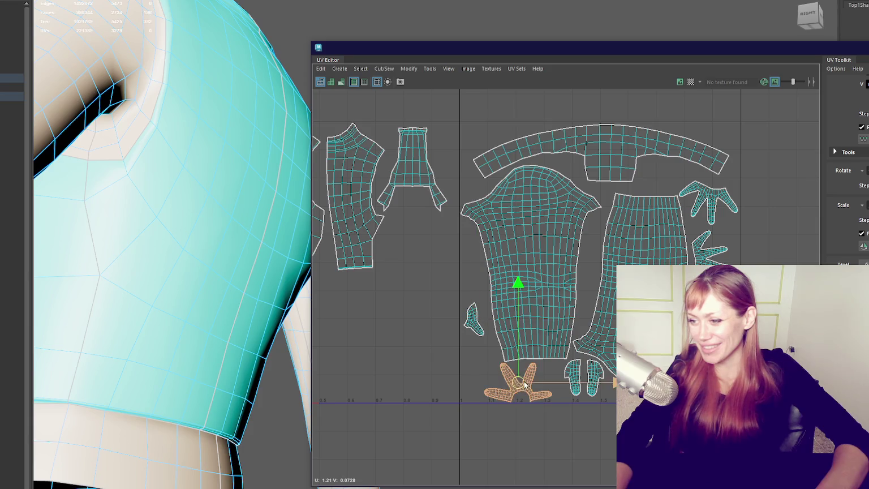
pyautogui.moveTo(525, 385); pyautogui.dragTo(505, 380)
pyautogui.click(554, 281)
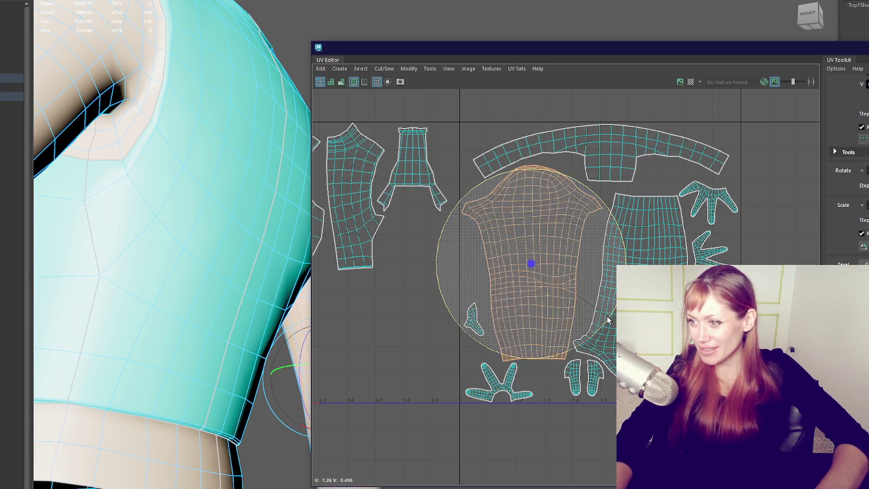
pyautogui.moveTo(530, 261); pyautogui.dragTo(529, 263)
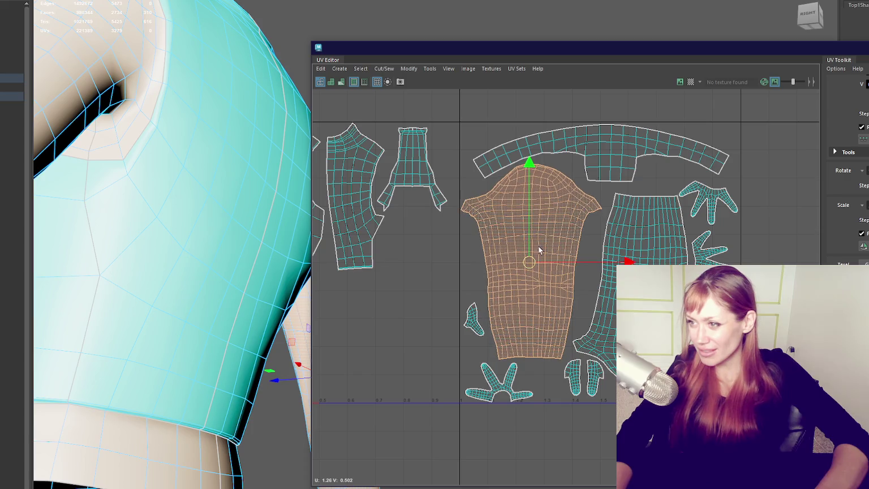
pyautogui.click(577, 378)
pyautogui.moveTo(577, 378)
pyautogui.mouseDown()
pyautogui.moveTo(547, 379)
pyautogui.moveTo(563, 377)
pyautogui.mouseUp()
pyautogui.click(594, 376)
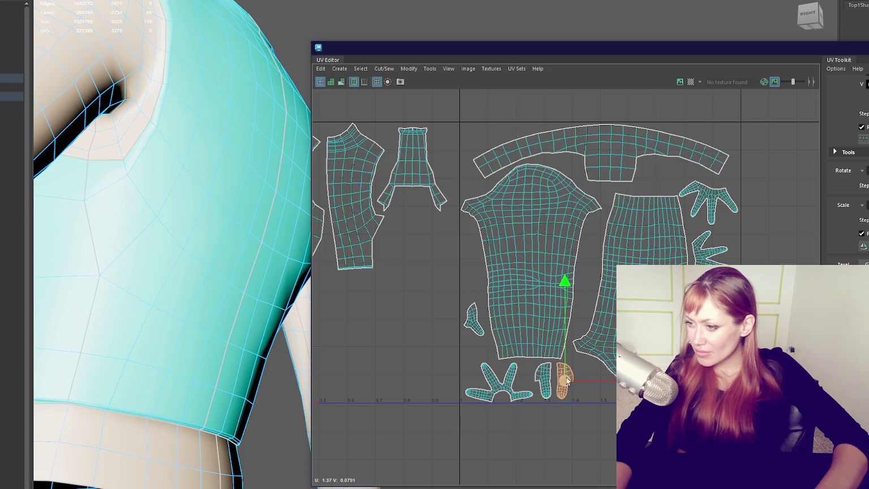
pyautogui.click(642, 290)
pyautogui.moveTo(639, 195); pyautogui.dragTo(640, 198)
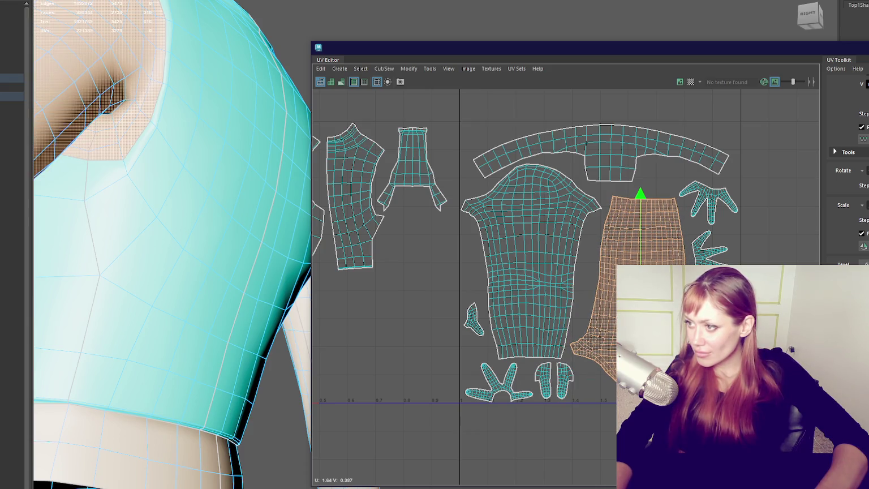
pyautogui.moveTo(703, 52); pyautogui.dragTo(0, 242)
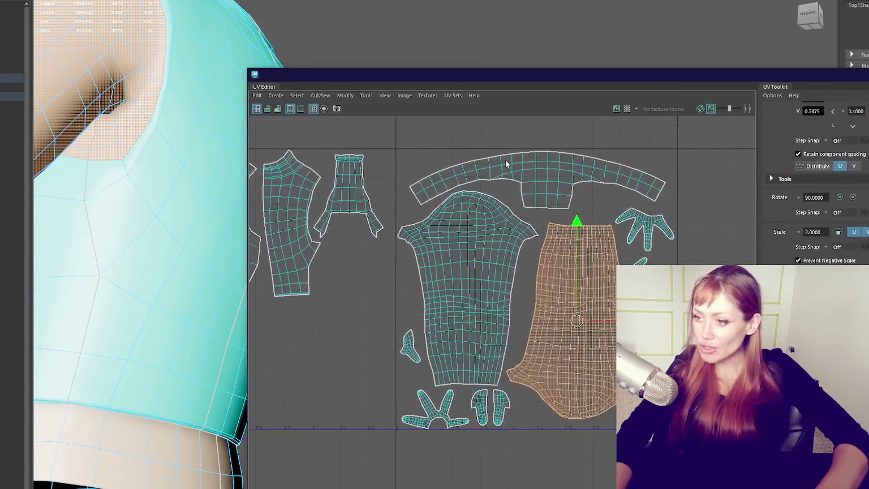
# Test-move the shirt shells onto the vest shells in the 0–1 tile, then return them.
pyautogui.moveTo(667, 299); pyautogui.dragTo(533, 299)
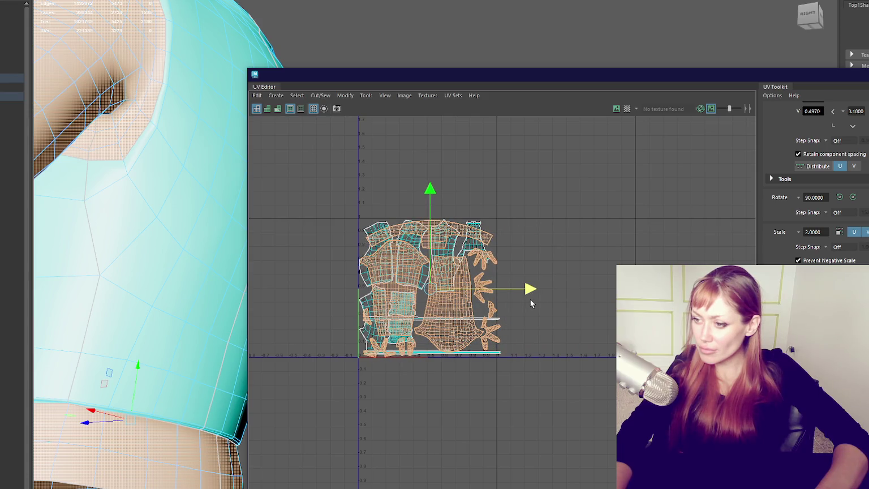
pyautogui.moveTo(530, 300); pyautogui.dragTo(777, 300)
pyautogui.press('f')
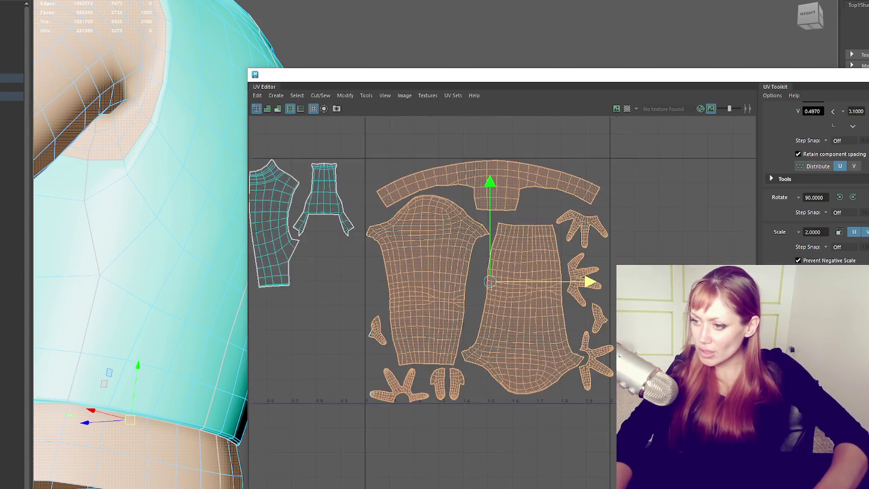
pyautogui.moveTo(370, 141); pyautogui.dragTo(557, 408)
pyautogui.scroll(-3, 674, 395)
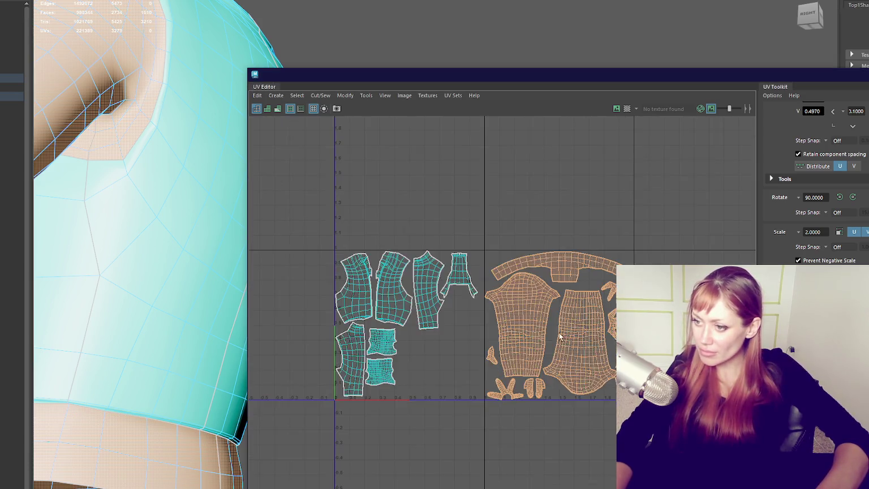
pyautogui.keyDown('alt'); pyautogui.moveTo(667, 396); pyautogui.dragTo(748, 411, button='middle'); pyautogui.keyUp('alt')
pyautogui.moveTo(745, 349); pyautogui.dragTo(595, 349)
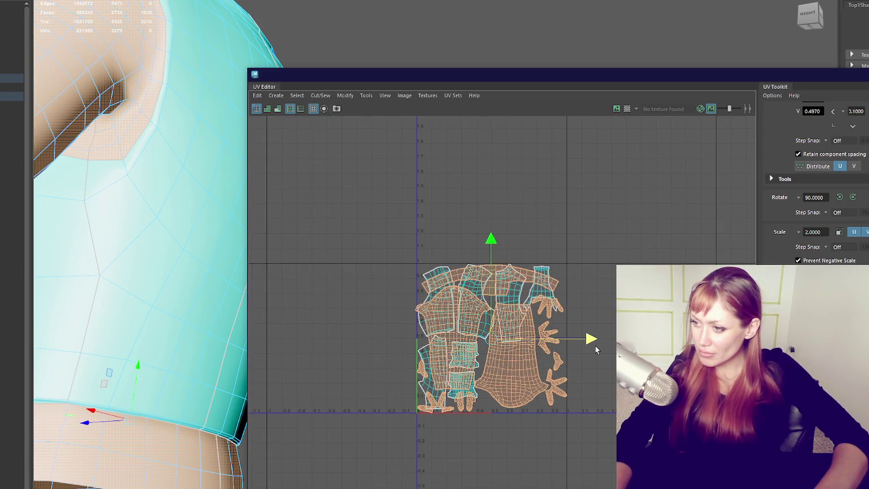
pyautogui.scroll(2, 490, 404)
pyautogui.scroll(2, 490, 404)
pyautogui.scroll(2, 490, 404)
pyautogui.keyDown('alt'); pyautogui.moveTo(490, 404); pyautogui.dragTo(496, 464, button='middle'); pyautogui.keyUp('alt')
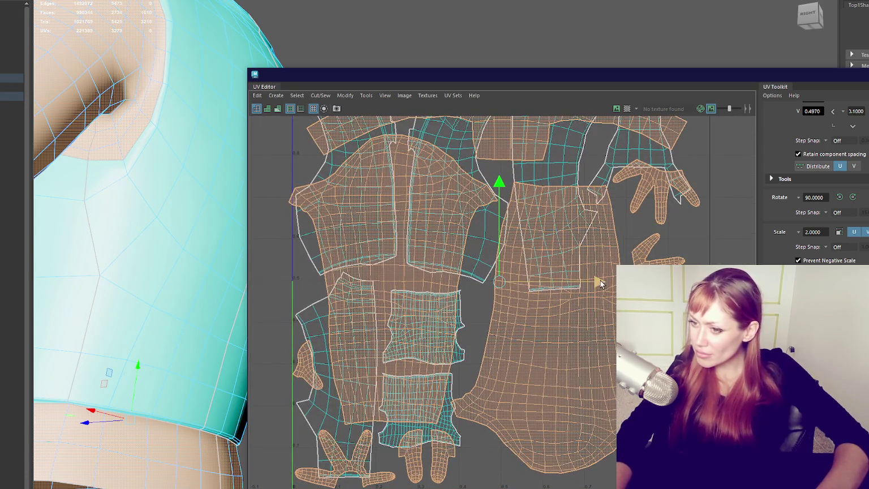
pyautogui.press('f')
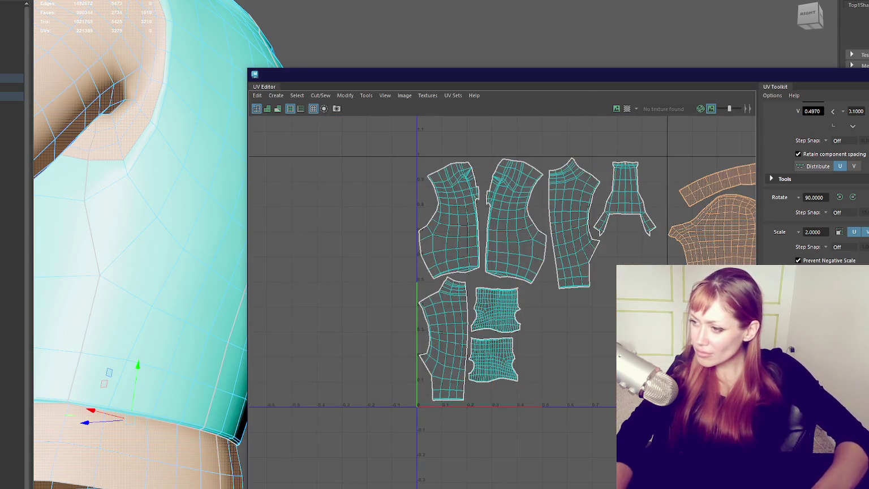
# Nudge the large right-hand shirt shell slightly into position.
pyautogui.keyDown('alt'); pyautogui.moveTo(566, 339); pyautogui.dragTo(368, 339, button='middle'); pyautogui.keyUp('alt')
pyautogui.scroll(3, 502, 302)
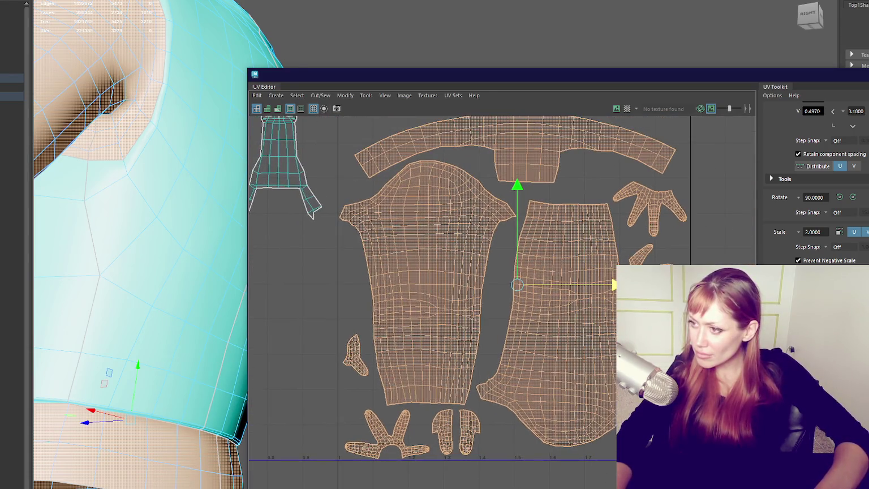
pyautogui.click(563, 327)
pyautogui.moveTo(563, 327); pyautogui.dragTo(560, 327)
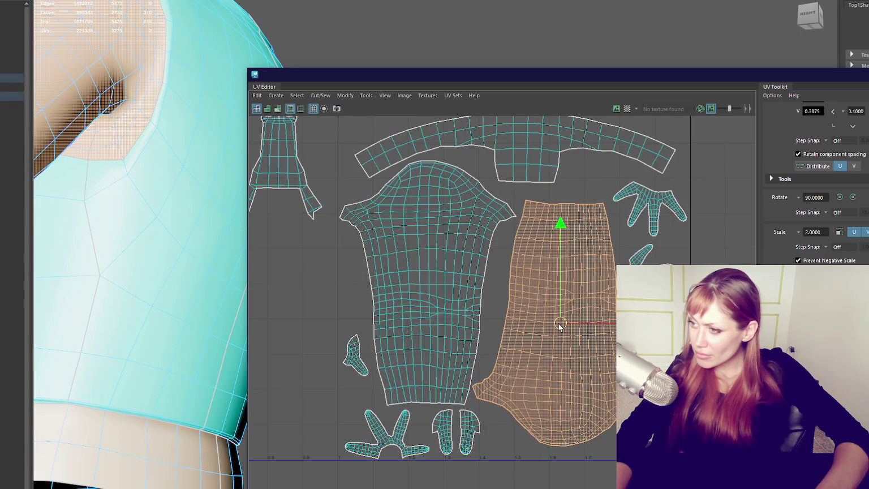
pyautogui.moveTo(559, 327); pyautogui.dragTo(561, 327)
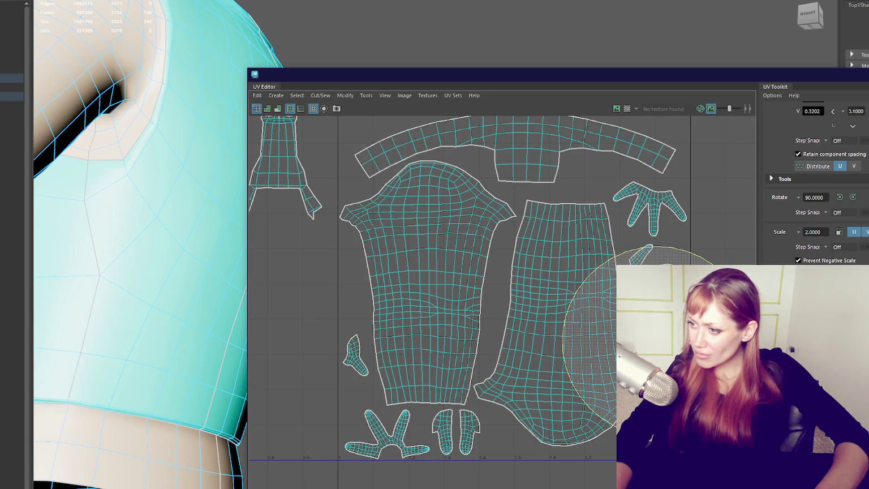
# Regroup the two hand shells side by side with the small shell on the bottom row.
pyautogui.press('w')
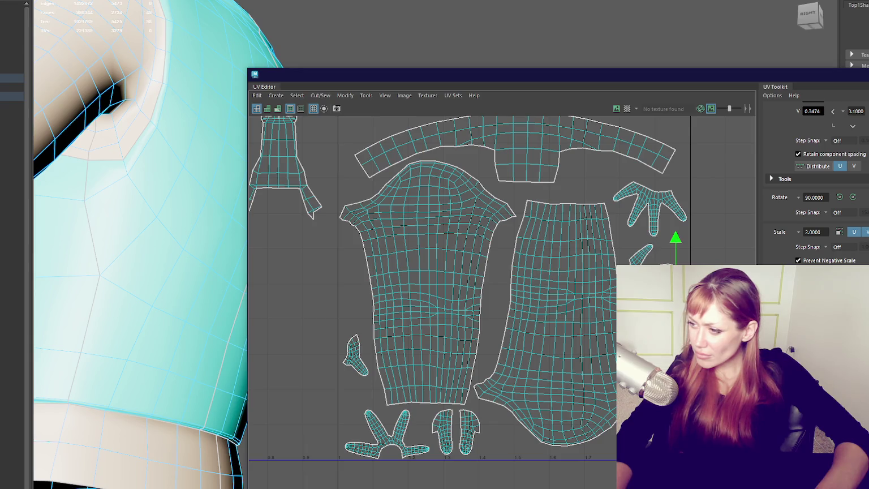
pyautogui.moveTo(525, 433); pyautogui.dragTo(498, 431)
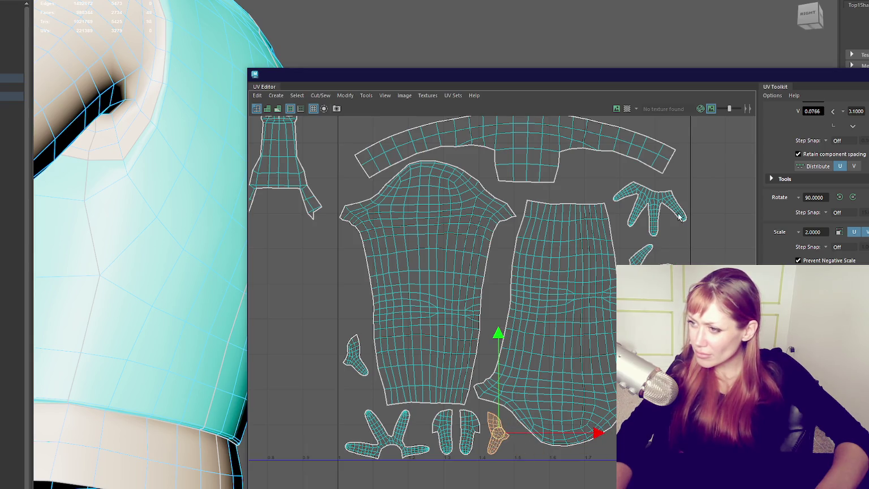
pyautogui.click(656, 208)
pyautogui.moveTo(654, 208); pyautogui.dragTo(612, 181)
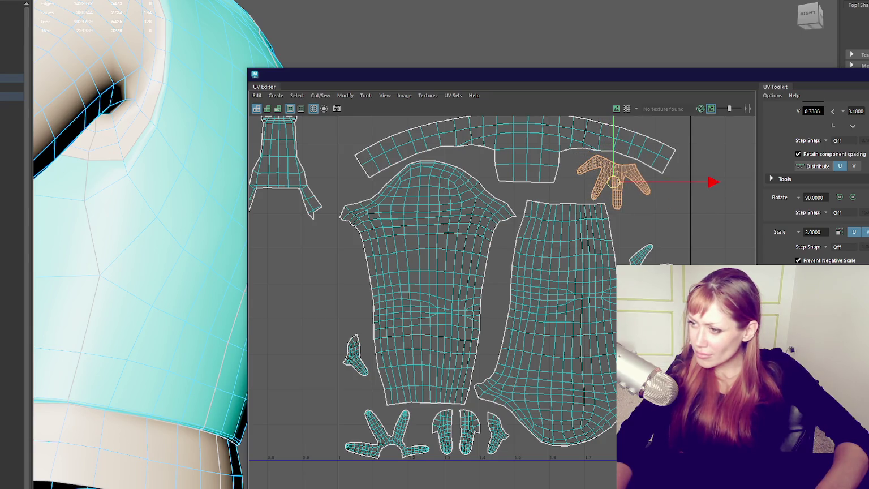
pyautogui.click(643, 255)
pyautogui.moveTo(643, 254); pyautogui.dragTo(707, 243)
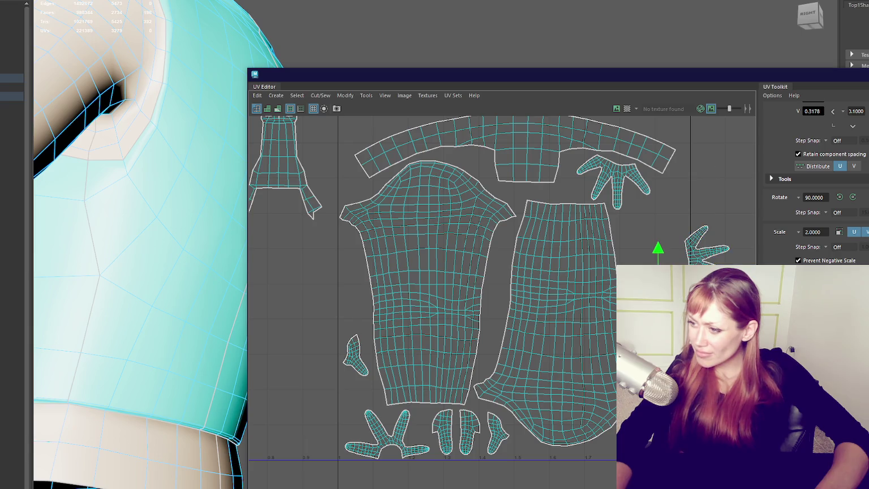
pyautogui.moveTo(657, 271); pyautogui.dragTo(650, 231)
pyautogui.press('e')
pyautogui.press('w')
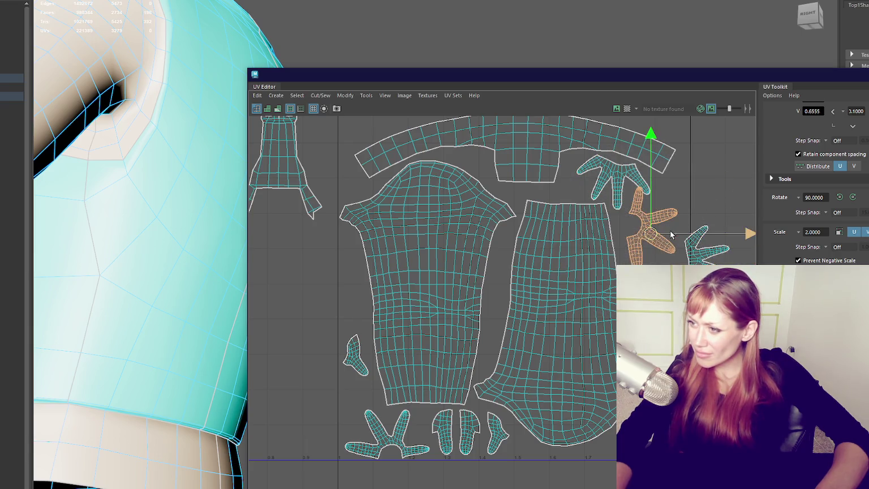
pyautogui.click(704, 246)
pyautogui.moveTo(704, 246); pyautogui.dragTo(676, 291)
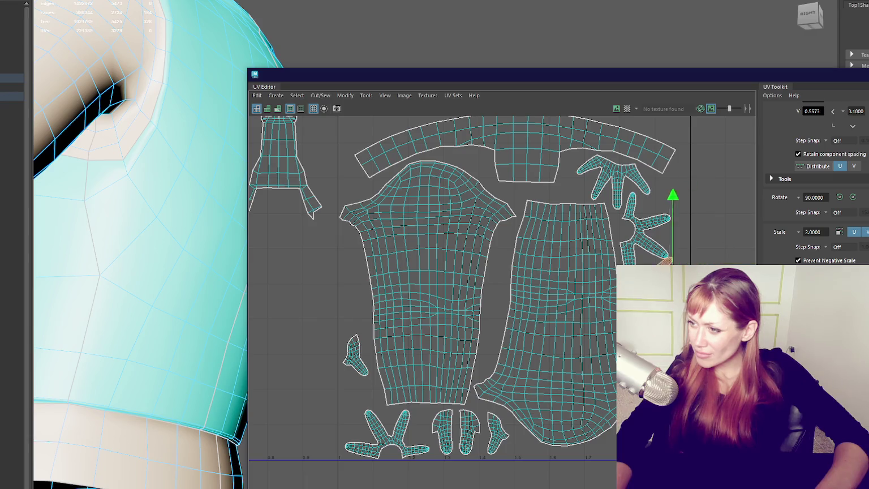
# Slide the whole shirt shell group one tile left over the vest shells and close the UV Editor.
pyautogui.press('a')
pyautogui.moveTo(683, 174); pyautogui.dragTo(468, 434)
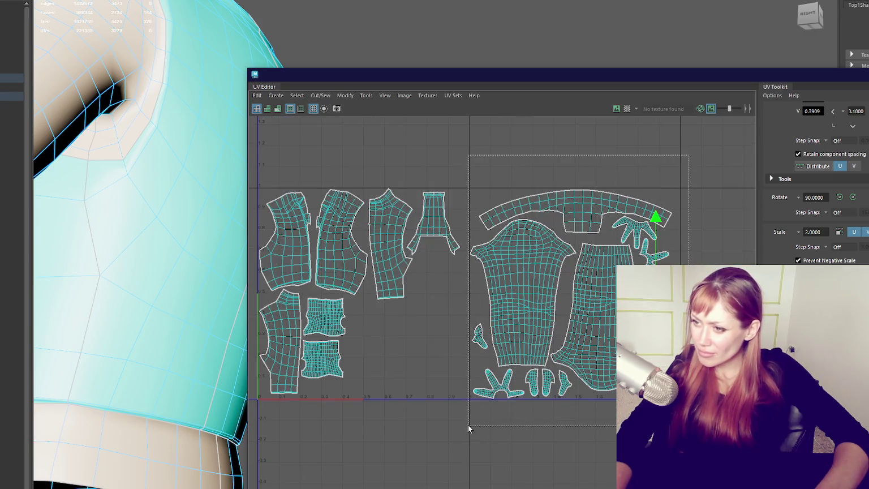
pyautogui.moveTo(667, 294); pyautogui.dragTo(458, 300)
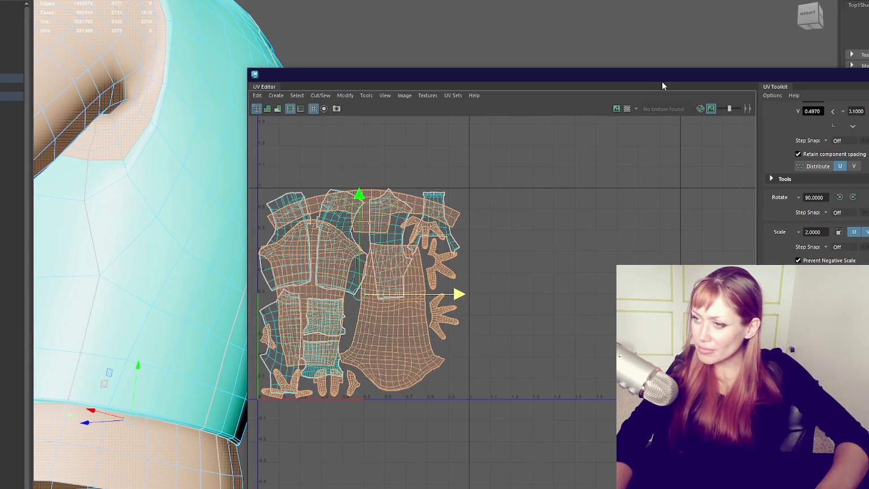
pyautogui.moveTo(657, 88); pyautogui.dragTo(357, 198)
pyautogui.click(311, 80)
pyautogui.scroll(-5, 356, 115)
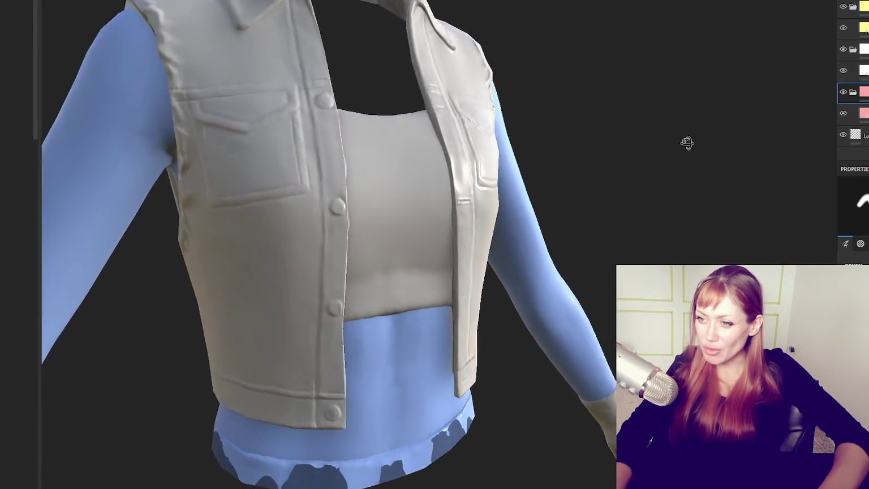
pyautogui.moveTo(685, 139)
pyautogui.keyDown('alt'); pyautogui.mouseDown()
pyautogui.moveTo(560, 188)
pyautogui.moveTo(585, 155)
pyautogui.moveTo(612, 155)
pyautogui.moveTo(354, 141)
pyautogui.moveTo(600, 155)
pyautogui.moveTo(484, 186)
pyautogui.mouseUp(); pyautogui.keyUp('alt')
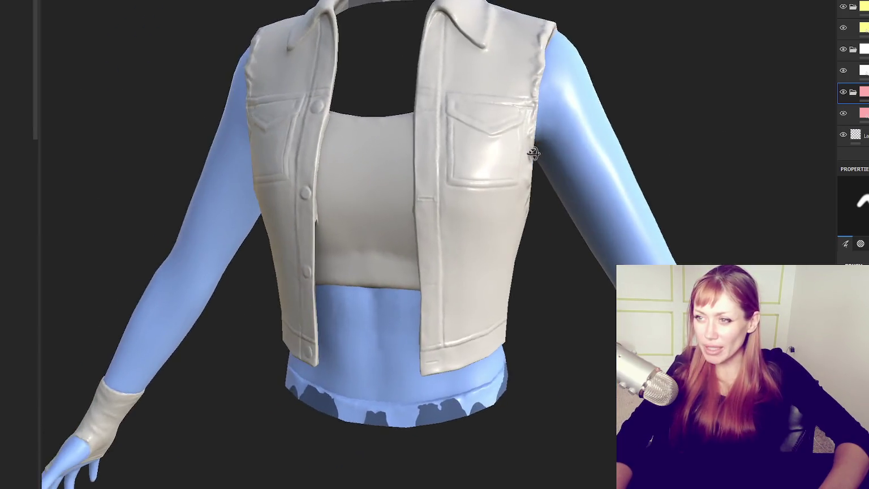
pyautogui.moveTo(484, 186)
pyautogui.keyDown('alt'); pyautogui.mouseDown(button='right')
pyautogui.moveTo(551, 78)
pyautogui.moveTo(588, 142)
pyautogui.moveTo(549, 103)
pyautogui.mouseUp(button='right'); pyautogui.keyUp('alt')
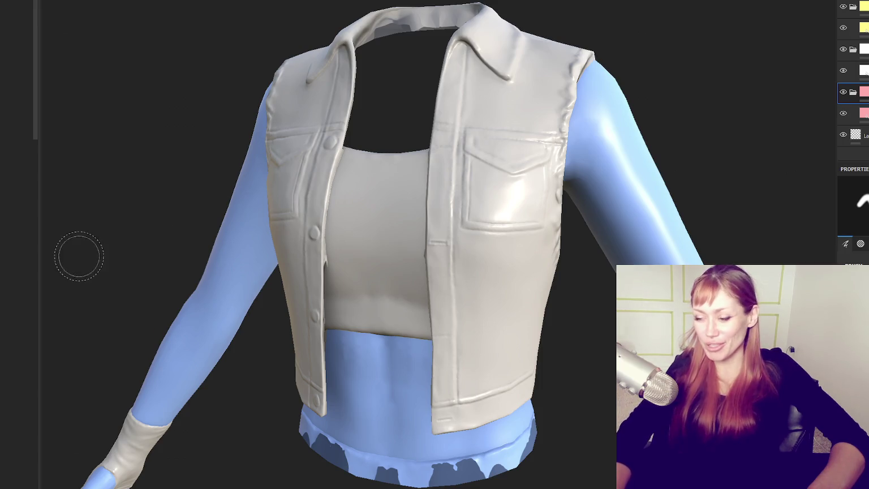
pyautogui.keyDown('alt'); pyautogui.moveTo(659, 120); pyautogui.dragTo(534, 111, button='right'); pyautogui.keyUp('alt')
pyautogui.moveTo(535, 112)
pyautogui.keyDown('alt'); pyautogui.mouseDown()
pyautogui.moveTo(339, 119)
pyautogui.moveTo(460, 123)
pyautogui.moveTo(692, 99)
pyautogui.moveTo(460, 124)
pyautogui.mouseUp(); pyautogui.keyUp('alt')
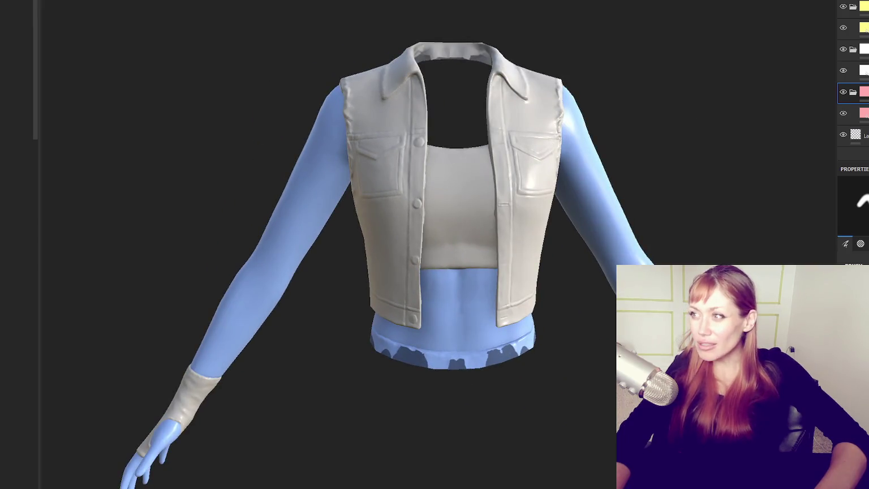
# Reload the project mesh from SUBSTANCE - LO.fbx in Project Configuration.
pyautogui.hotkey('ctrl', 'shift', 'p')
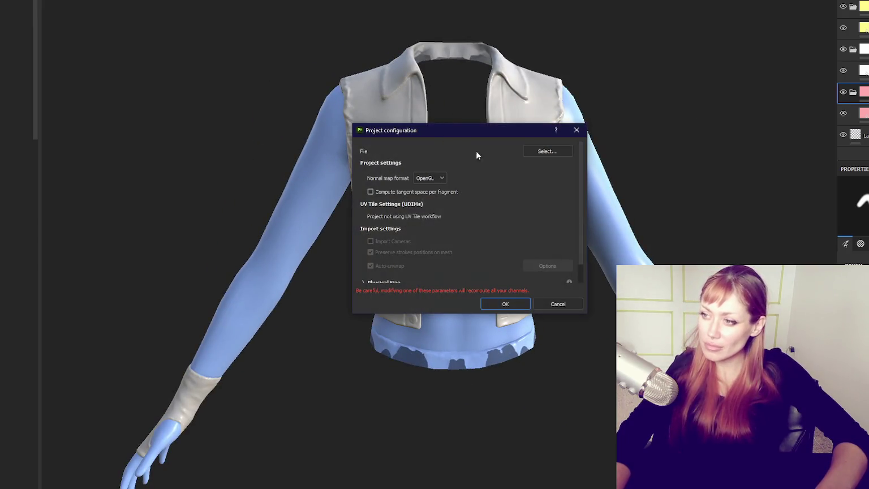
pyautogui.click(547, 150)
pyautogui.doubleClick(471, 384)
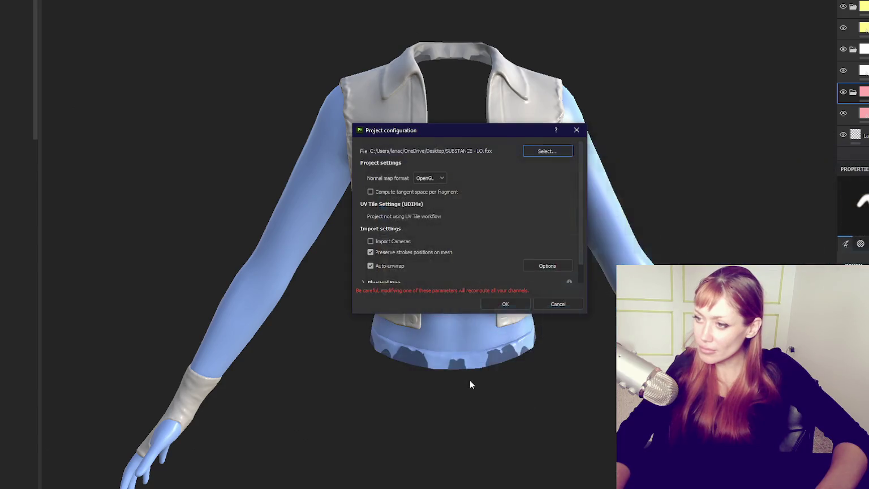
pyautogui.click(501, 301)
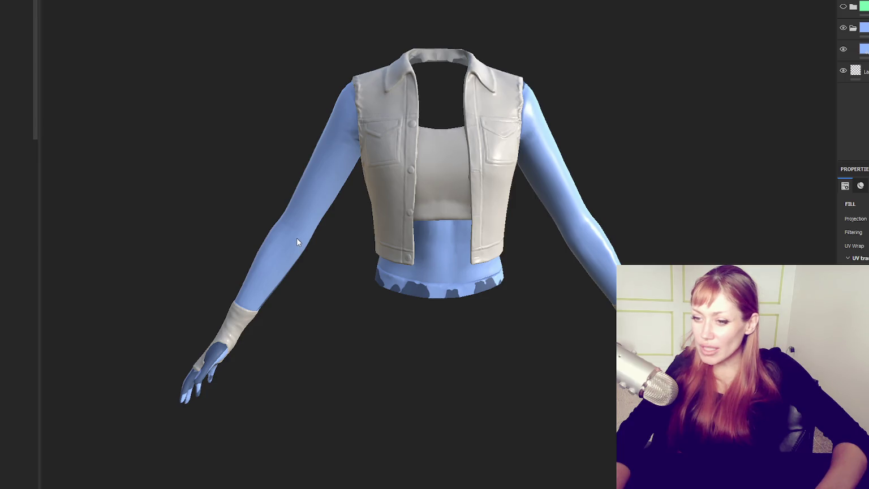
# Orbit and zoom to inspect the reloaded vest from the front.
pyautogui.keyDown('alt'); pyautogui.moveTo(297, 238); pyautogui.dragTo(353, 231); pyautogui.keyUp('alt')
pyautogui.keyDown('alt'); pyautogui.moveTo(330, 235); pyautogui.dragTo(467, 61, button='right'); pyautogui.keyUp('alt')
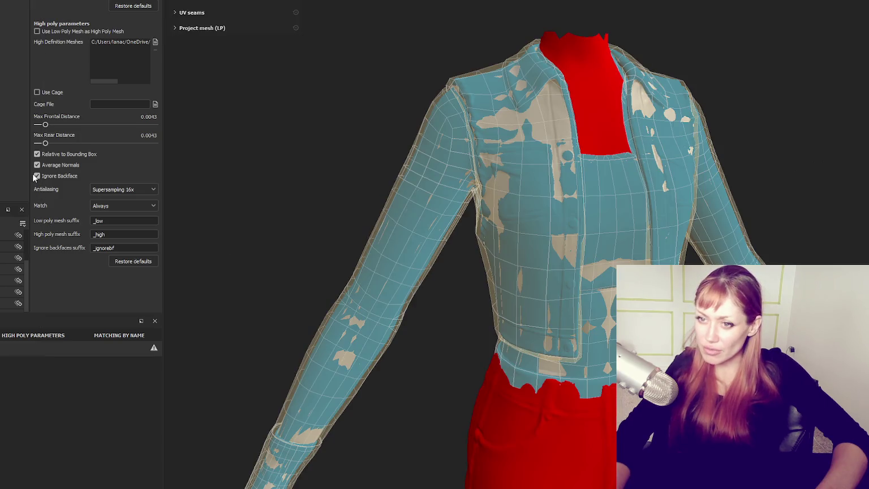
pyautogui.keyDown('alt'); pyautogui.moveTo(396, 215); pyautogui.dragTo(495, 222); pyautogui.keyUp('alt')
pyautogui.scroll(-3, 611, 204)
pyautogui.scroll(3, 604, 186)
pyautogui.keyDown('alt'); pyautogui.moveTo(604, 186); pyautogui.dragTo(457, 117, button='middle'); pyautogui.keyUp('alt')
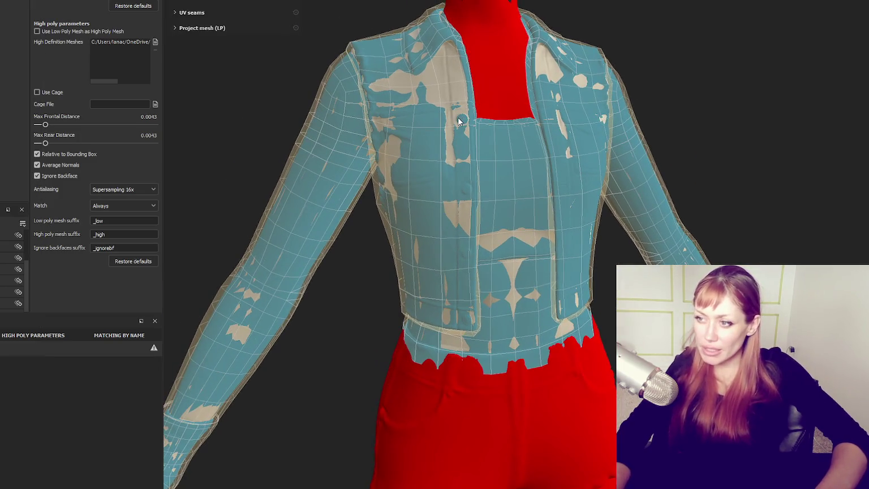
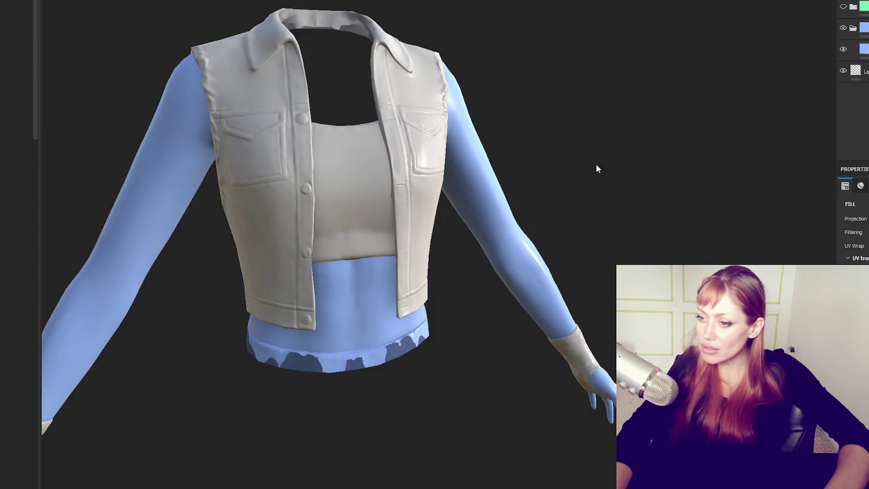
# Orbit around the baked vest to inspect it from three-quarter and side views.
pyautogui.moveTo(596, 163)
pyautogui.keyDown('alt'); pyautogui.mouseDown()
pyautogui.moveTo(155, 151)
pyautogui.moveTo(452, 101)
pyautogui.moveTo(389, 122)
pyautogui.moveTo(181, 110)
pyautogui.moveTo(97, 91)
pyautogui.moveTo(121, 101)
pyautogui.moveTo(268, 108)
pyautogui.moveTo(270, 132)
pyautogui.moveTo(713, 126)
pyautogui.moveTo(806, 143)
pyautogui.moveTo(271, 131)
pyautogui.moveTo(465, 118)
pyautogui.moveTo(837, 130)
pyautogui.moveTo(423, 89)
pyautogui.moveTo(495, 136)
pyautogui.mouseUp(); pyautogui.keyUp('alt')
pyautogui.moveTo(495, 135)
pyautogui.keyDown('alt'); pyautogui.mouseDown(button='right')
pyautogui.moveTo(454, 140)
pyautogui.moveTo(508, 105)
pyautogui.moveTo(449, 77)
pyautogui.mouseUp(button='right'); pyautogui.keyUp('alt')
pyautogui.moveTo(449, 77)
pyautogui.keyDown('alt'); pyautogui.mouseDown()
pyautogui.moveTo(120, 55)
pyautogui.moveTo(424, 65)
pyautogui.mouseUp(); pyautogui.keyUp('alt')
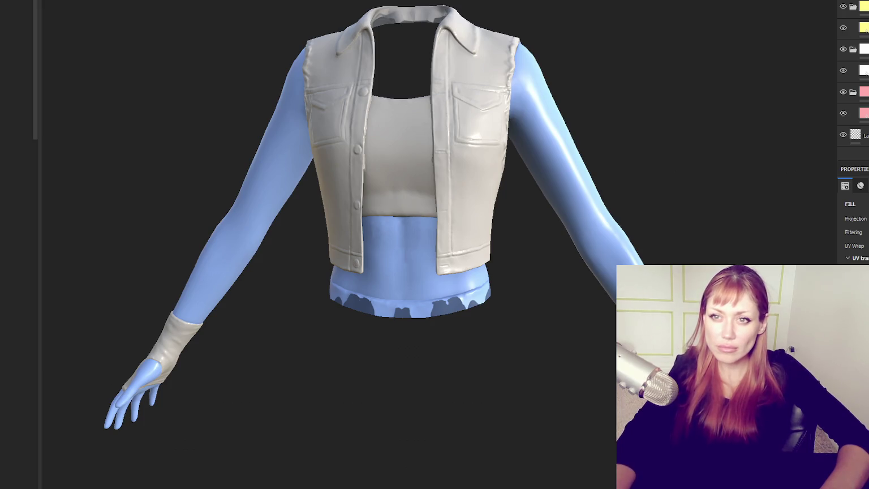
# On the pink folder layer, polygon-fill all vest UV pieces pink in the 2D/3D view.
pyautogui.scroll(-5, 17, 227)
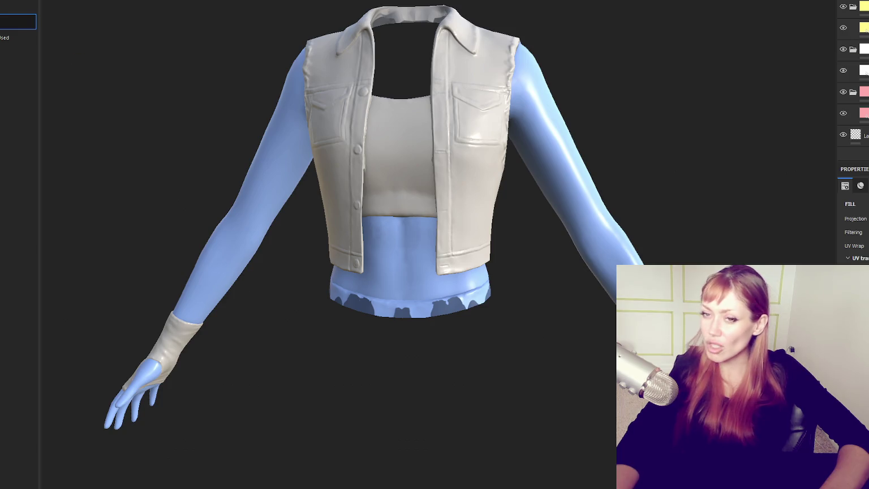
pyautogui.click(854, 72)
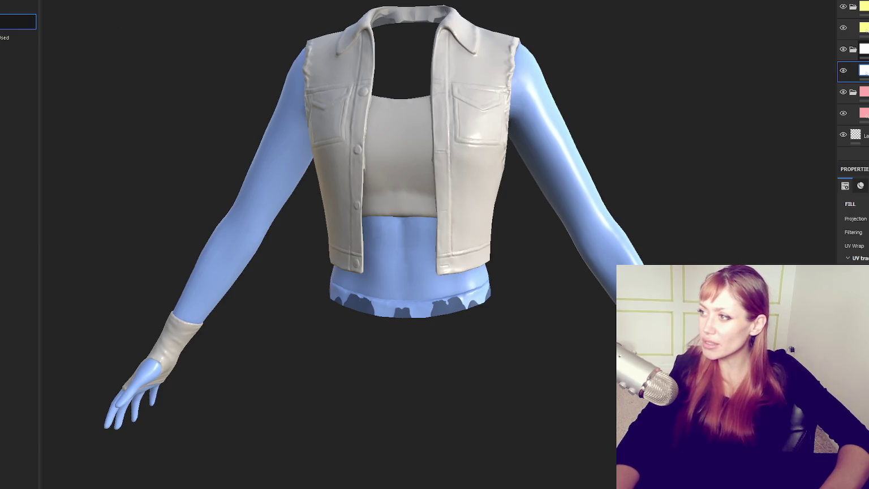
pyautogui.click(854, 91)
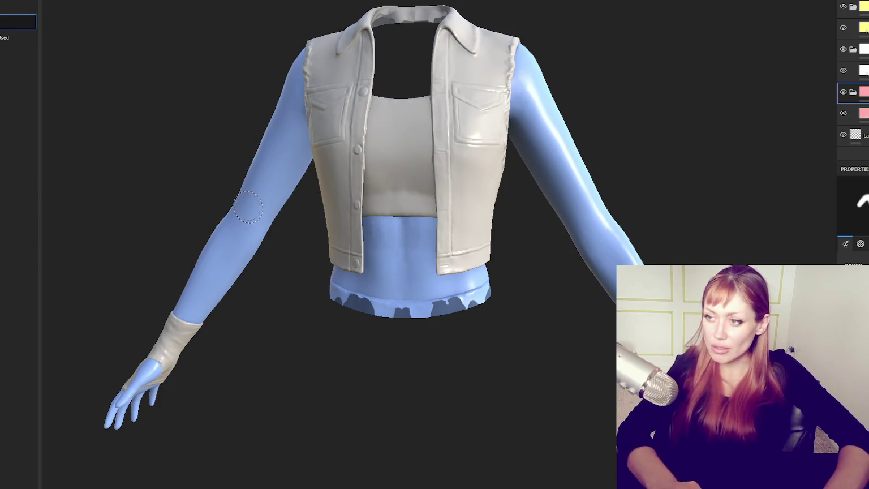
pyautogui.press('F1')
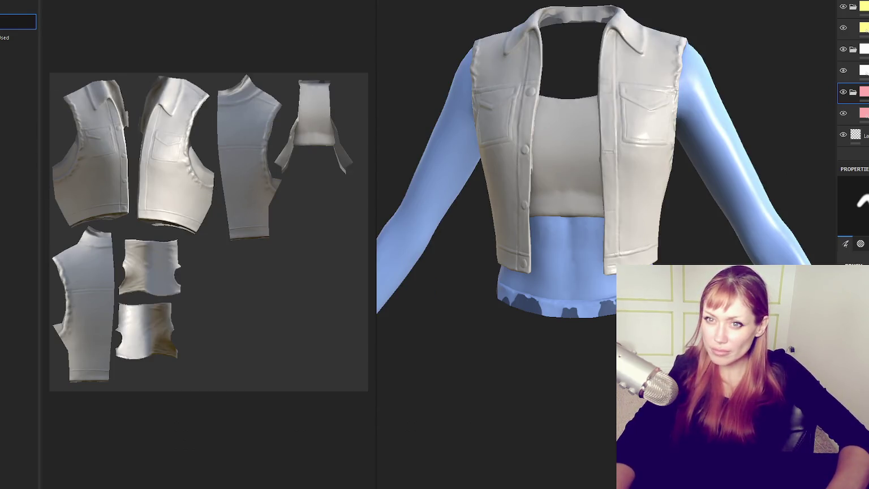
pyautogui.press('4')
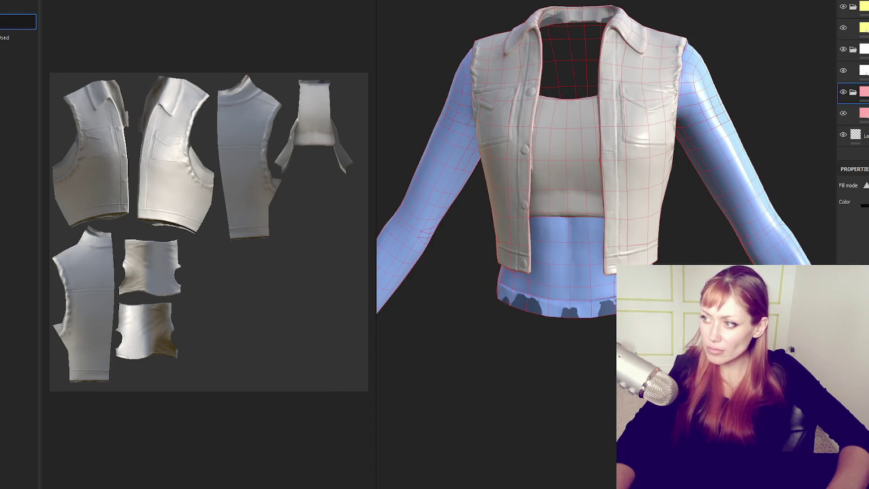
pyautogui.moveTo(55, 48)
pyautogui.mouseDown()
pyautogui.moveTo(192, 212)
pyautogui.moveTo(345, 232)
pyautogui.moveTo(283, 232)
pyautogui.mouseUp()
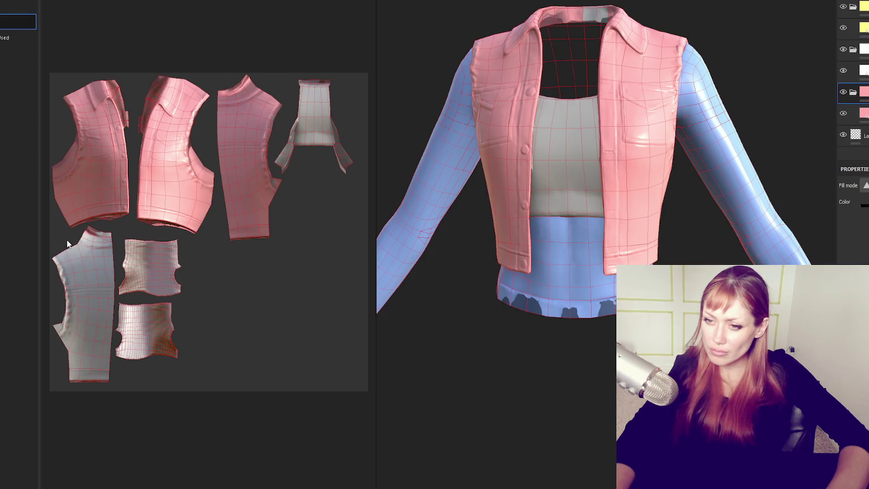
pyautogui.moveTo(103, 395); pyautogui.dragTo(108, 393)
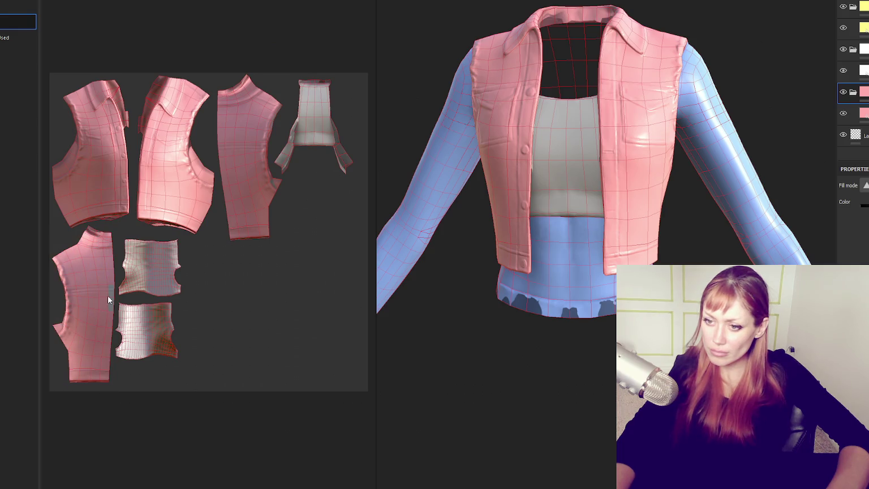
# Fill the crop top piece white on the white folder layer.
pyautogui.click(863, 49)
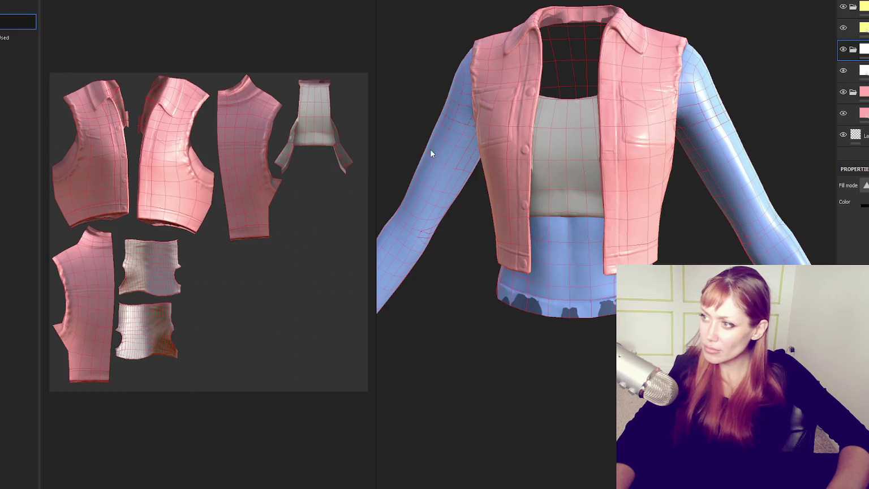
pyautogui.click(298, 74)
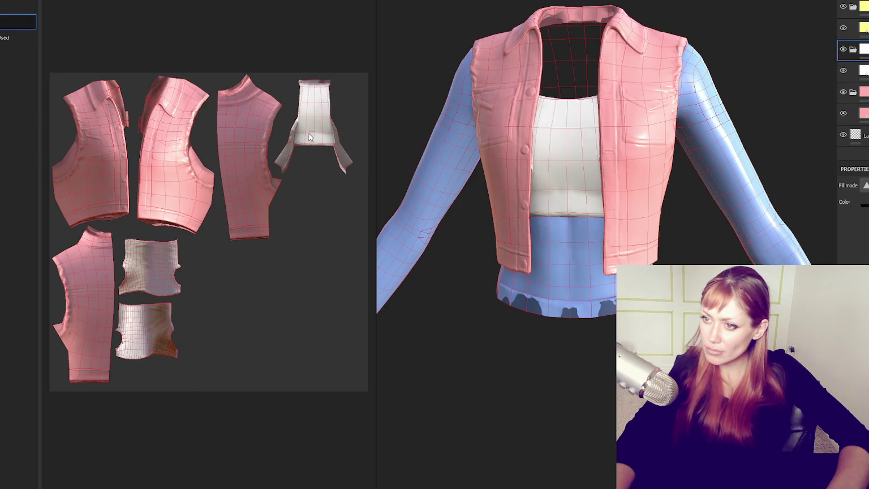
pyautogui.keyDown('alt'); pyautogui.moveTo(407, 130); pyautogui.dragTo(468, 2); pyautogui.keyUp('alt')
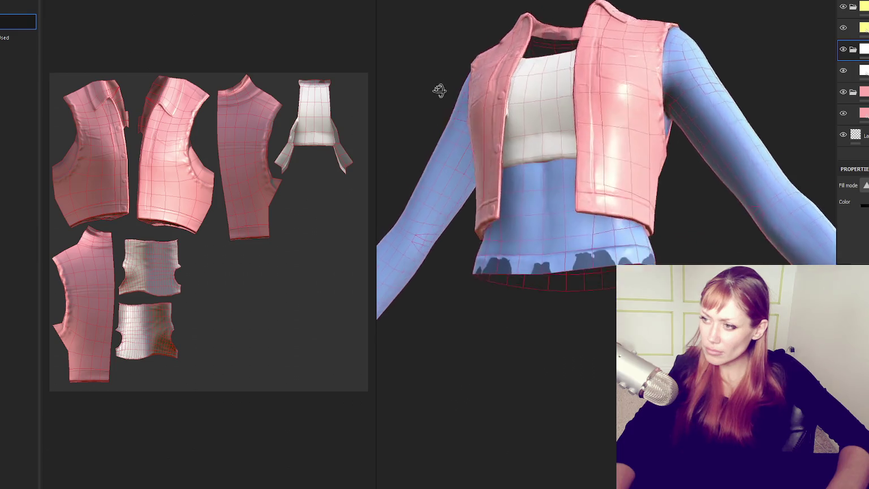
# Zoom and orbit around the garment to inspect the seams and pink sleeve.
pyautogui.scroll(3, 469, 34)
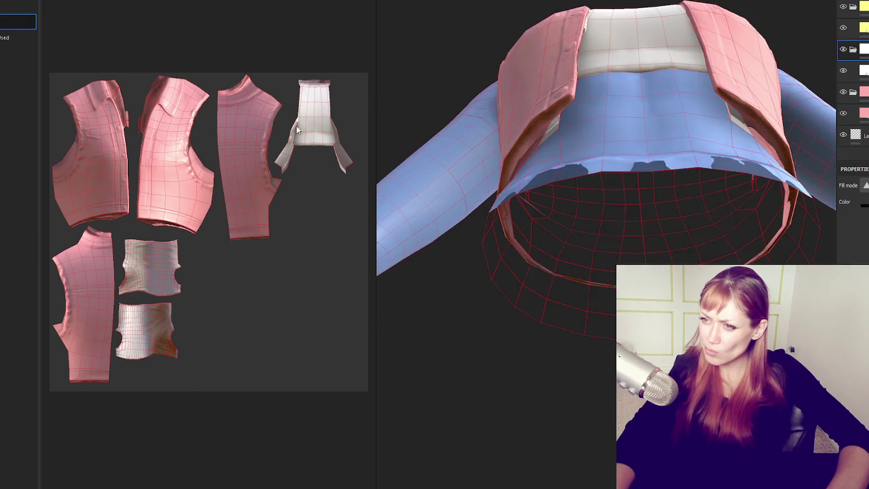
pyautogui.scroll(2, 310, 118)
pyautogui.scroll(2, 563, 112)
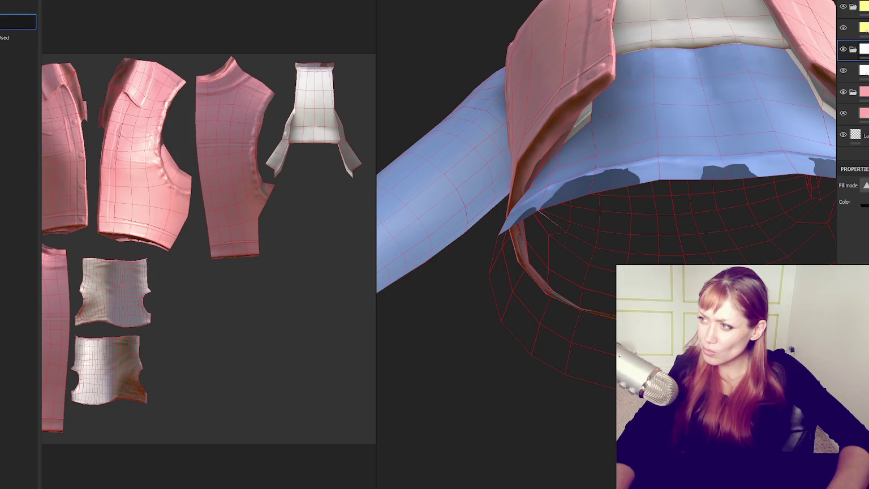
pyautogui.scroll(2, 281, 130)
pyautogui.scroll(2, 263, 142)
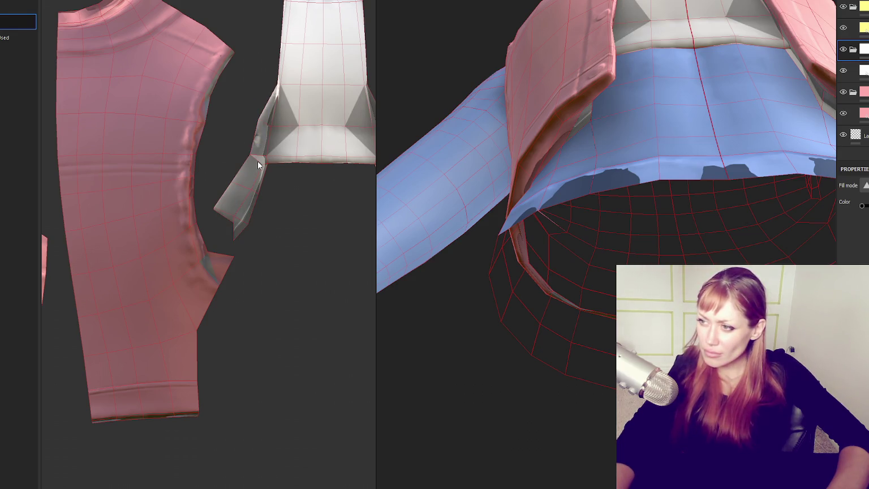
pyautogui.moveTo(523, 194)
pyautogui.keyDown('alt'); pyautogui.mouseDown()
pyautogui.moveTo(470, 222)
pyautogui.moveTo(533, 65)
pyautogui.mouseUp(); pyautogui.keyUp('alt')
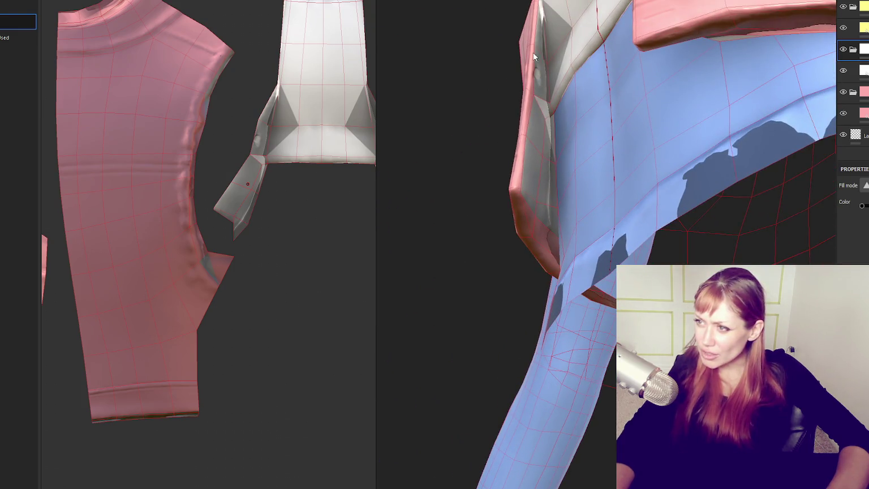
pyautogui.keyDown('alt'); pyautogui.moveTo(543, 26); pyautogui.dragTo(542, 157); pyautogui.keyUp('alt')
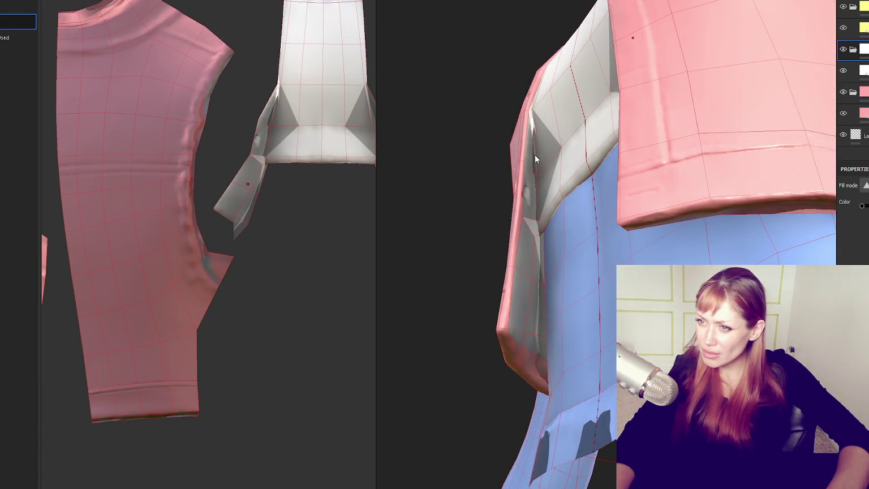
# Try a triangle fill on the white crop top panel, clear it, and reframe the UV sheet.
pyautogui.press('4')
pyautogui.moveTo(306, 110); pyautogui.dragTo(289, 143)
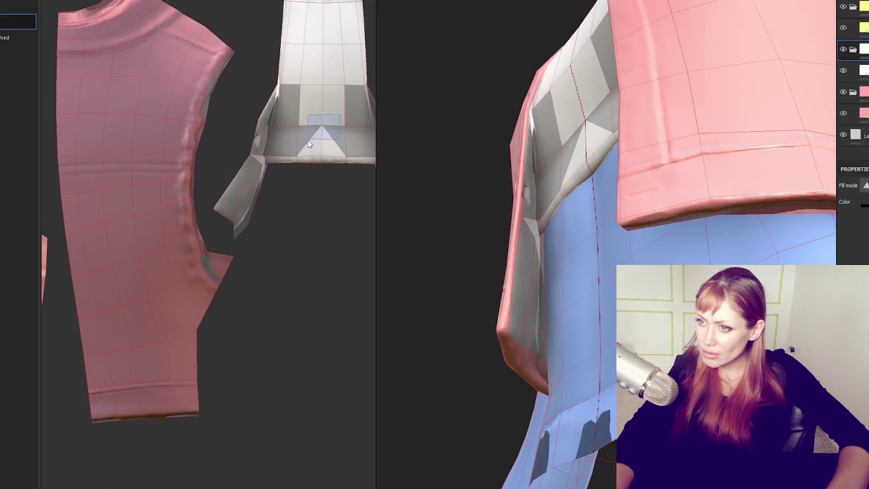
pyautogui.moveTo(341, 115); pyautogui.dragTo(291, 150)
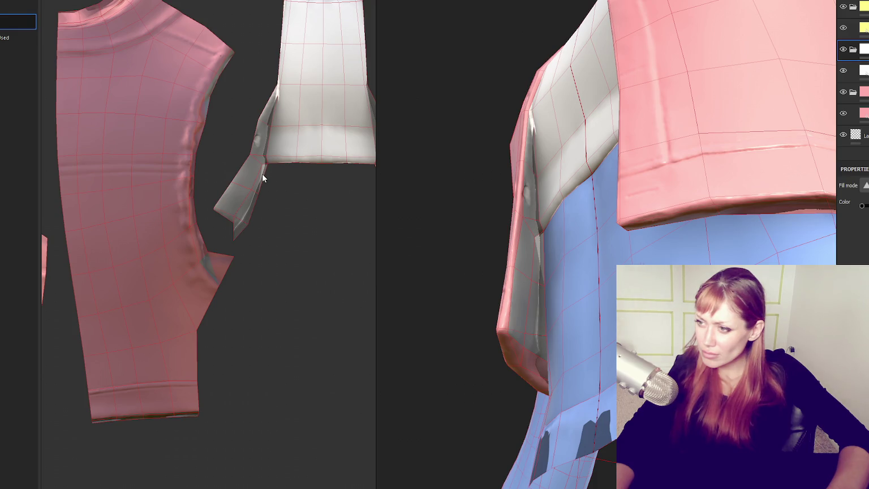
pyautogui.keyDown('alt'); pyautogui.moveTo(262, 177); pyautogui.dragTo(301, 199); pyautogui.keyUp('alt')
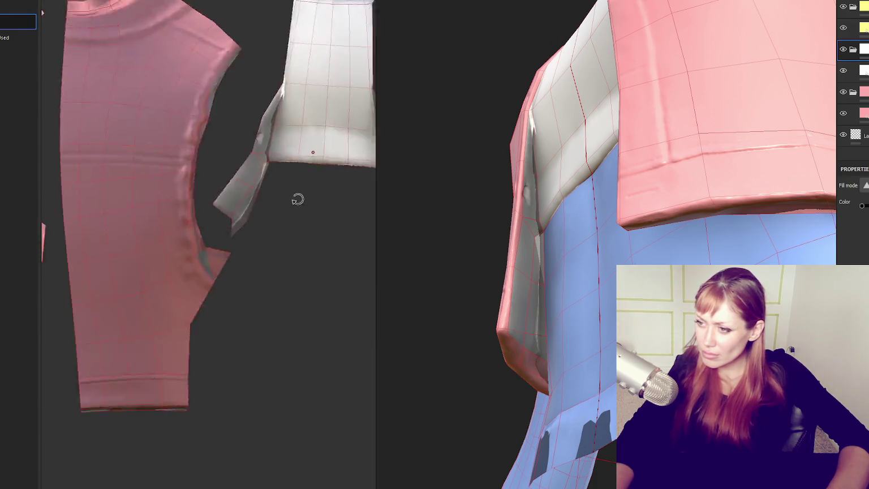
pyautogui.press('f')
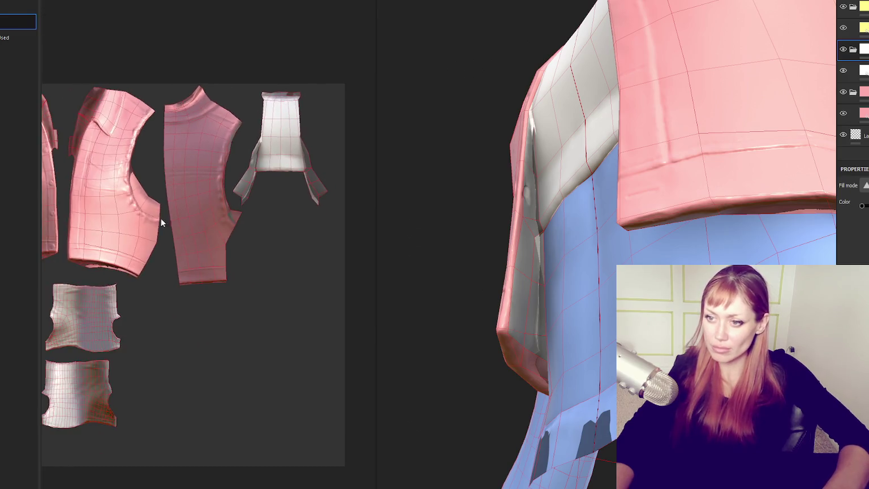
pyautogui.moveTo(184, 210); pyautogui.dragTo(327, 87, button='middle')
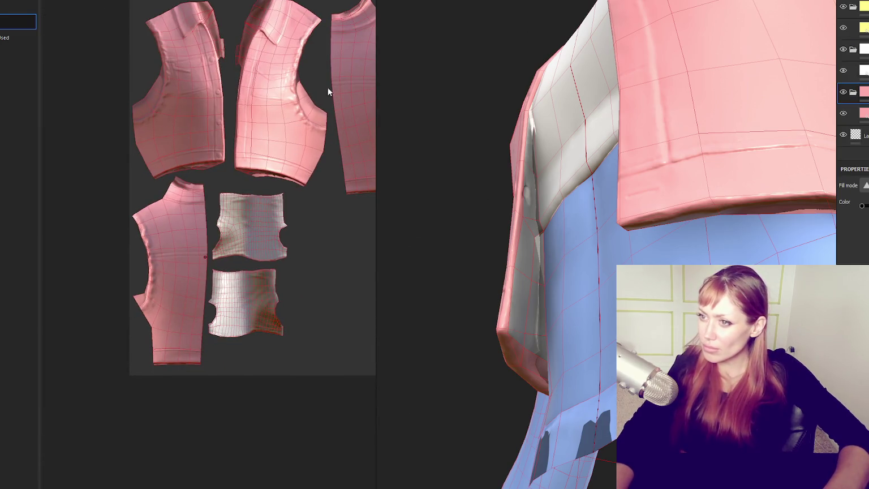
pyautogui.scroll(3, 326, 87)
pyautogui.scroll(3, 316, 95)
pyautogui.scroll(5, 178, 180)
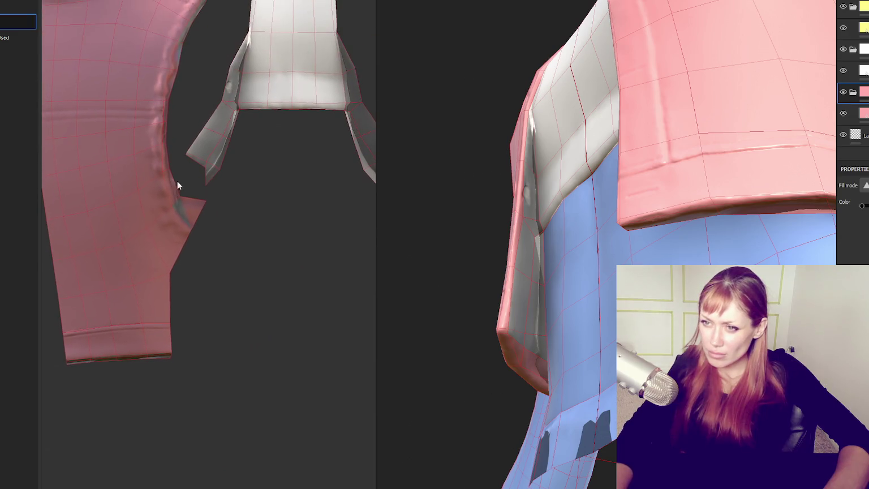
# Fill the sleeve notch and collar flap pieces pink in the UV view.
pyautogui.moveTo(102, 198); pyautogui.dragTo(204, 254)
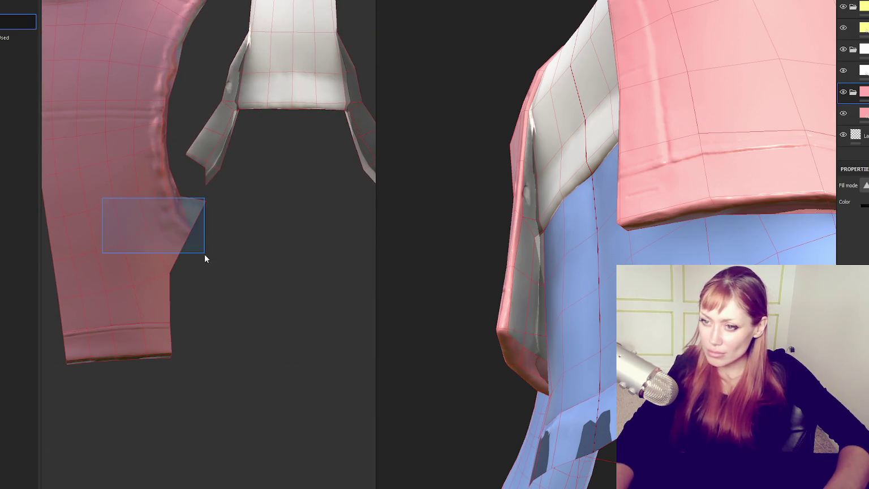
pyautogui.click(228, 104)
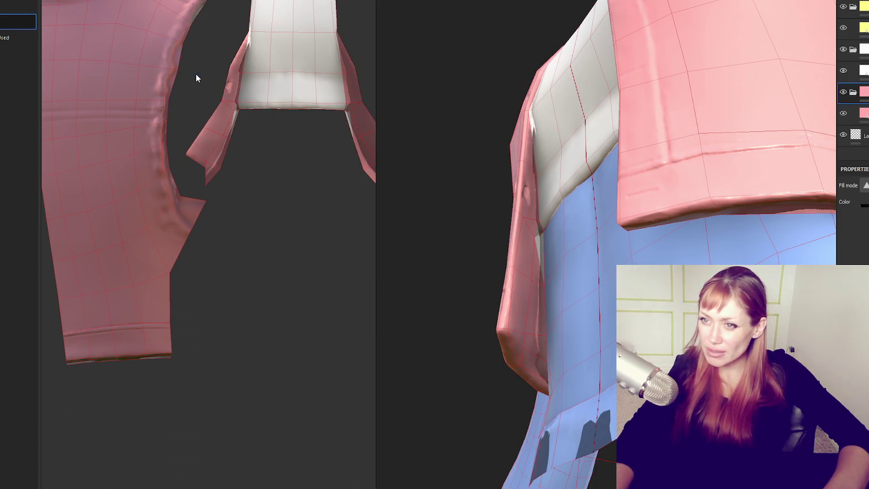
pyautogui.moveTo(283, 153); pyautogui.dragTo(243, 187, button='middle')
pyautogui.moveTo(180, 147); pyautogui.dragTo(346, 214)
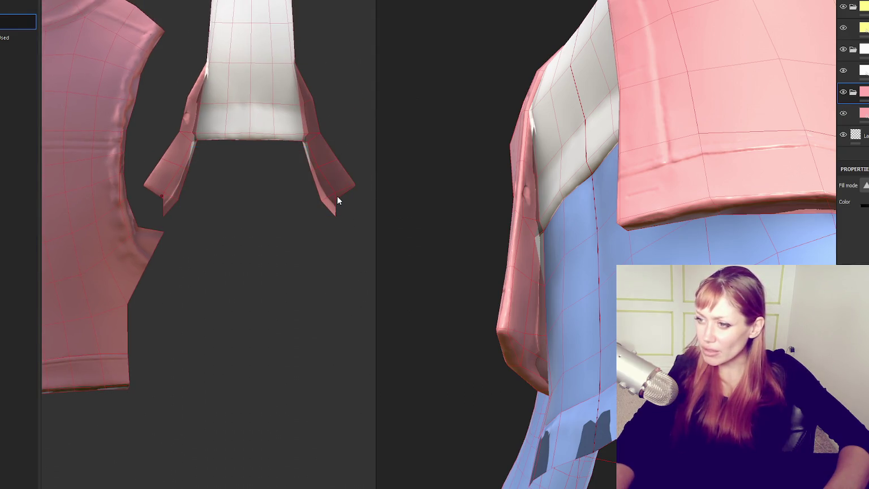
pyautogui.scroll(3, 551, 255)
pyautogui.scroll(3, 530, 247)
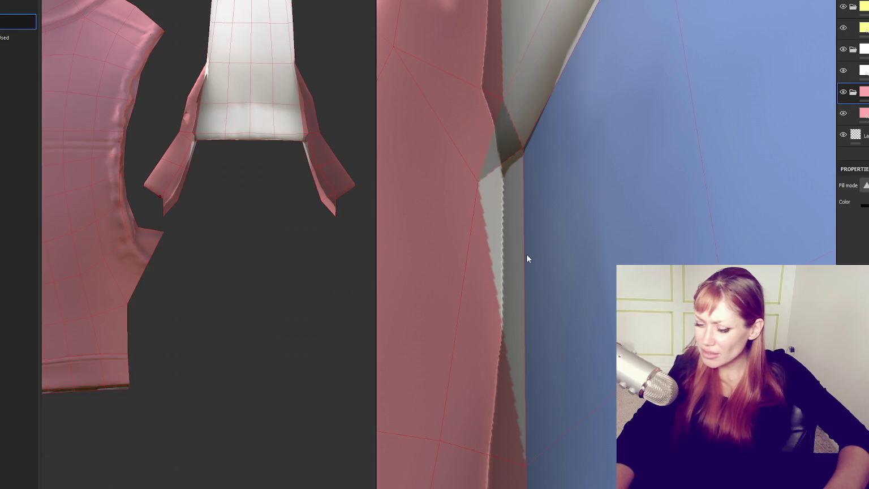
pyautogui.scroll(3, 177, 180)
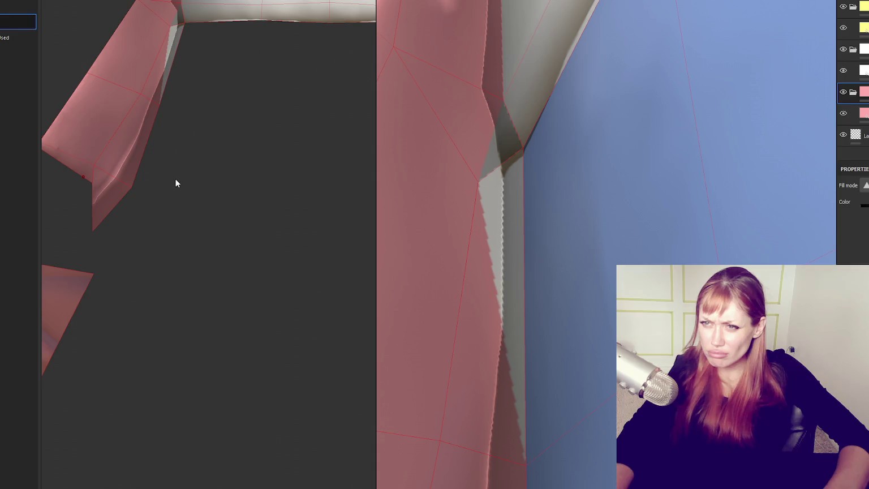
pyautogui.scroll(2, 182, 321)
pyautogui.scroll(1, 167, 262)
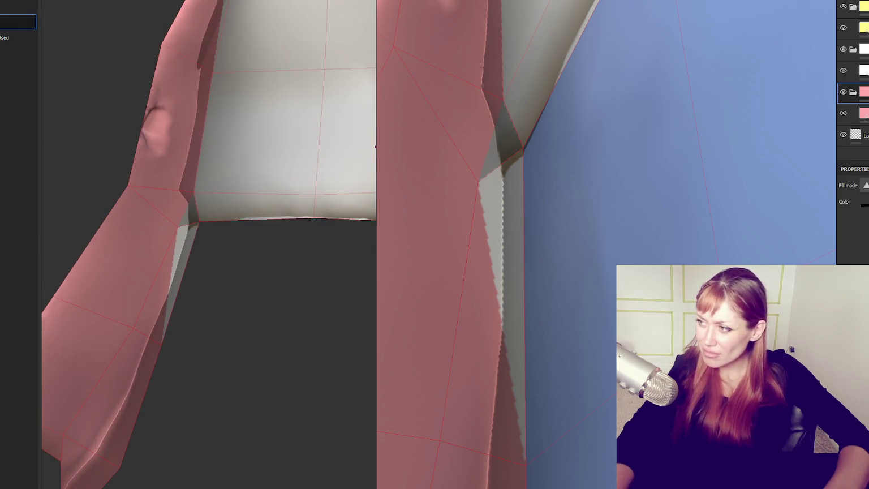
# Shrink the brush, then select the white top's folder with whole-polygon filling on.
pyautogui.press('1')
pyautogui.moveTo(124, 229); pyautogui.dragTo(159, 249)
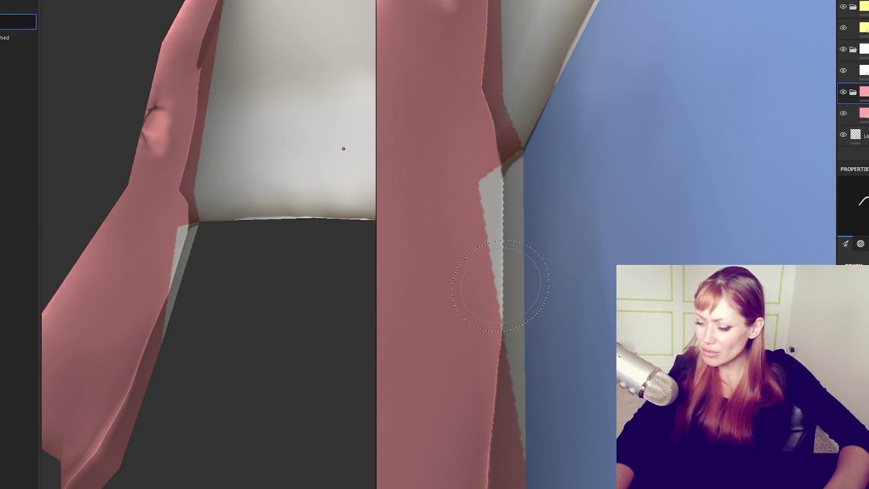
pyautogui.press('ctrl')
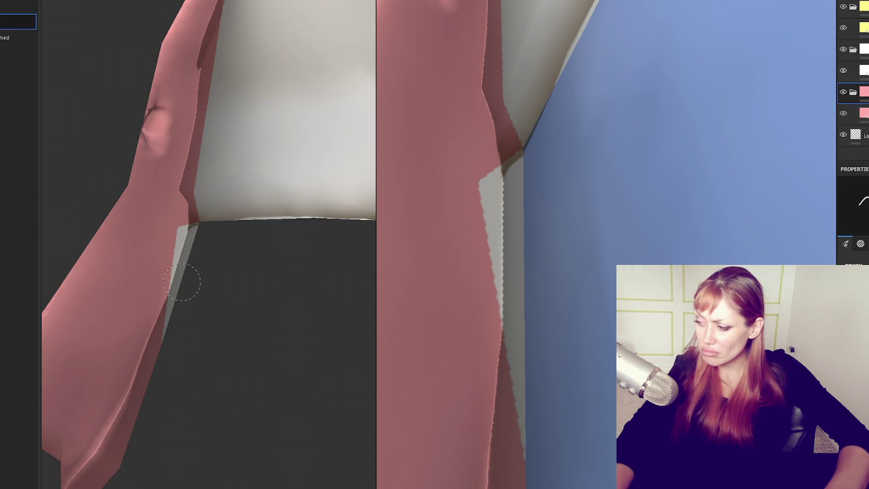
pyautogui.click(860, 49)
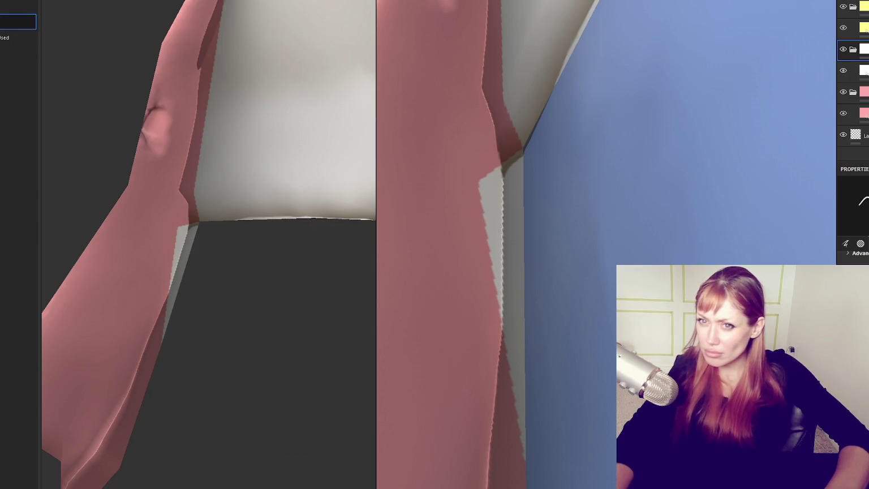
pyautogui.click(17, 52)
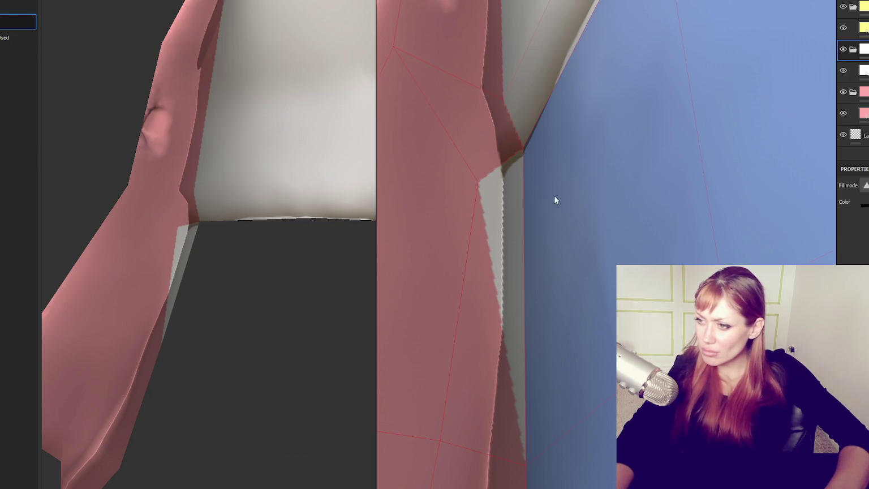
# Toggle the white top's folder off and on to check fill coverage.
pyautogui.click(843, 49)
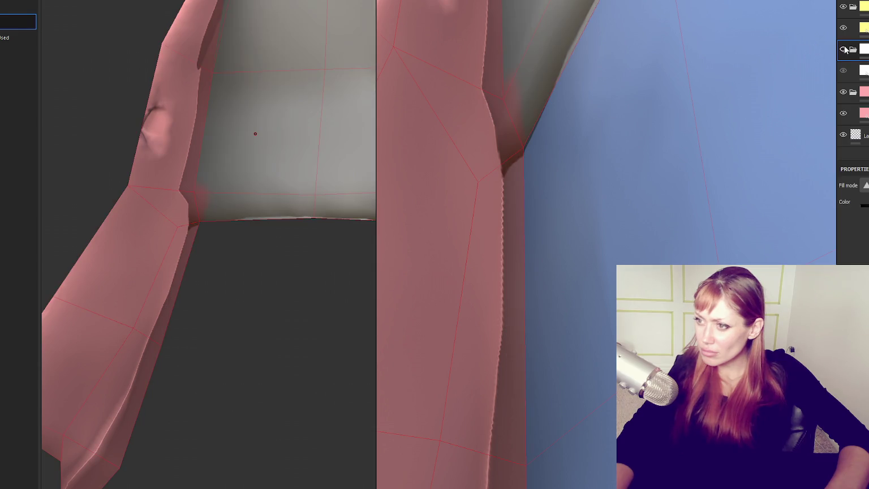
pyautogui.click(843, 49)
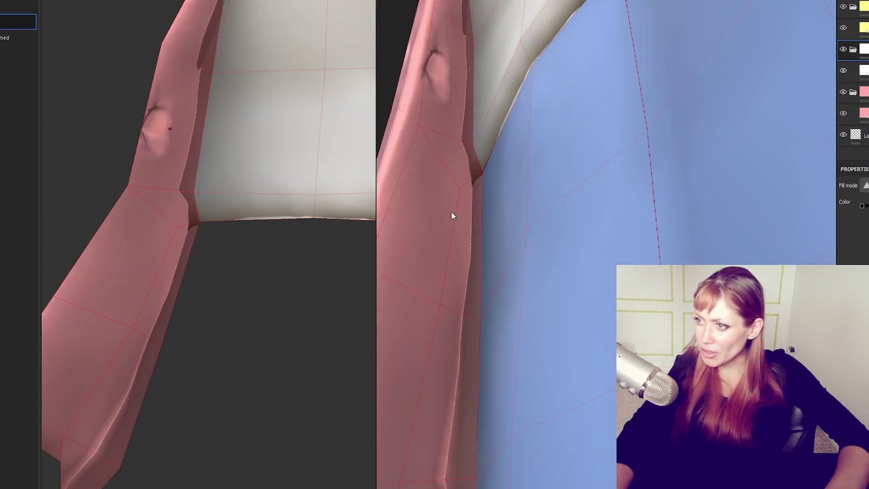
pyautogui.scroll(-5, 451, 211)
pyautogui.scroll(2, 533, 248)
# Switch to the 3D-only view and orbit around the body and sleeve to the vest front.
pyautogui.moveTo(533, 248)
pyautogui.keyDown('alt'); pyautogui.mouseDown()
pyautogui.moveTo(500, 204)
pyautogui.moveTo(611, 209)
pyautogui.moveTo(481, 190)
pyautogui.mouseUp(); pyautogui.keyUp('alt')
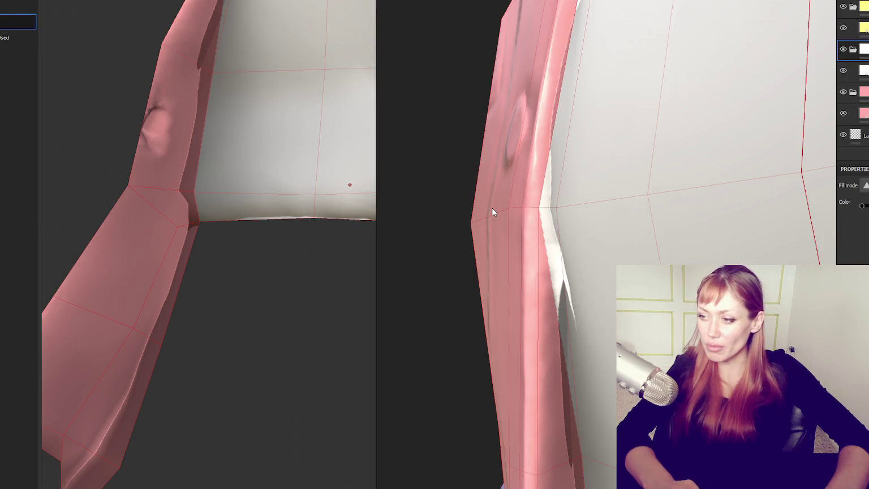
pyautogui.press('F2')
pyautogui.moveTo(492, 212)
pyautogui.keyDown('alt'); pyautogui.mouseDown()
pyautogui.moveTo(436, 188)
pyautogui.moveTo(508, 225)
pyautogui.moveTo(440, 59)
pyautogui.mouseUp(); pyautogui.keyUp('alt')
pyautogui.moveTo(480, 84)
pyautogui.keyDown('alt'); pyautogui.mouseDown()
pyautogui.moveTo(460, 175)
pyautogui.moveTo(468, 227)
pyautogui.mouseUp(); pyautogui.keyUp('alt')
pyautogui.moveTo(506, 310)
pyautogui.keyDown('alt'); pyautogui.mouseDown()
pyautogui.moveTo(469, 384)
pyautogui.moveTo(455, 305)
pyautogui.mouseUp(); pyautogui.keyUp('alt')
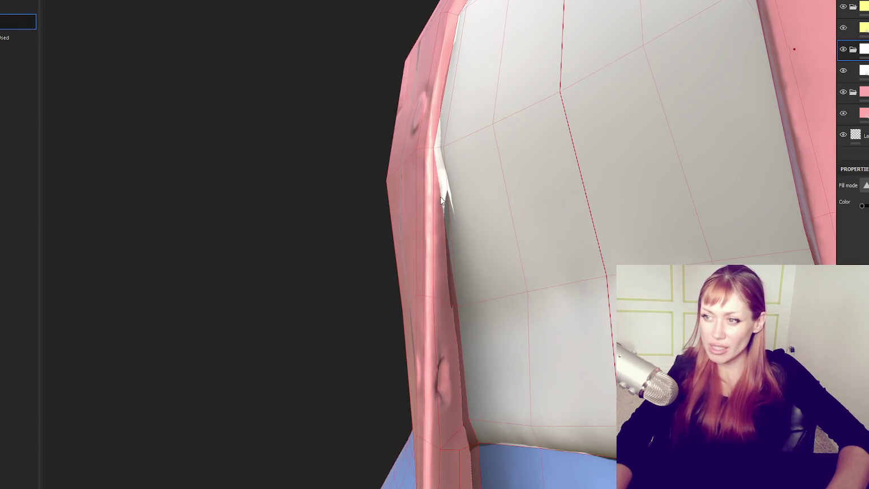
pyautogui.keyDown('alt'); pyautogui.moveTo(498, 1); pyautogui.dragTo(469, 165); pyautogui.keyUp('alt')
pyautogui.keyDown('alt'); pyautogui.moveTo(425, 134); pyautogui.dragTo(432, 362); pyautogui.keyUp('alt')
pyautogui.scroll(-5, 431, 362)
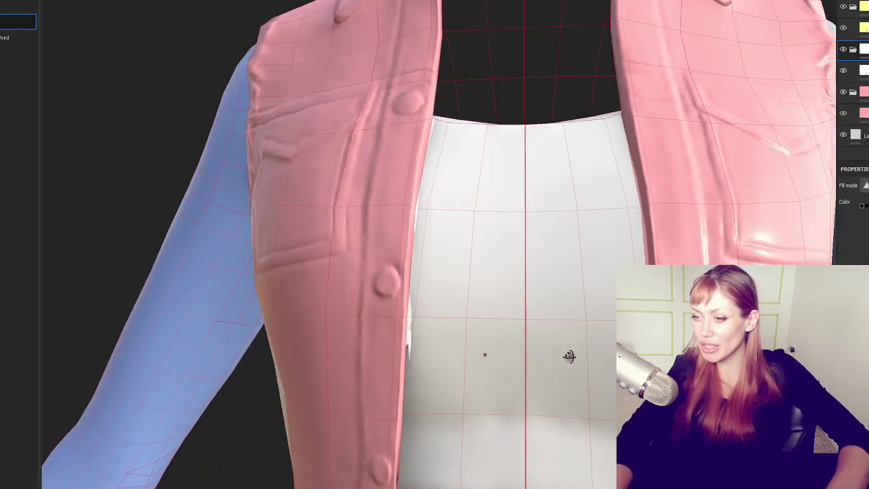
pyautogui.keyDown('alt'); pyautogui.moveTo(562, 355); pyautogui.dragTo(472, 351); pyautogui.keyUp('alt')
pyautogui.scroll(5, 430, 317)
pyautogui.scroll(-5, 393, 290)
pyautogui.keyDown('alt'); pyautogui.moveTo(393, 291); pyautogui.dragTo(510, 288); pyautogui.keyUp('alt')
# Fill the stray diamond patch on the vest front pink, then check the back.
pyautogui.click(860, 91)
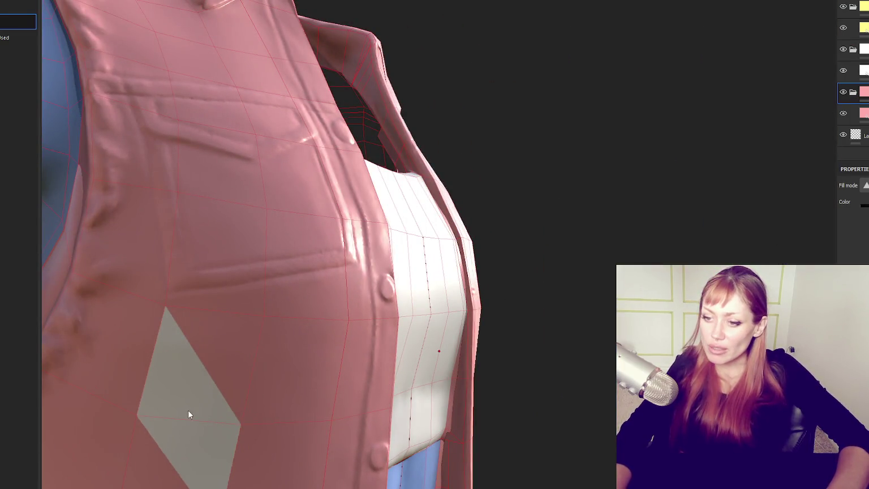
pyautogui.click(859, 49)
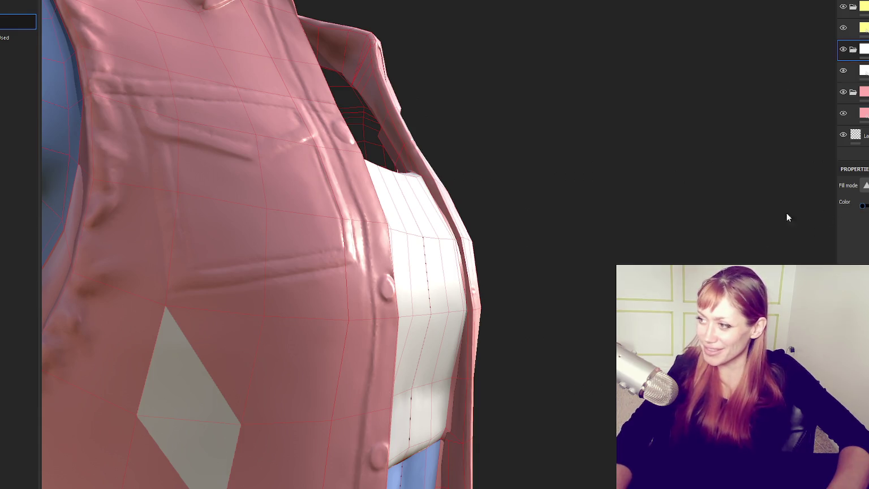
pyautogui.click(213, 409)
pyautogui.press('f')
pyautogui.moveTo(260, 254)
pyautogui.keyDown('alt'); pyautogui.mouseDown()
pyautogui.moveTo(398, 258)
pyautogui.moveTo(574, 190)
pyautogui.moveTo(768, 192)
pyautogui.moveTo(226, 253)
pyautogui.moveTo(442, 182)
pyautogui.mouseUp(); pyautogui.keyUp('alt')
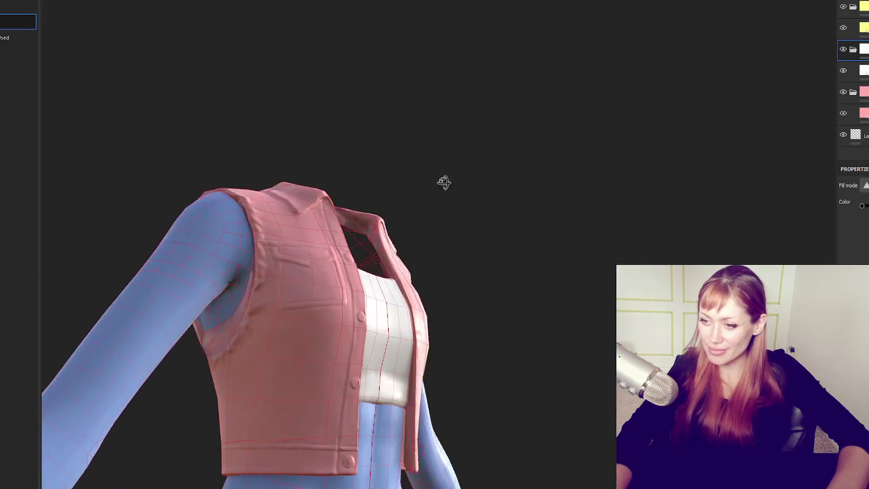
pyautogui.scroll(5, 226, 328)
pyautogui.moveTo(384, 328)
pyautogui.keyDown('alt'); pyautogui.mouseDown()
pyautogui.moveTo(565, 339)
pyautogui.moveTo(445, 291)
pyautogui.moveTo(582, 320)
pyautogui.mouseUp(); pyautogui.keyUp('alt')
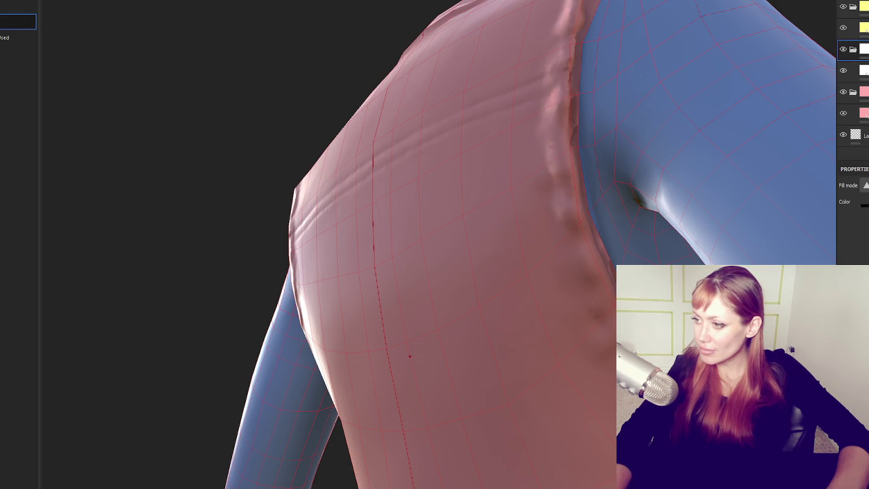
# Hide a layer in the white folder, select the pink vest folder, and view the armhole.
pyautogui.click(842, 70)
pyautogui.click(854, 94)
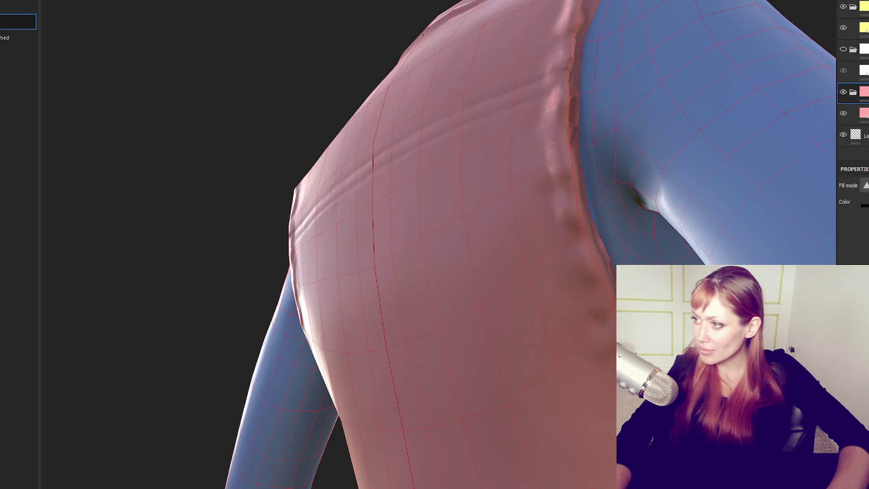
pyautogui.moveTo(384, 365)
pyautogui.keyDown('alt'); pyautogui.mouseDown()
pyautogui.moveTo(454, 330)
pyautogui.moveTo(346, 423)
pyautogui.mouseUp(); pyautogui.keyUp('alt')
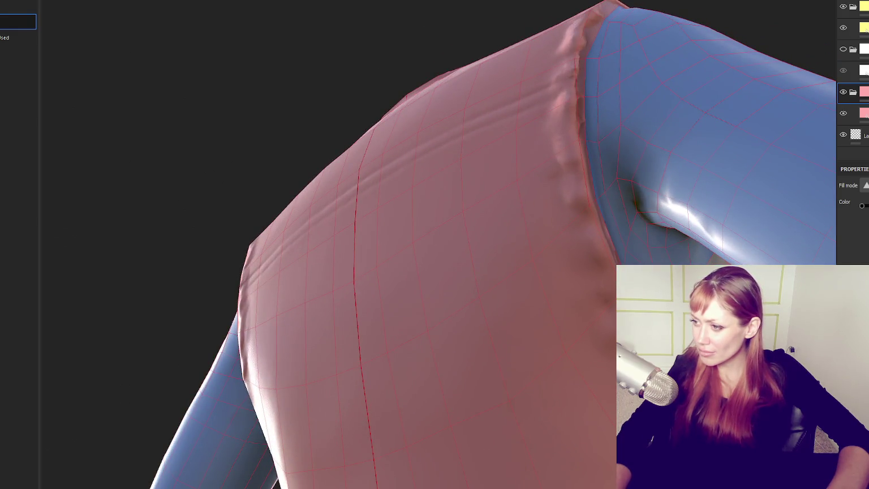
pyautogui.moveTo(390, 418)
pyautogui.keyDown('alt'); pyautogui.mouseDown()
pyautogui.moveTo(452, 325)
pyautogui.moveTo(440, 326)
pyautogui.mouseUp(); pyautogui.keyUp('alt')
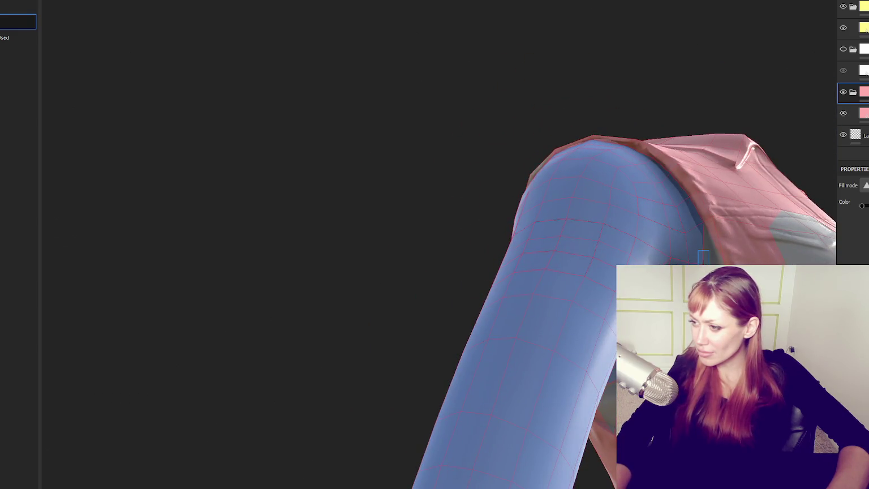
pyautogui.keyDown('alt'); pyautogui.moveTo(441, 328); pyautogui.dragTo(395, 272); pyautogui.keyUp('alt')
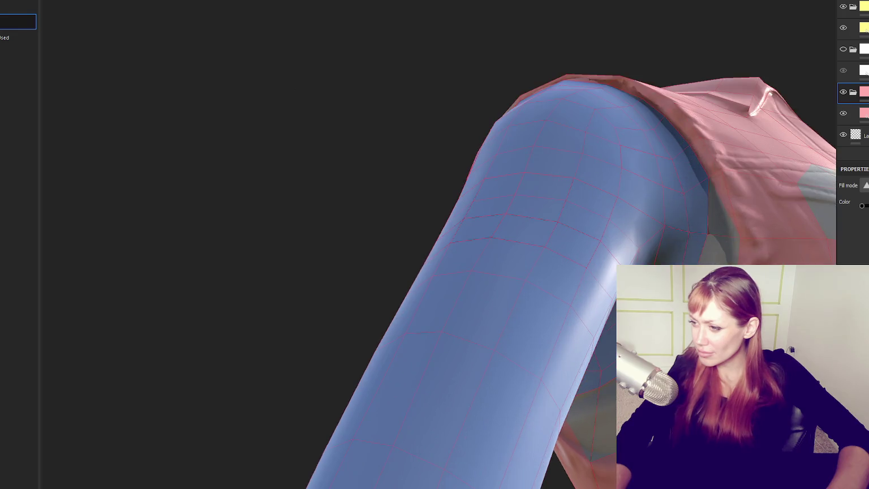
pyautogui.moveTo(574, 194)
pyautogui.keyDown('alt'); pyautogui.mouseDown()
pyautogui.moveTo(549, 320)
pyautogui.moveTo(442, 291)
pyautogui.moveTo(528, 294)
pyautogui.moveTo(448, 334)
pyautogui.mouseUp(); pyautogui.keyUp('alt')
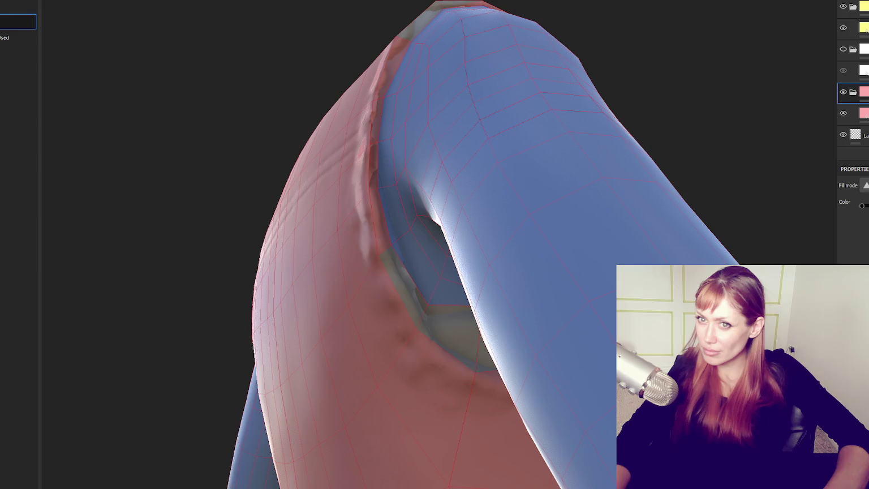
pyautogui.press('1')
pyautogui.scroll(5, 436, 320)
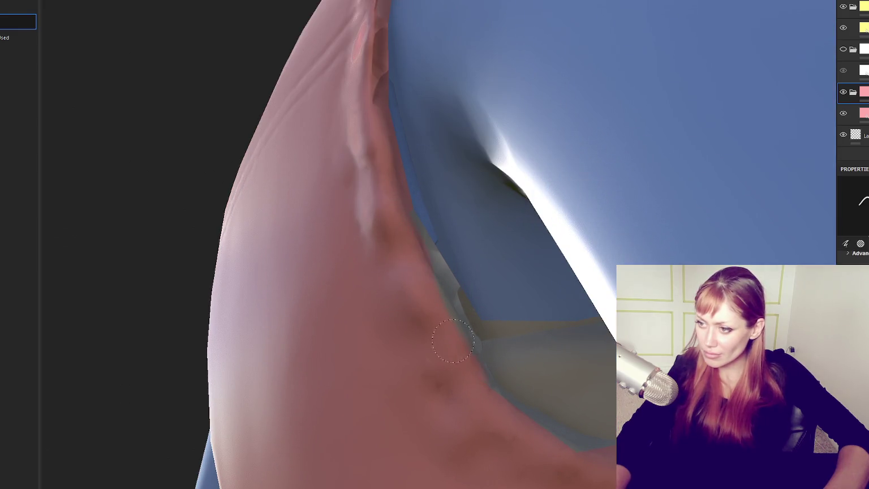
pyautogui.scroll(3, 374, 203)
pyautogui.scroll(3, 374, 204)
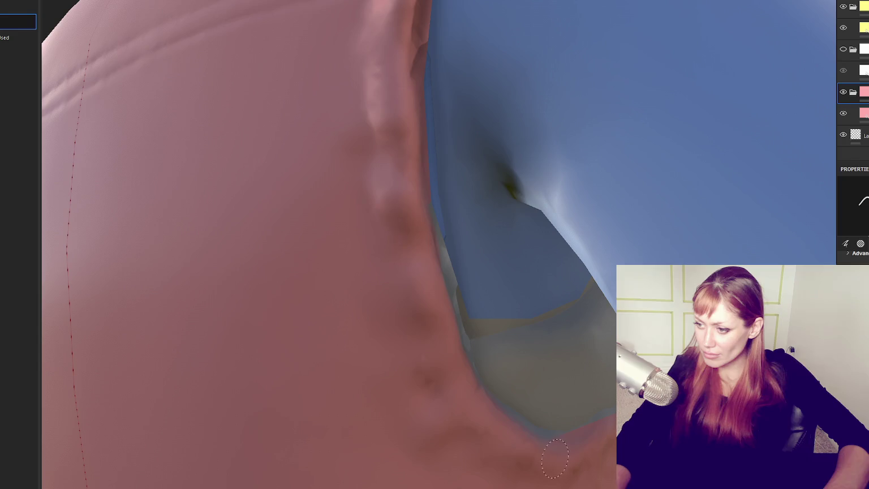
pyautogui.keyDown('alt'); pyautogui.moveTo(588, 448); pyautogui.dragTo(289, 380); pyautogui.keyUp('alt')
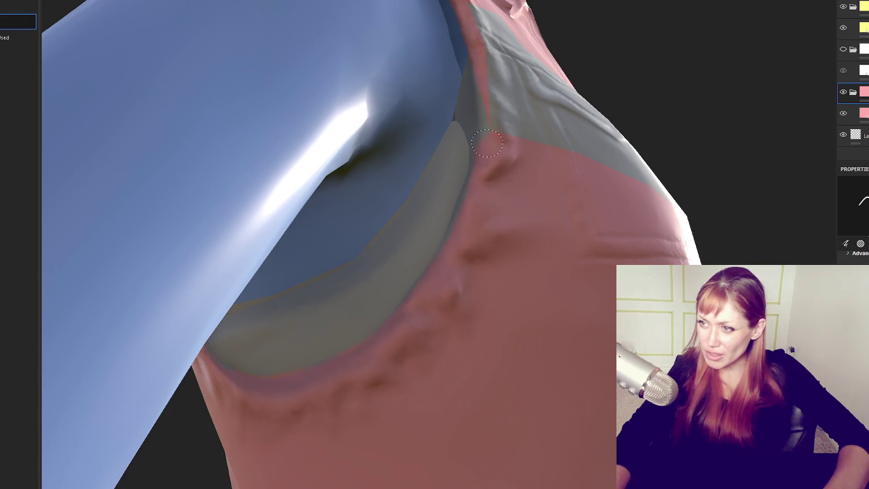
pyautogui.keyDown('alt'); pyautogui.moveTo(487, 91); pyautogui.dragTo(448, 266); pyautogui.keyUp('alt')
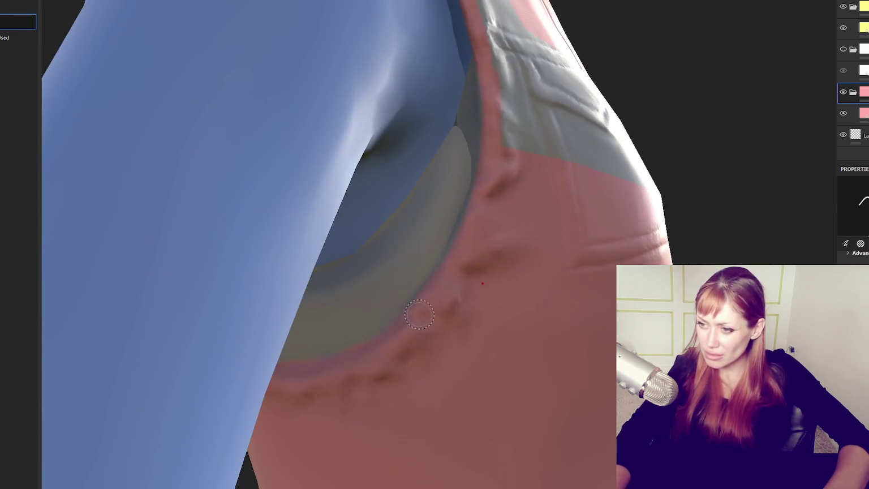
pyautogui.moveTo(486, 140)
pyautogui.keyDown('alt'); pyautogui.mouseDown()
pyautogui.moveTo(578, 240)
pyautogui.moveTo(312, 327)
pyautogui.mouseUp(); pyautogui.keyUp('alt')
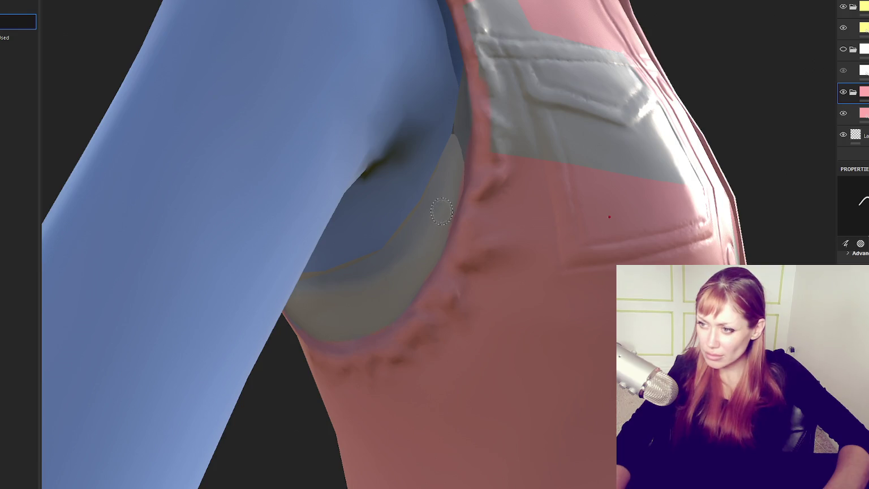
pyautogui.moveTo(450, 167)
pyautogui.keyDown('alt'); pyautogui.mouseDown()
pyautogui.moveTo(500, 207)
pyautogui.moveTo(565, 186)
pyautogui.mouseUp(); pyautogui.keyUp('alt')
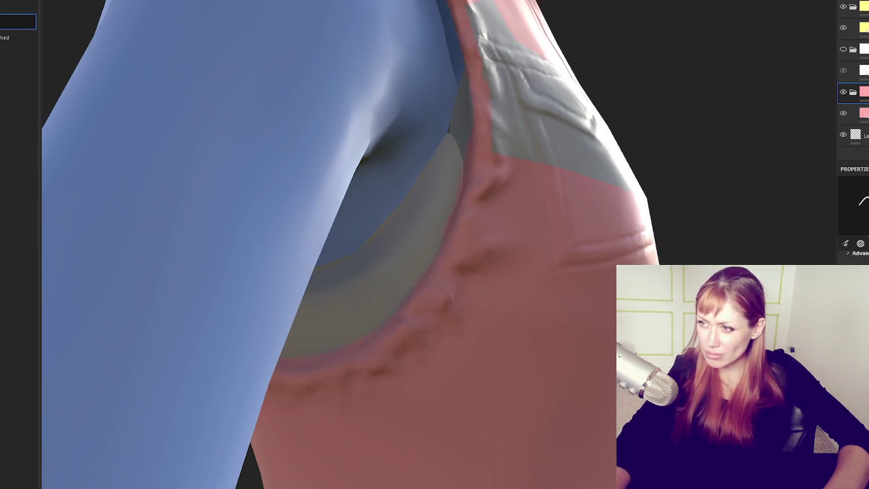
pyautogui.moveTo(619, 170)
pyautogui.keyDown('alt'); pyautogui.mouseDown()
pyautogui.moveTo(359, 244)
pyautogui.moveTo(475, 297)
pyautogui.mouseUp(); pyautogui.keyUp('alt')
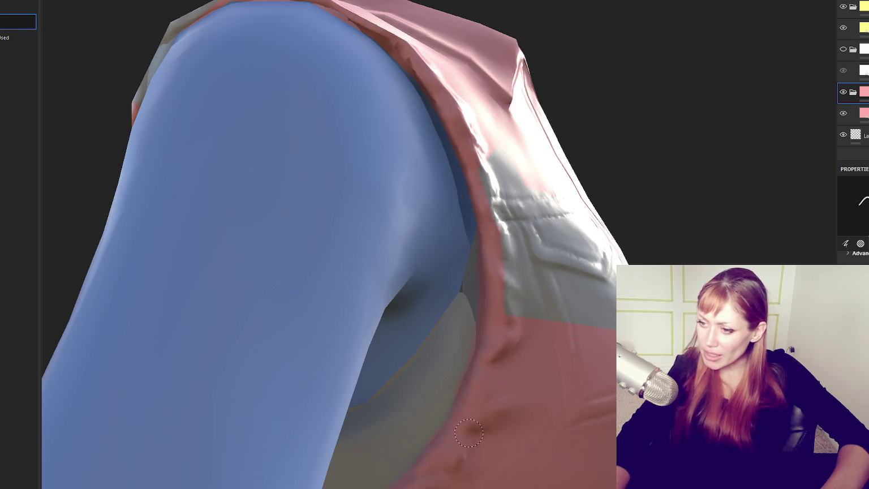
pyautogui.keyDown('alt'); pyautogui.moveTo(459, 483); pyautogui.dragTo(556, 380); pyautogui.keyUp('alt')
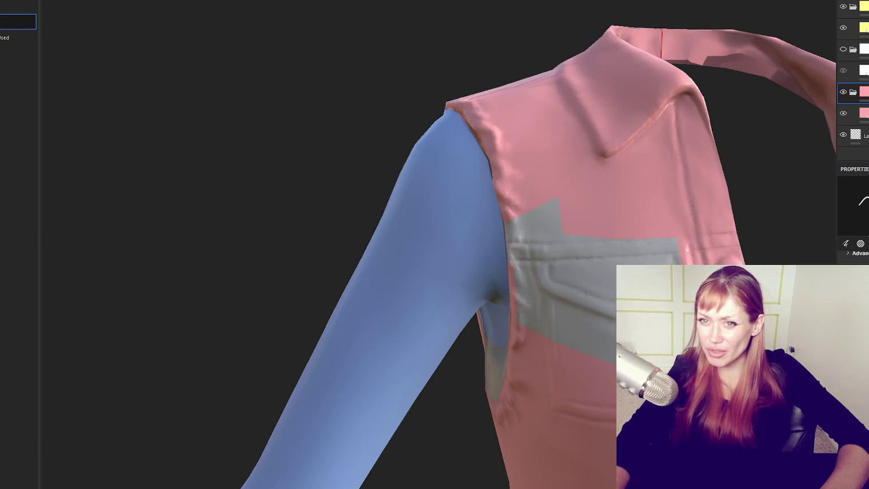
pyautogui.press('4')
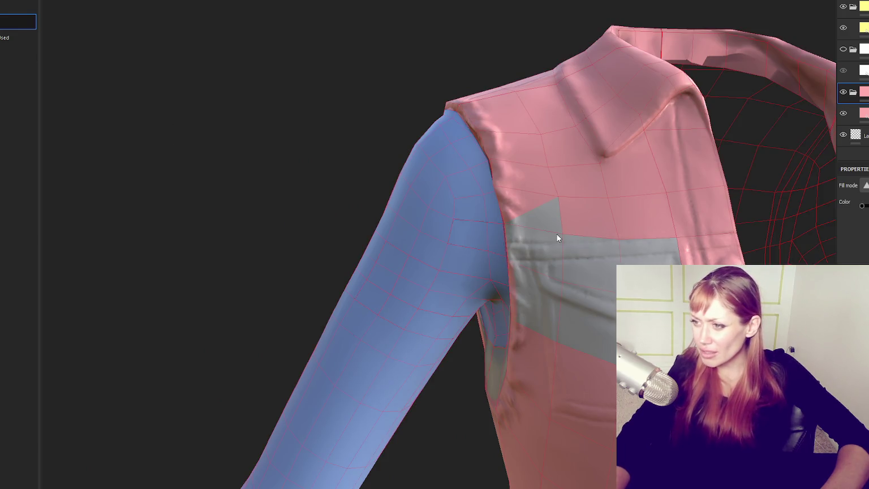
# Fill the grey polygons across the vest back and the shoulder triangle pink.
pyautogui.moveTo(546, 229); pyautogui.dragTo(653, 391)
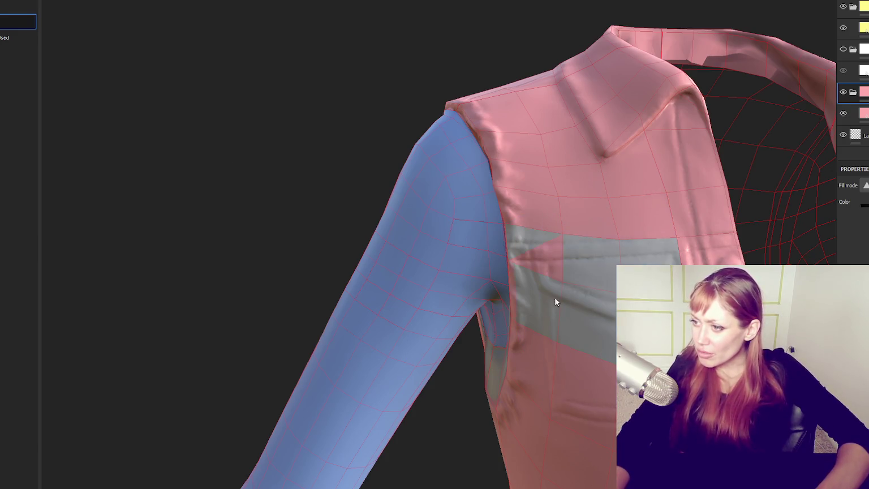
pyautogui.moveTo(601, 287)
pyautogui.keyDown('alt'); pyautogui.mouseDown()
pyautogui.moveTo(557, 279)
pyautogui.moveTo(582, 281)
pyautogui.mouseUp(); pyautogui.keyUp('alt')
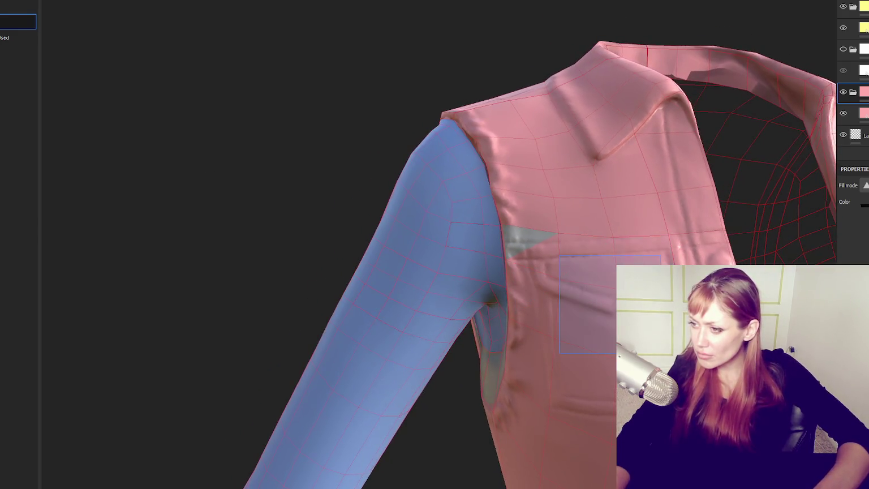
pyautogui.press('f')
pyautogui.scroll(5, 708, 236)
pyautogui.keyDown('alt'); pyautogui.moveTo(525, 270); pyautogui.dragTo(796, 212); pyautogui.keyUp('alt')
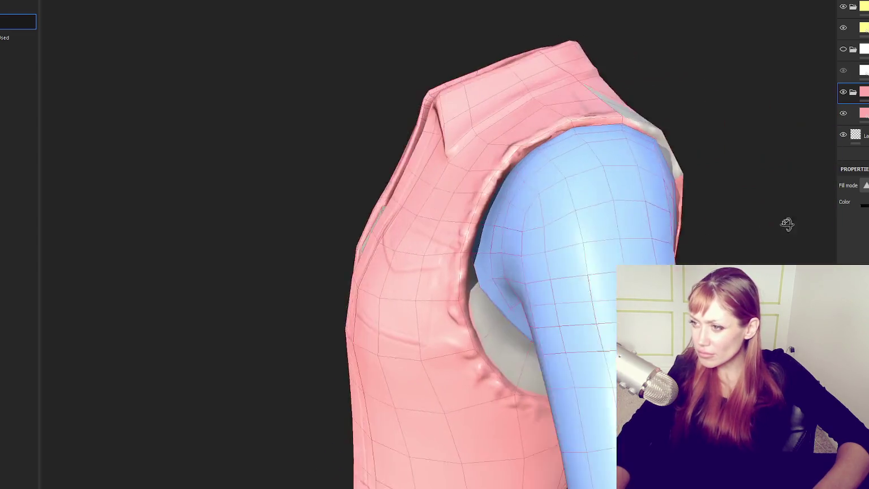
pyautogui.scroll(3, 607, 285)
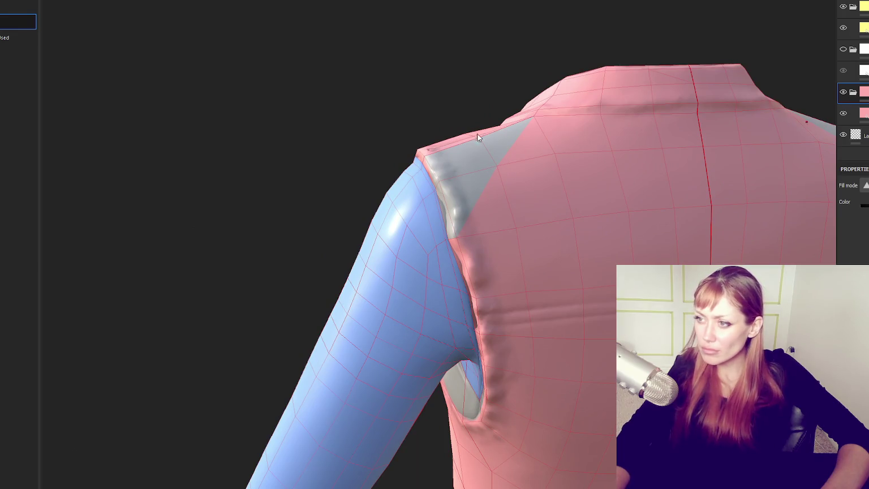
pyautogui.click(493, 174)
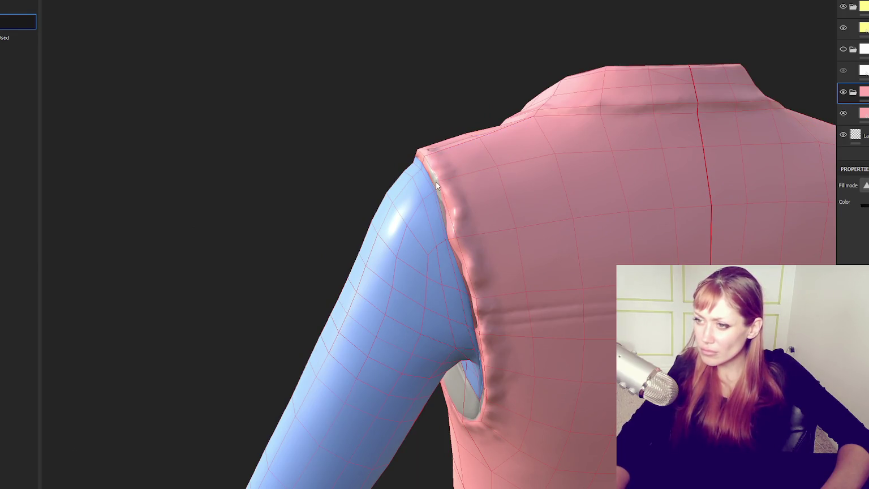
# Make the white undershirt folder visible and select it.
pyautogui.moveTo(444, 191)
pyautogui.mouseDown(button='middle')
pyautogui.moveTo(481, 175)
pyautogui.moveTo(574, 209)
pyautogui.moveTo(562, 126)
pyautogui.moveTo(365, 147)
pyautogui.moveTo(534, 194)
pyautogui.moveTo(708, 198)
pyautogui.moveTo(14, 199)
pyautogui.moveTo(654, 193)
pyautogui.mouseUp(button='middle')
pyautogui.scroll(-3, 708, 198)
pyautogui.scroll(3, 655, 193)
pyautogui.scroll(2, 667, 188)
pyautogui.click(843, 49)
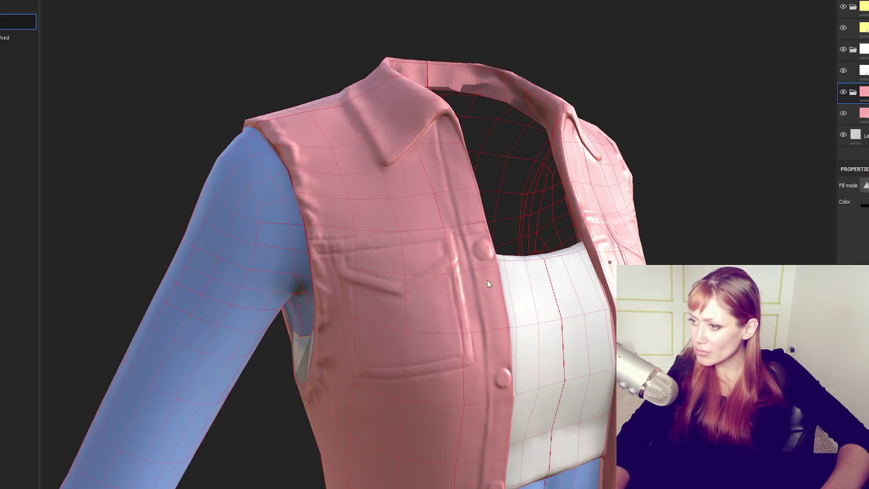
pyautogui.scroll(-2, 485, 279)
pyautogui.moveTo(471, 286); pyautogui.dragTo(738, 241, button='middle')
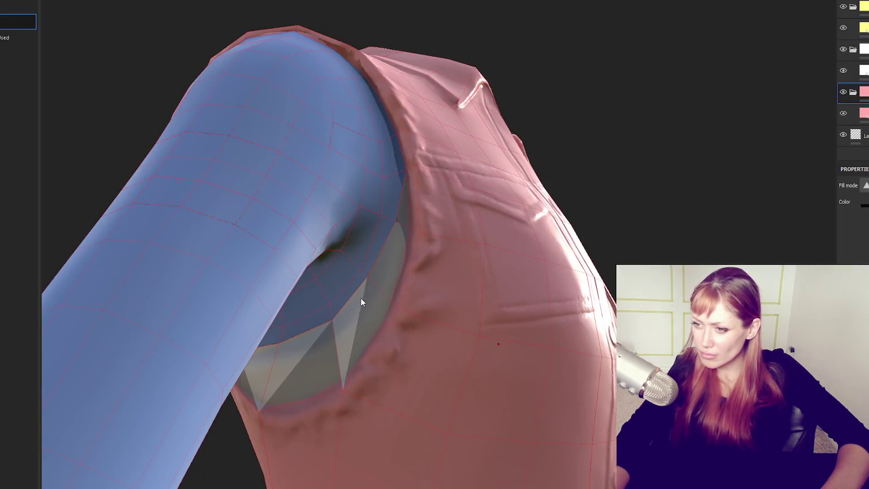
pyautogui.click(854, 49)
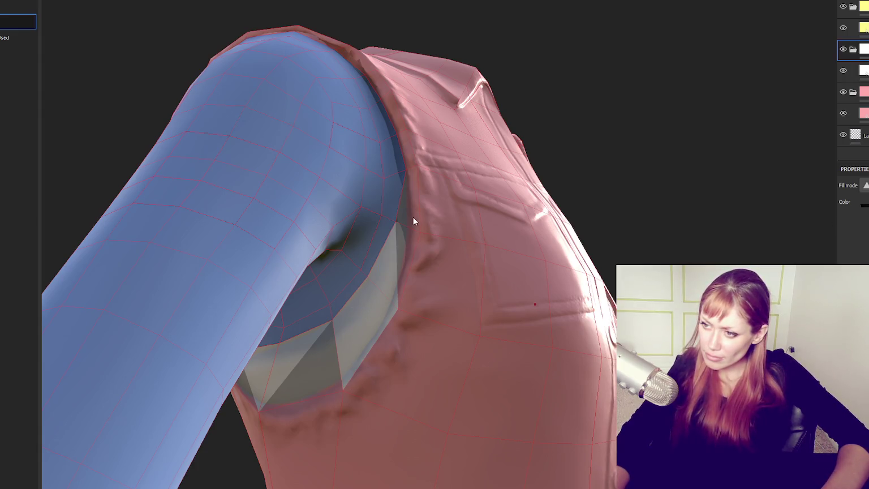
# Fill both triangles of the grey quad below the armhole pink.
pyautogui.moveTo(277, 376)
pyautogui.keyDown('alt'); pyautogui.mouseDown()
pyautogui.moveTo(612, 349)
pyautogui.moveTo(232, 356)
pyautogui.mouseUp(); pyautogui.keyUp('alt')
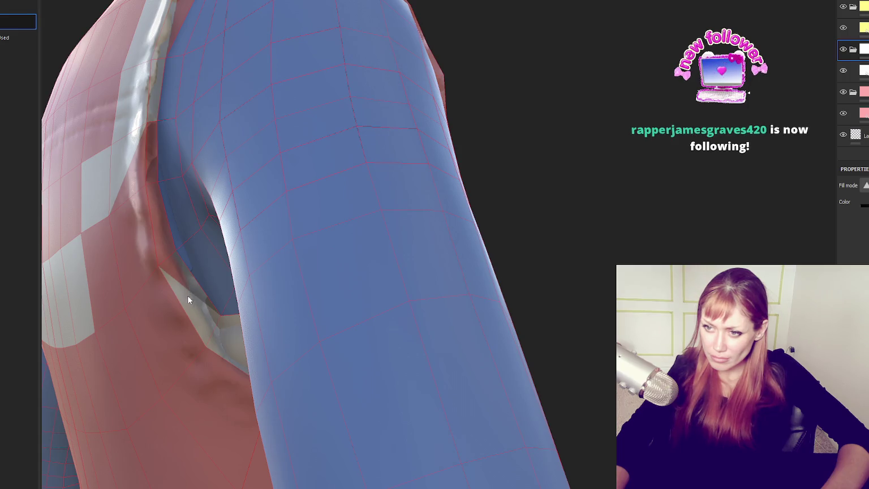
pyautogui.moveTo(479, 320)
pyautogui.keyDown('alt'); pyautogui.mouseDown()
pyautogui.moveTo(244, 320)
pyautogui.moveTo(360, 283)
pyautogui.moveTo(315, 308)
pyautogui.moveTo(471, 351)
pyautogui.mouseUp(); pyautogui.keyUp('alt')
pyautogui.click(291, 295)
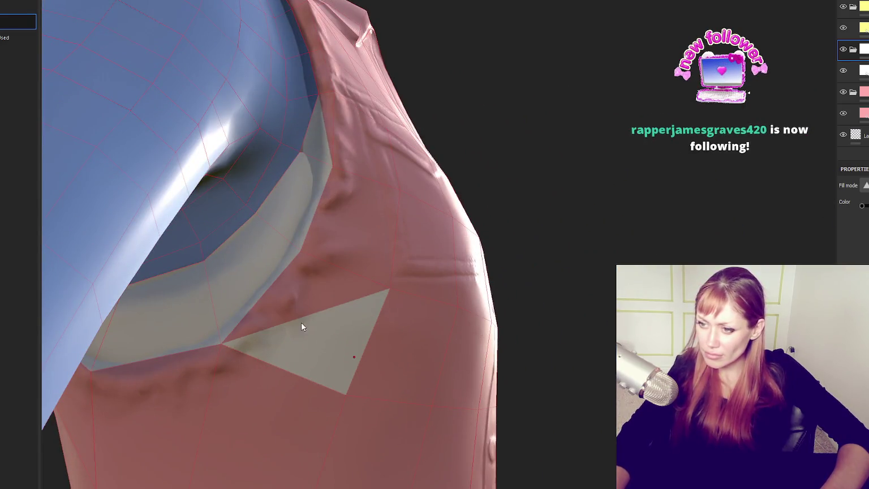
pyautogui.click(294, 365)
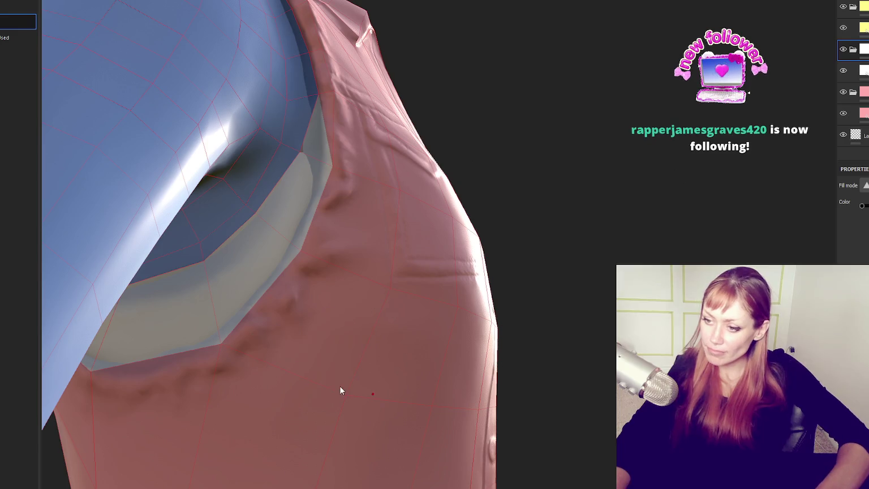
# Orbit around the armhole to the vest back and polygon-fill white faces near the spine seam pink.
pyautogui.press('1')
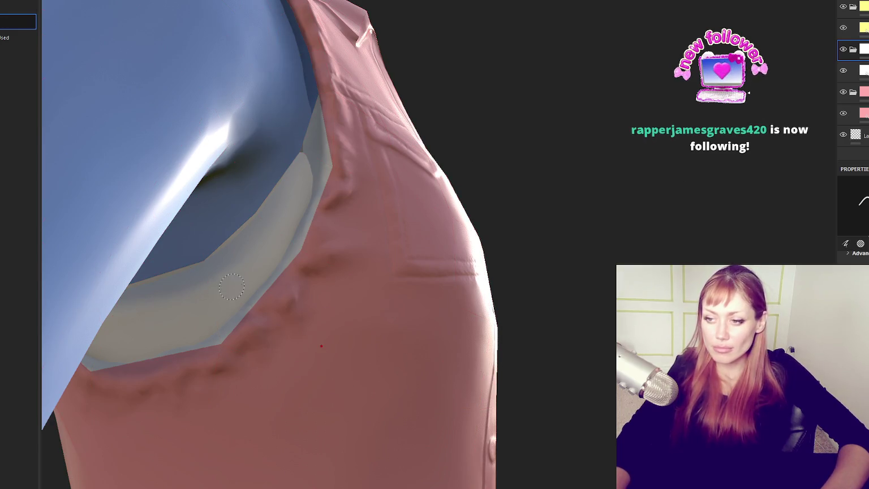
pyautogui.keyDown('alt'); pyautogui.moveTo(279, 315); pyautogui.dragTo(209, 363); pyautogui.keyUp('alt')
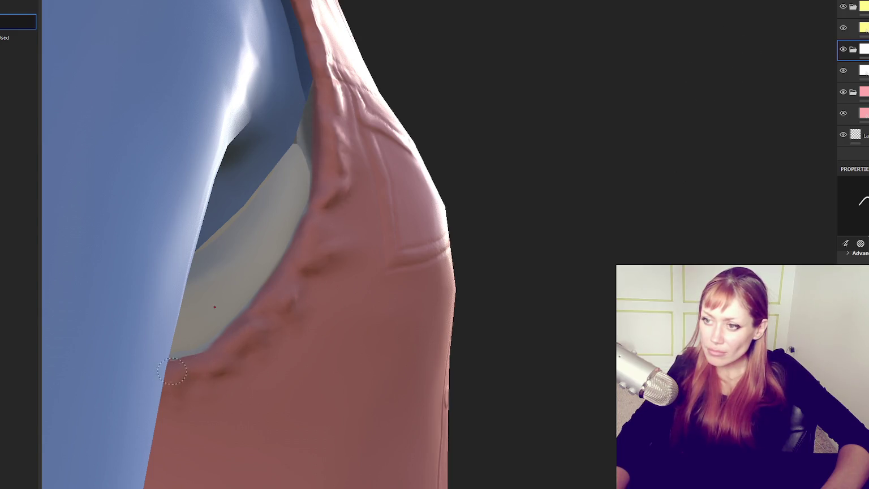
pyautogui.keyDown('alt'); pyautogui.moveTo(171, 372); pyautogui.dragTo(352, 292); pyautogui.keyUp('alt')
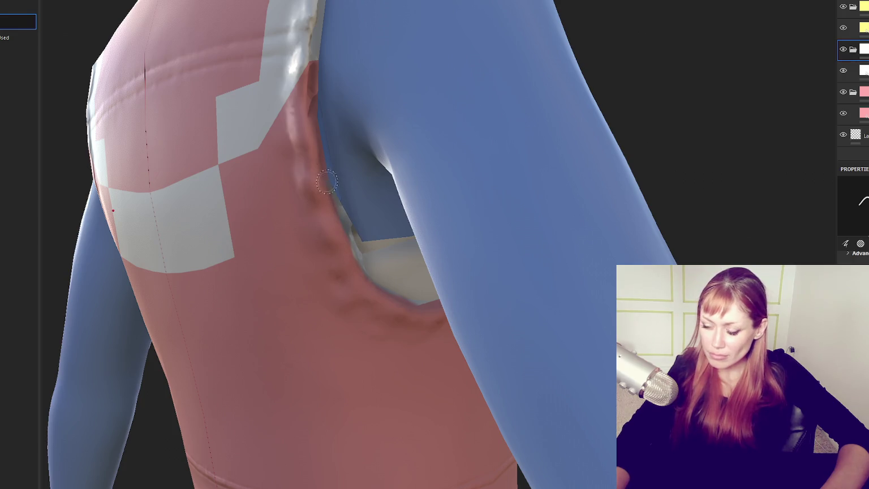
pyautogui.moveTo(237, 164)
pyautogui.keyDown('alt'); pyautogui.mouseDown()
pyautogui.moveTo(400, 317)
pyautogui.moveTo(442, 306)
pyautogui.moveTo(418, 310)
pyautogui.moveTo(404, 294)
pyautogui.mouseUp(); pyautogui.keyUp('alt')
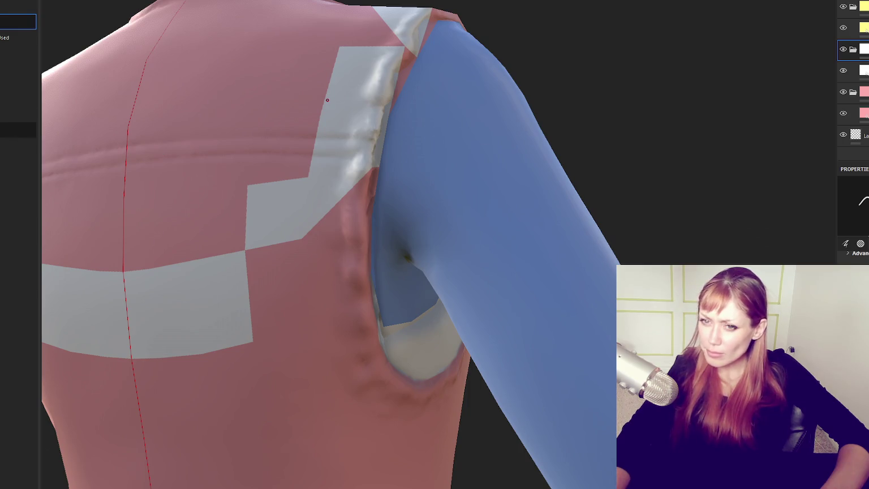
pyautogui.press('4')
pyautogui.click(145, 309)
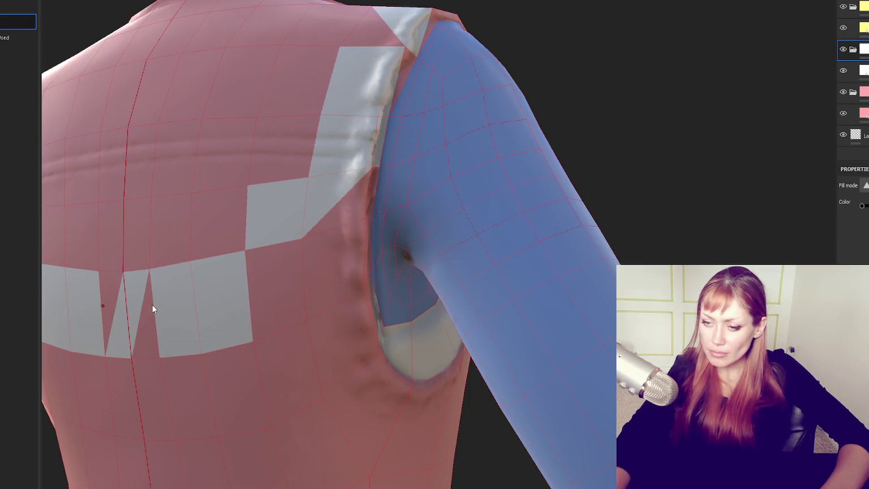
# Fill the white faces beside the spine seam pink, including on the UV piece.
pyautogui.click(149, 308)
pyautogui.press('F1')
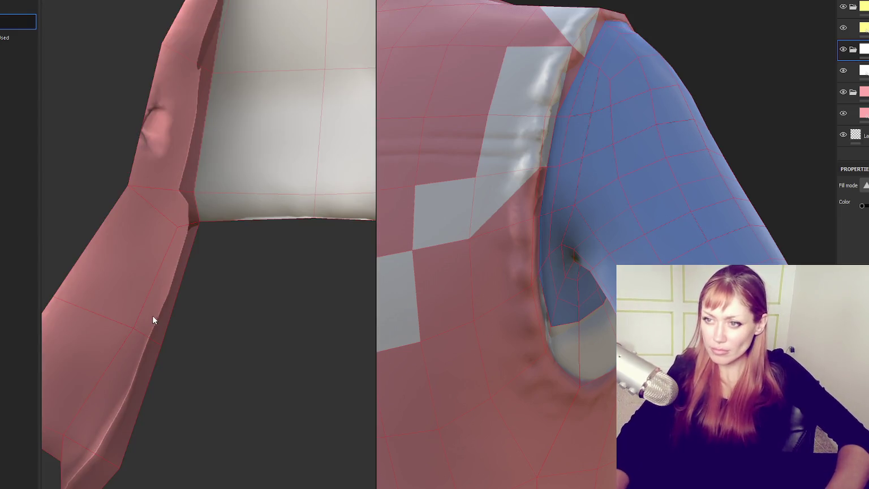
pyautogui.scroll(-3, 252, 209)
pyautogui.moveTo(234, 316); pyautogui.dragTo(238, 315)
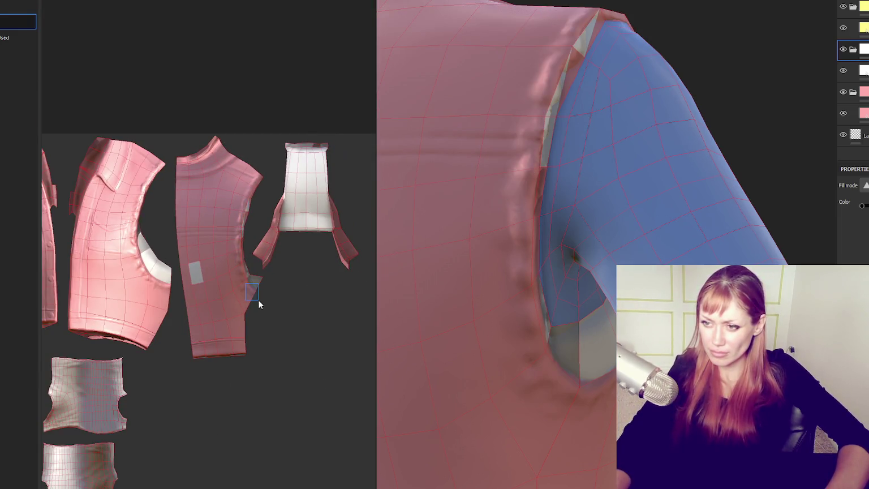
# Pan the UV layout across the pieces and orbit the 3D view to the blue sleeve.
pyautogui.moveTo(180, 249)
pyautogui.mouseDown(button='middle')
pyautogui.moveTo(288, 106)
pyautogui.moveTo(340, 182)
pyautogui.mouseUp(button='middle')
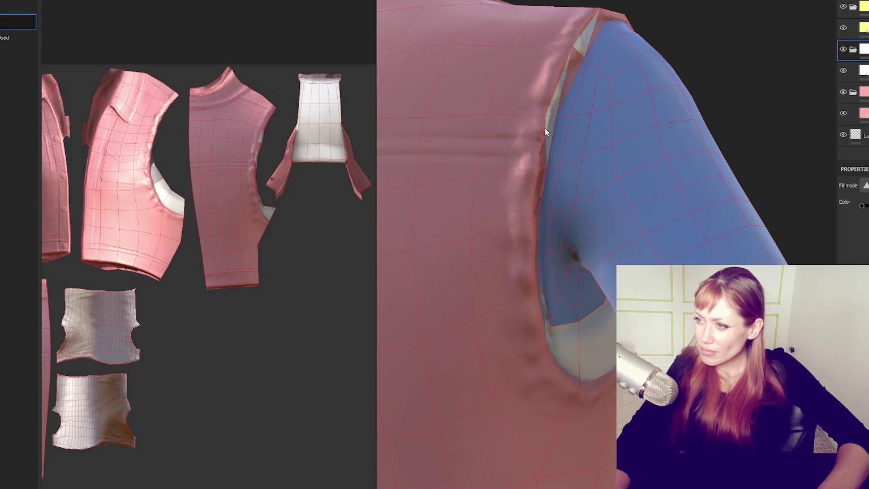
pyautogui.moveTo(264, 145); pyautogui.dragTo(283, 177, button='middle')
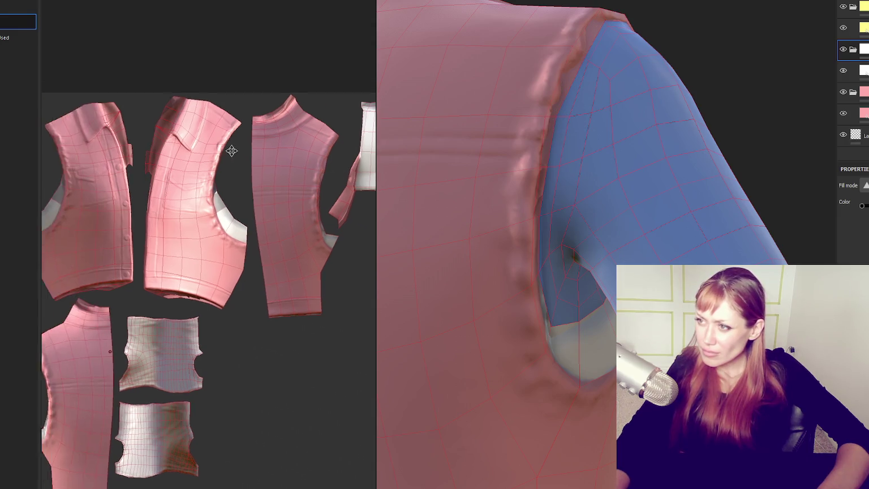
pyautogui.moveTo(203, 151); pyautogui.dragTo(120, 156, button='middle')
pyautogui.moveTo(421, 157)
pyautogui.keyDown('alt'); pyautogui.mouseDown()
pyautogui.moveTo(397, 201)
pyautogui.moveTo(549, 183)
pyautogui.moveTo(598, 153)
pyautogui.mouseUp(); pyautogui.keyUp('alt')
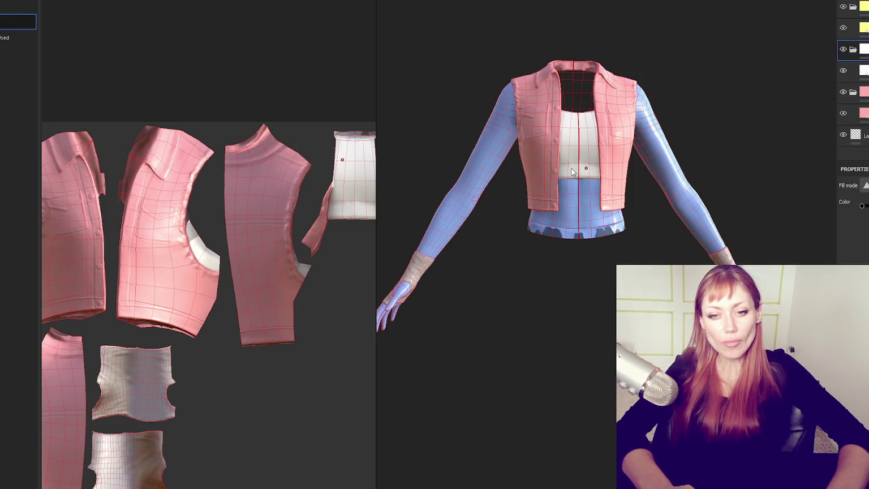
# Return to the brush in the 3D-only view and orbit to a front view of the pink vest.
pyautogui.press('1')
pyautogui.press('F2')
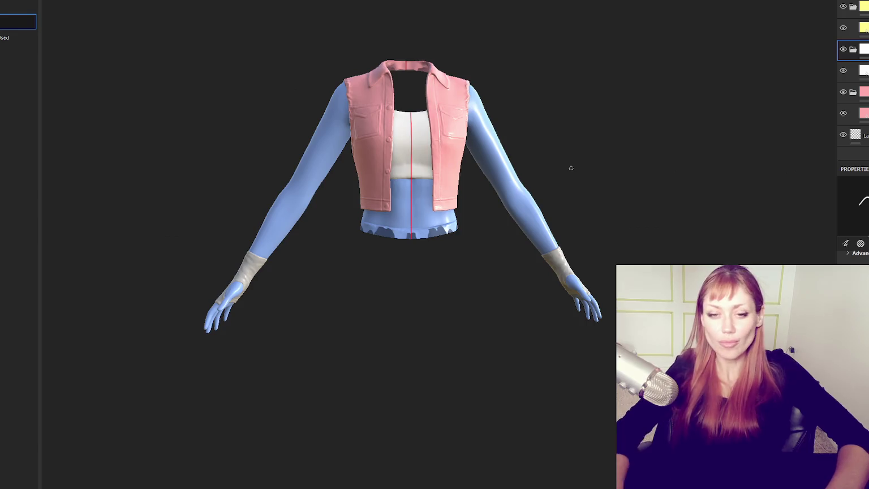
pyautogui.scroll(3, 565, 170)
pyautogui.scroll(3, 561, 173)
pyautogui.scroll(-3, 562, 173)
pyautogui.keyDown('alt'); pyautogui.moveTo(562, 172); pyautogui.dragTo(600, 203); pyautogui.keyUp('alt')
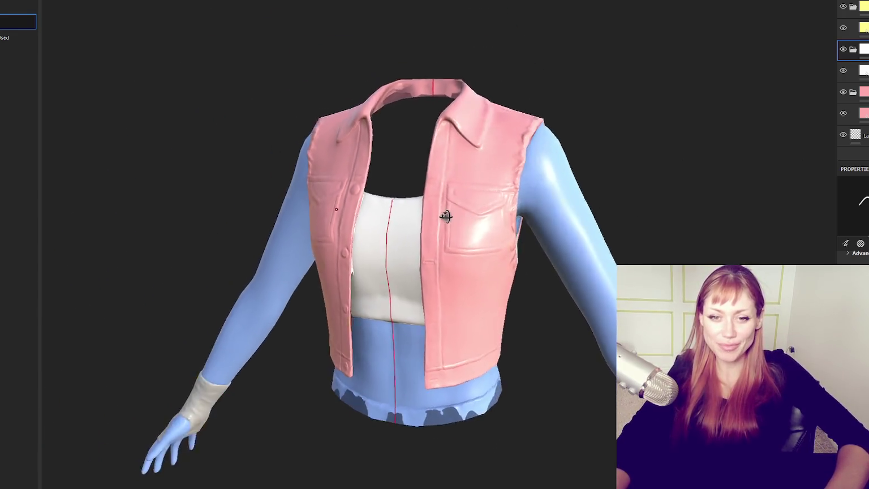
pyautogui.scroll(3, 600, 202)
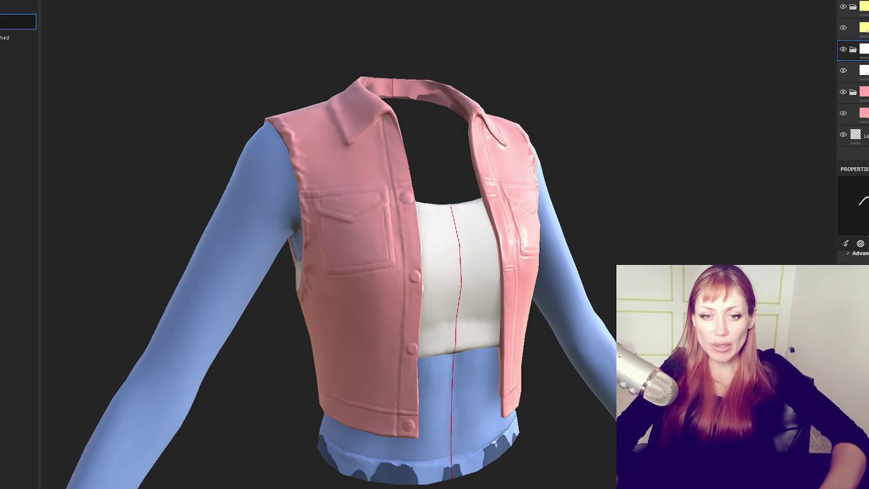
pyautogui.keyDown('alt'); pyautogui.moveTo(403, 151); pyautogui.dragTo(416, 139); pyautogui.keyUp('alt')
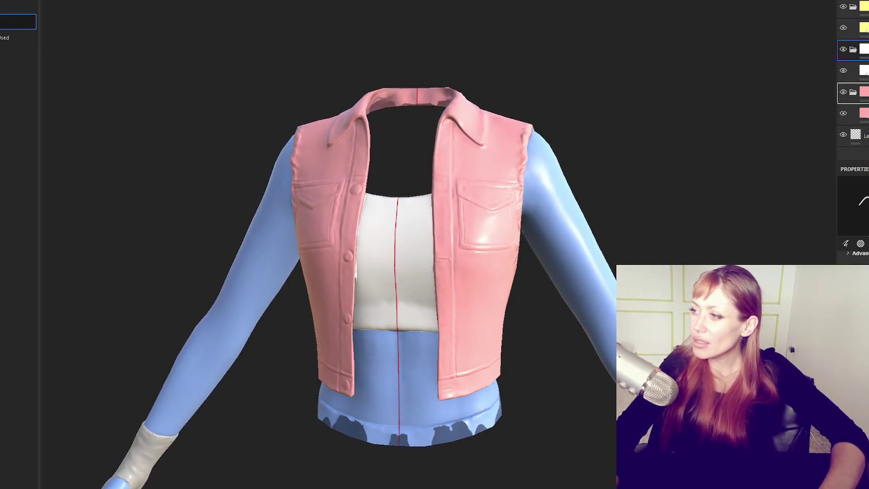
# Add a new folder with Ctrl+G and hide the white undershirt layer to reveal the green fabric.
pyautogui.hotkey('ctrl', 'g')
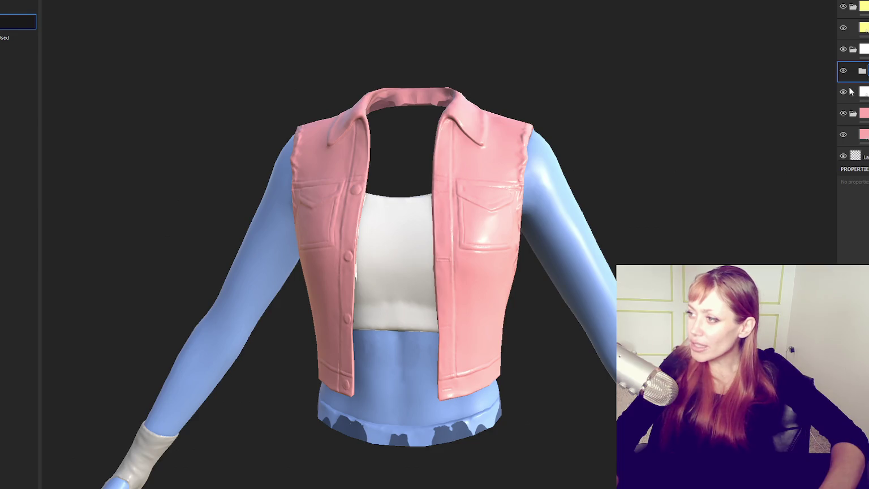
pyautogui.click(842, 93)
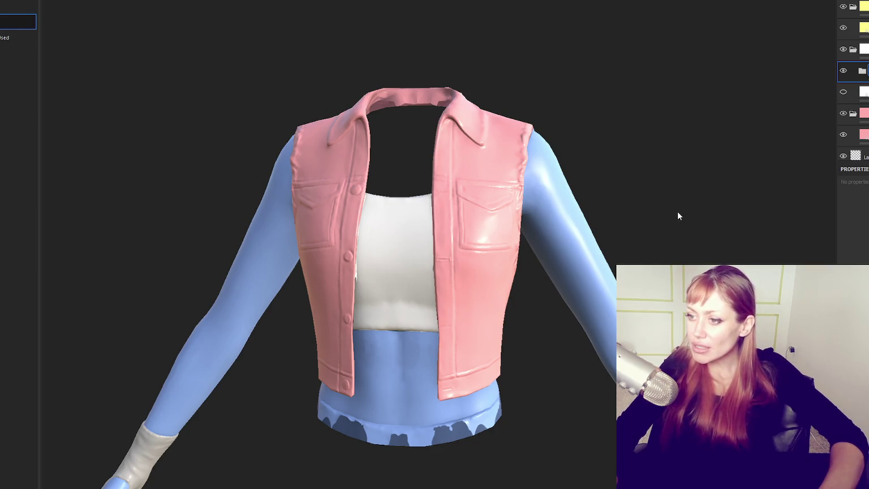
pyautogui.scroll(3, 682, 206)
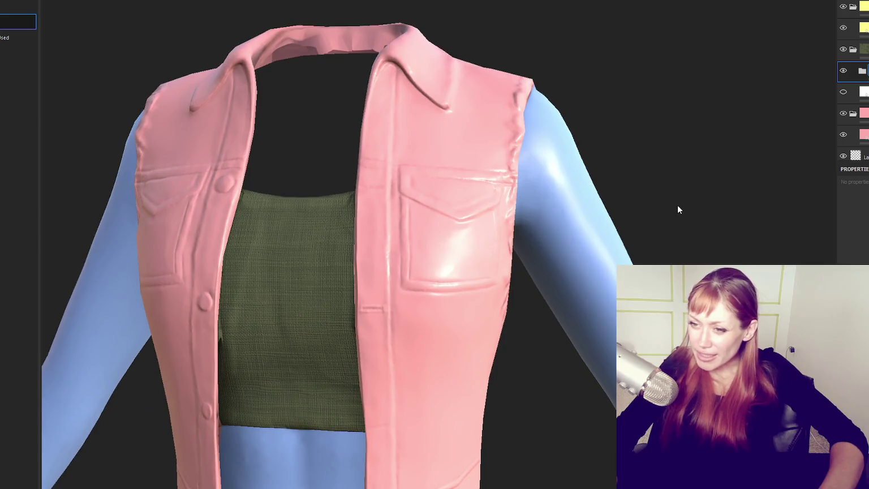
pyautogui.scroll(-5, 678, 209)
pyautogui.keyDown('alt'); pyautogui.moveTo(613, 246); pyautogui.dragTo(659, 244); pyautogui.keyUp('alt')
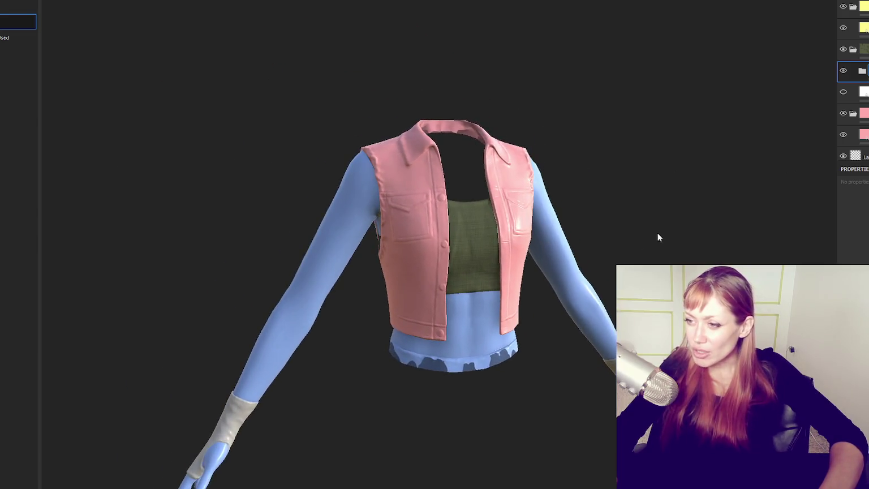
pyautogui.scroll(3, 655, 236)
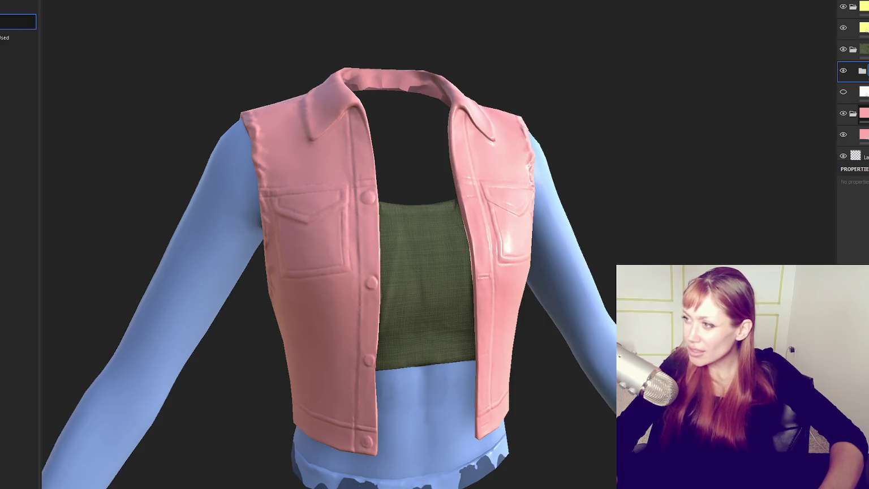
pyautogui.click(856, 112)
pyautogui.press('1')
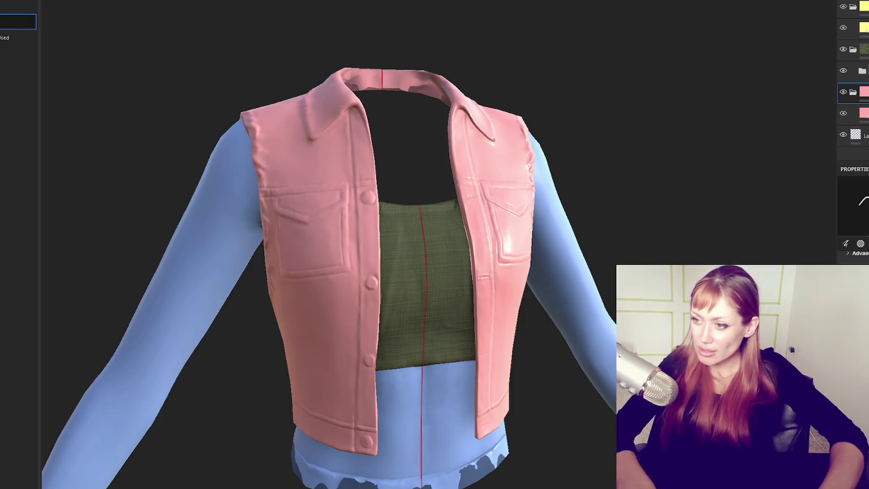
pyautogui.click(860, 113)
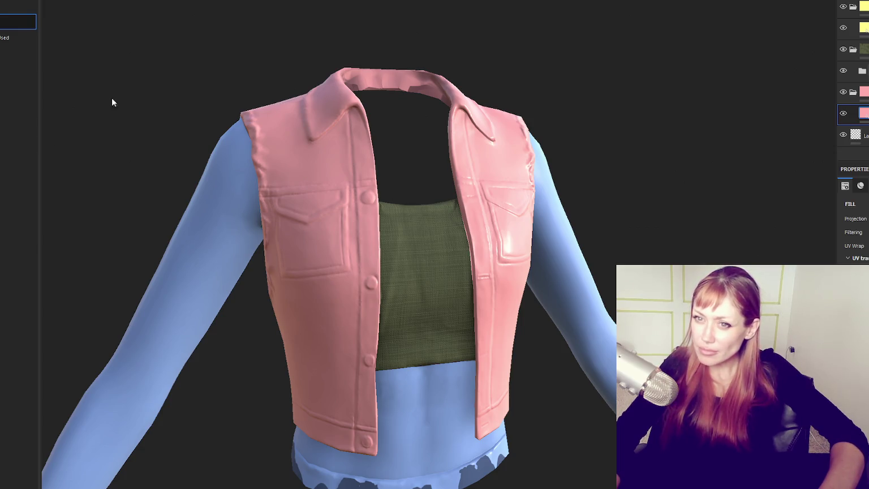
pyautogui.click(859, 27)
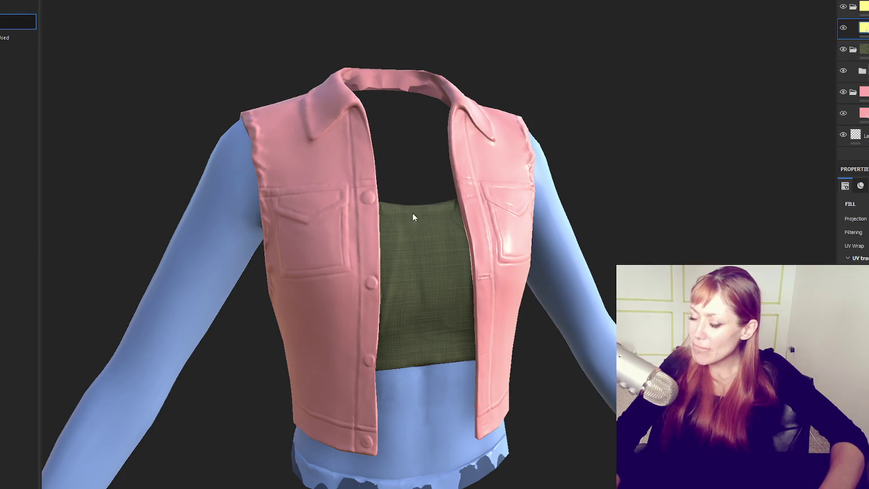
pyautogui.keyDown('alt'); pyautogui.moveTo(388, 106); pyautogui.dragTo(489, 112); pyautogui.keyUp('alt')
pyautogui.keyDown('alt'); pyautogui.moveTo(489, 112); pyautogui.dragTo(400, 163, button='middle'); pyautogui.keyUp('alt')
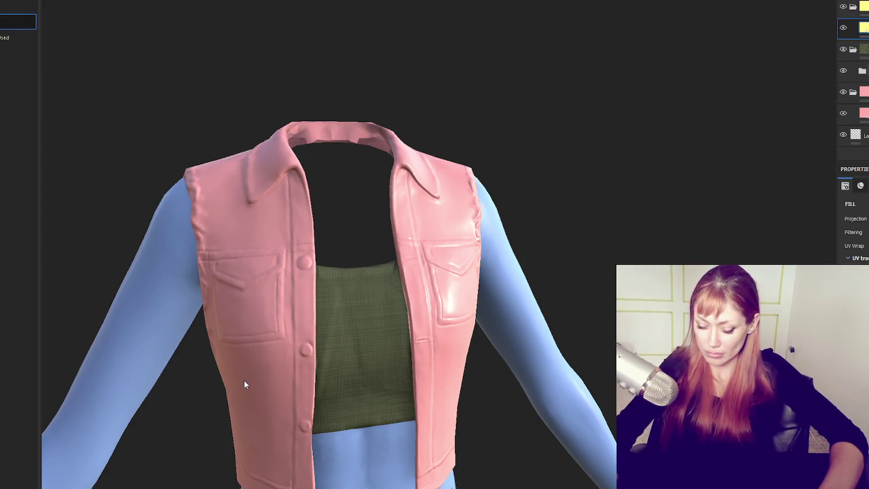
pyautogui.press('F1')
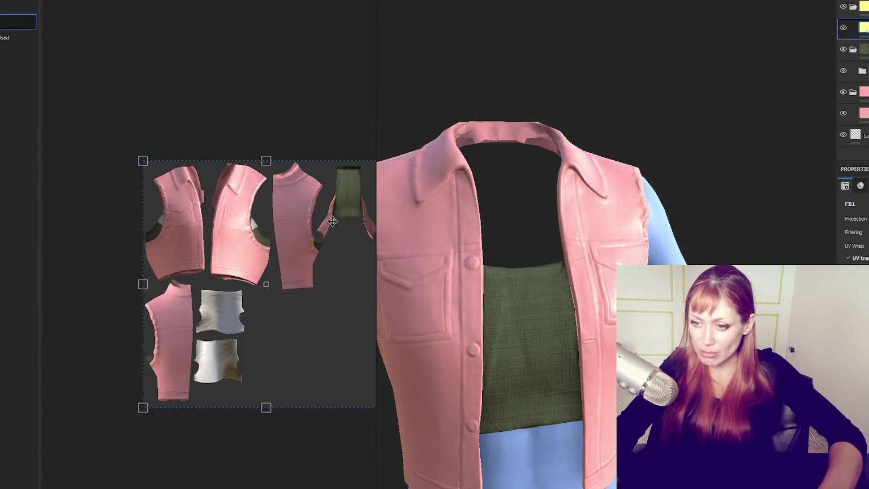
# Show the UV layout beside the model, enable symmetry and Polygon Fill, and fill the lower UV islands yellow.
pyautogui.scroll(2, 265, 308)
pyautogui.scroll(2, 264, 308)
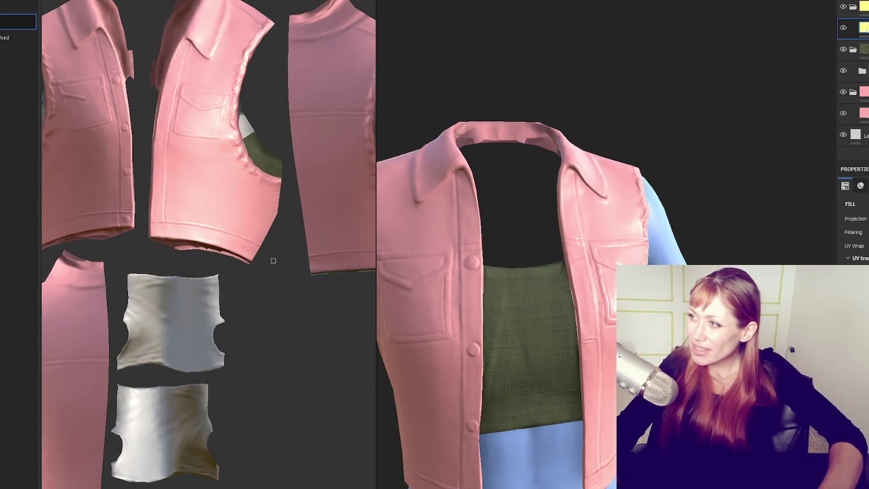
pyautogui.press('1')
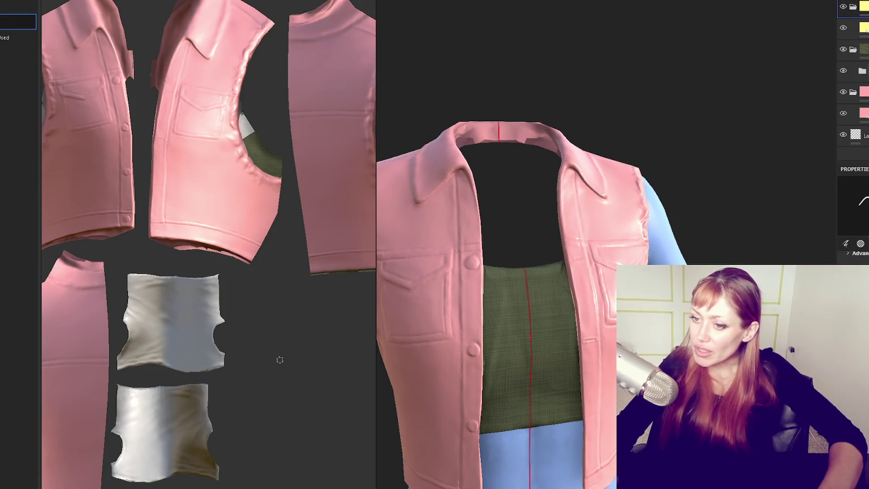
pyautogui.press('4')
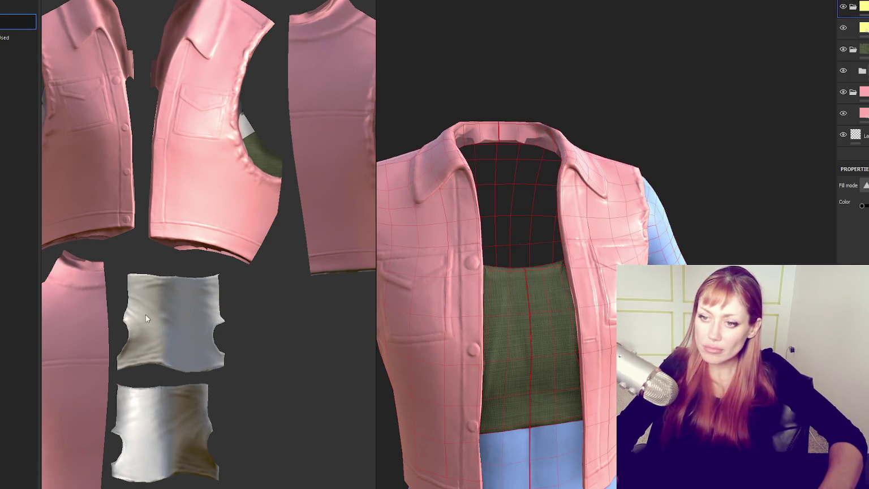
pyautogui.moveTo(120, 271); pyautogui.dragTo(255, 486)
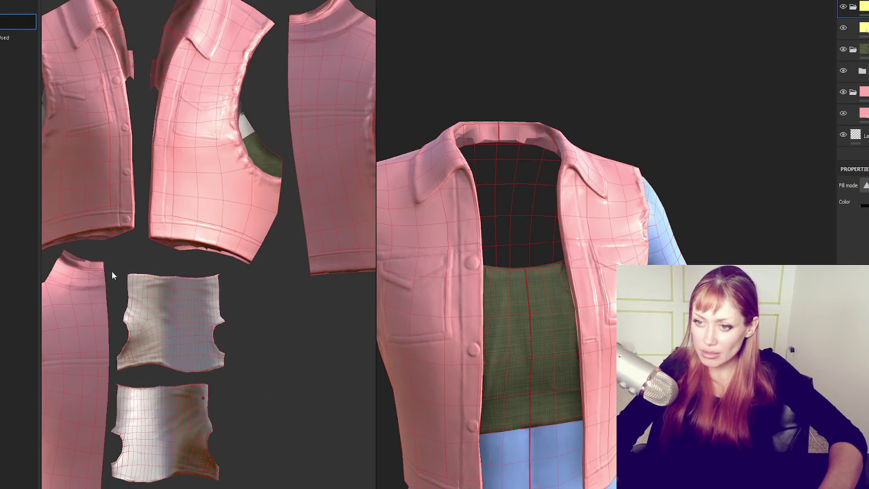
pyautogui.moveTo(111, 270); pyautogui.dragTo(223, 484)
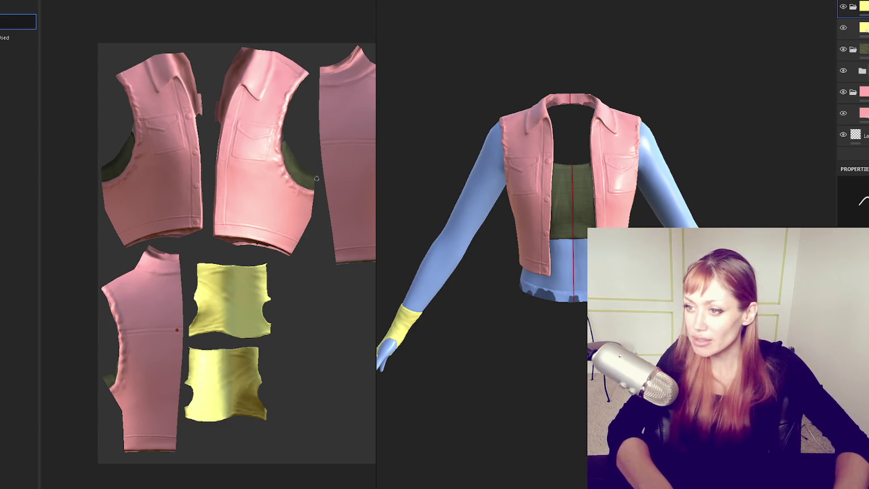
# Switch back to the 3D-only view of the model with its yellow wrist cuffs.
pyautogui.press('F3')
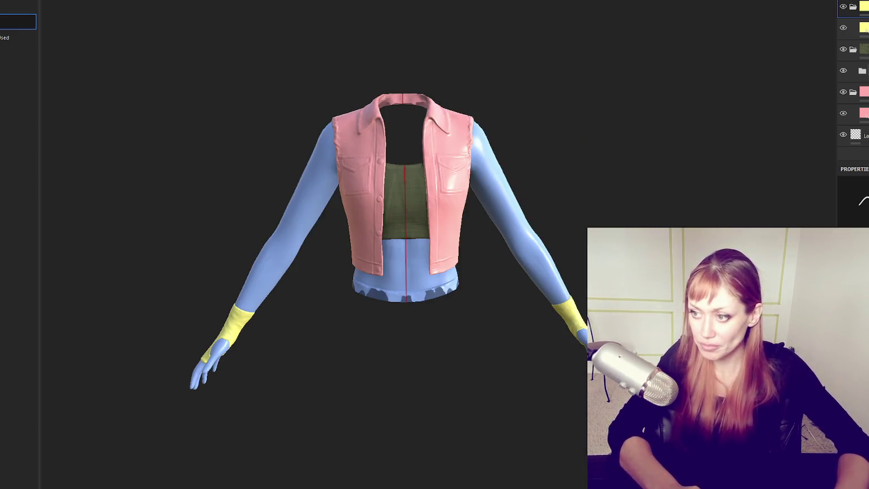
pyautogui.scroll(3, 514, 168)
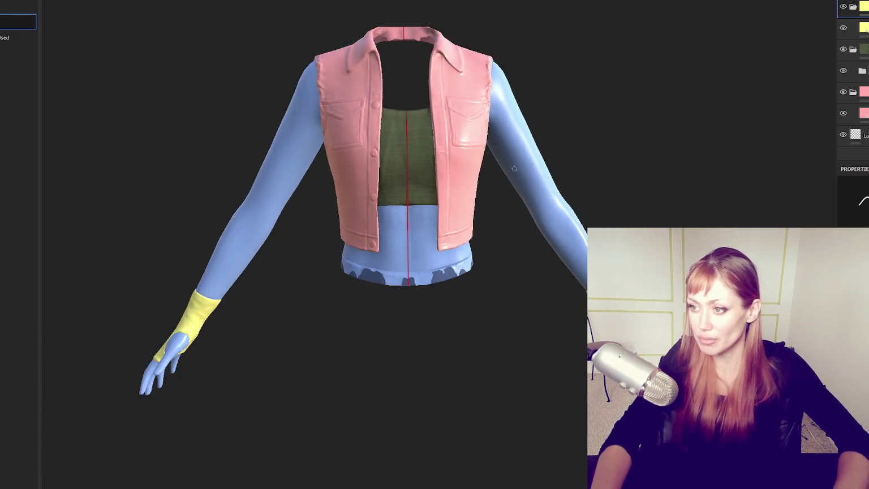
pyautogui.keyDown('alt'); pyautogui.moveTo(514, 168); pyautogui.dragTo(509, 182); pyautogui.keyUp('alt')
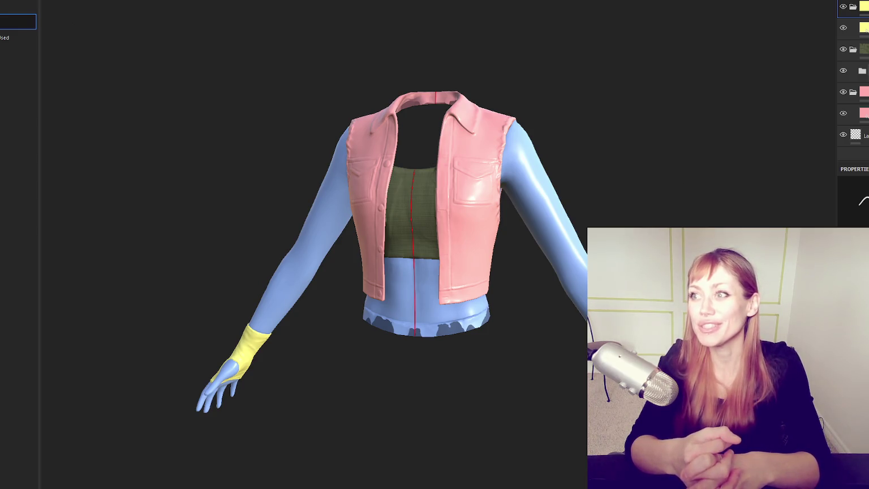
pyautogui.scroll(3, 645, 127)
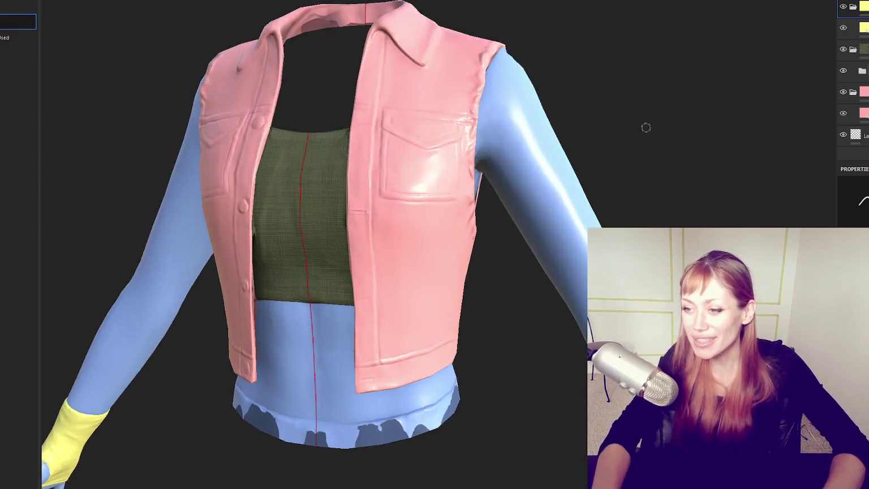
pyautogui.scroll(5, 411, 208)
pyautogui.moveTo(411, 208)
pyautogui.keyDown('alt'); pyautogui.mouseDown()
pyautogui.moveTo(294, 142)
pyautogui.moveTo(313, 305)
pyautogui.moveTo(351, 304)
pyautogui.moveTo(334, 220)
pyautogui.moveTo(386, 362)
pyautogui.mouseUp(); pyautogui.keyUp('alt')
pyautogui.scroll(-3, 386, 362)
pyautogui.scroll(-3, 345, 354)
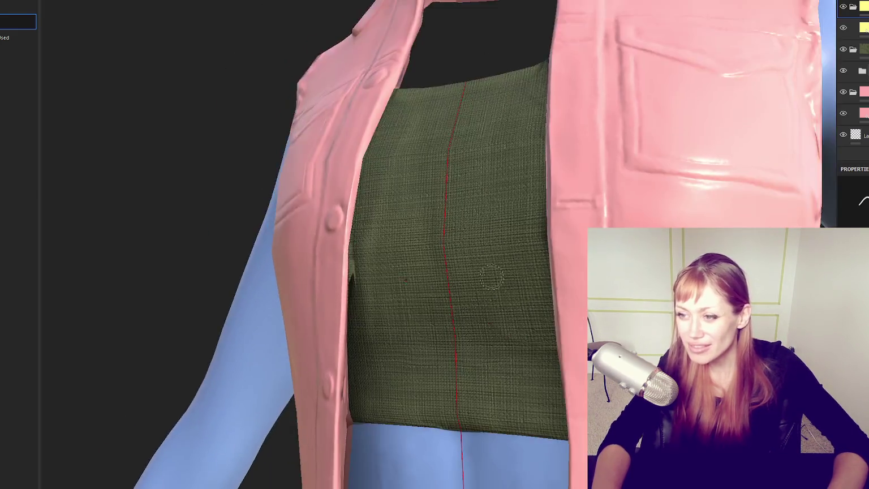
pyautogui.scroll(-2, 407, 272)
pyautogui.scroll(3, 443, 349)
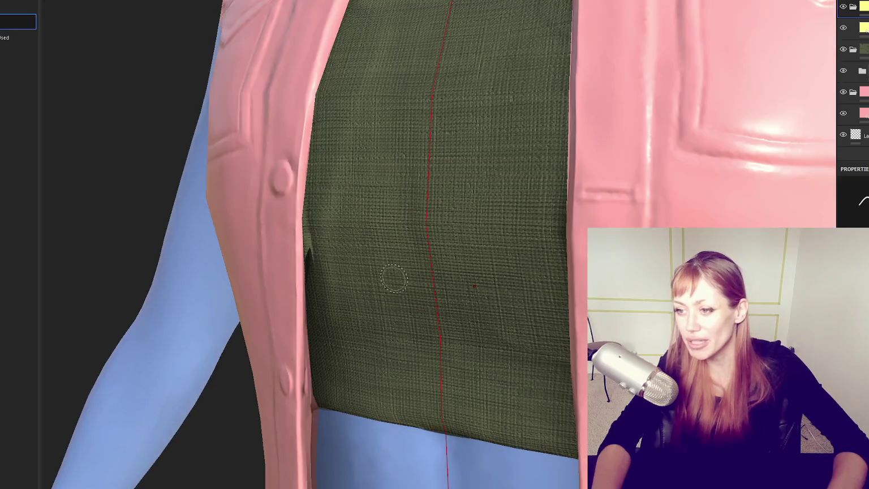
pyautogui.scroll(-1, 394, 277)
pyautogui.scroll(-5, 365, 283)
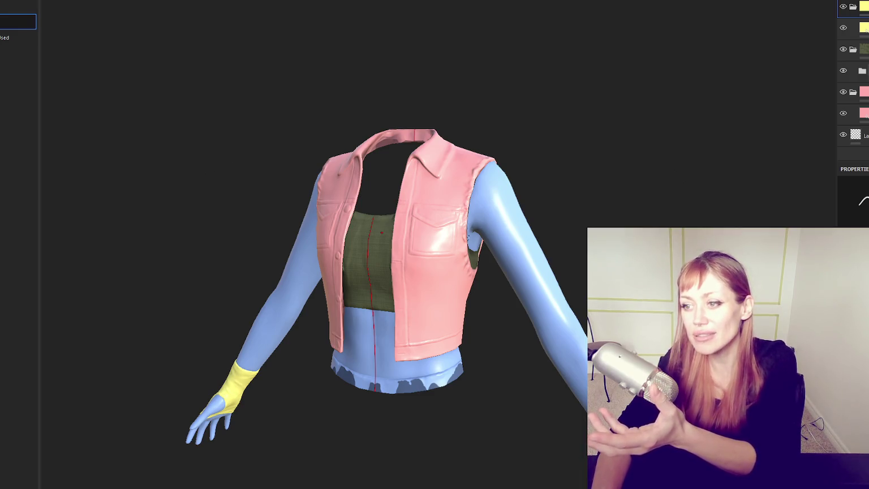
pyautogui.scroll(5, 525, 229)
pyautogui.keyDown('alt'); pyautogui.moveTo(543, 179); pyautogui.dragTo(582, 180); pyautogui.keyUp('alt')
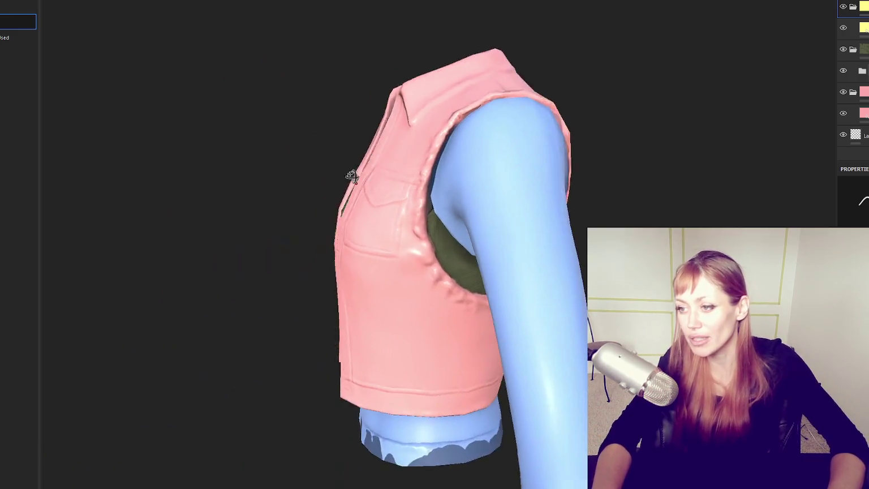
pyautogui.scroll(3, 582, 181)
pyautogui.scroll(-5, 692, 193)
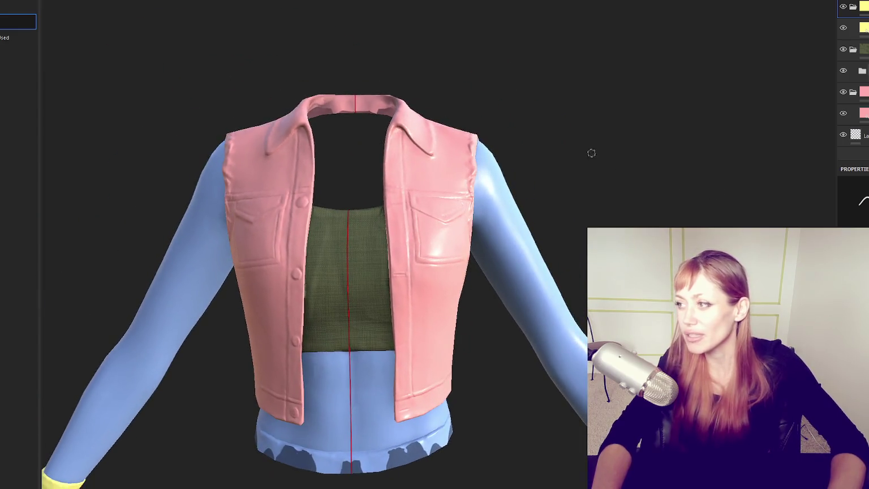
pyautogui.scroll(-3, 539, 112)
pyautogui.click(863, 113)
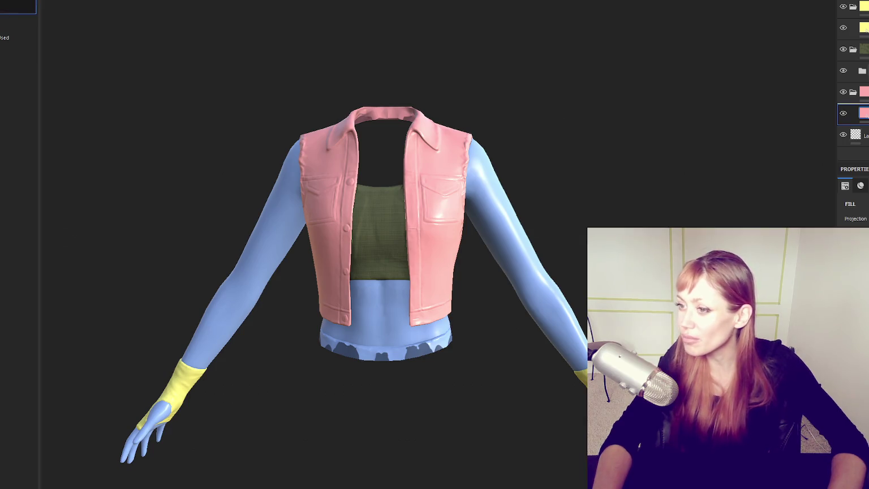
# Create a new folder holding the tan fabric material and inspect the vest from the front.
pyautogui.hotkey('ctrl', 'g')
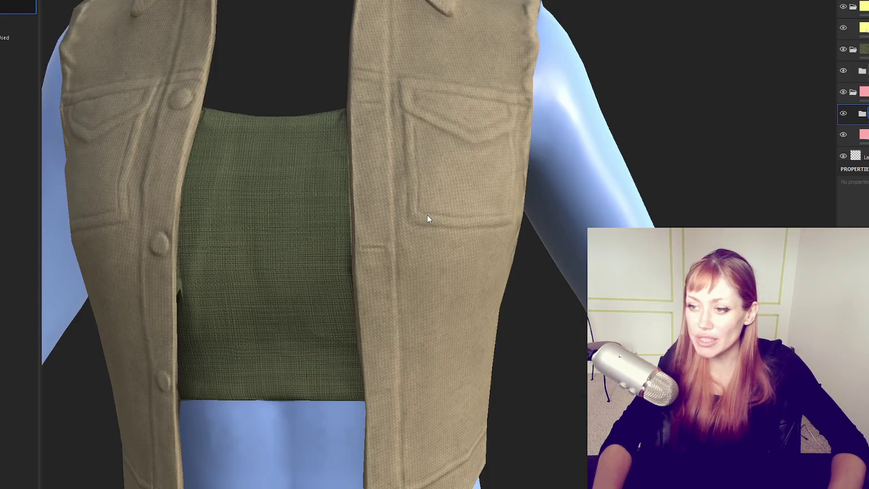
pyautogui.keyDown('alt'); pyautogui.moveTo(229, 224); pyautogui.dragTo(155, 189); pyautogui.keyUp('alt')
pyautogui.scroll(-3, 189, 286)
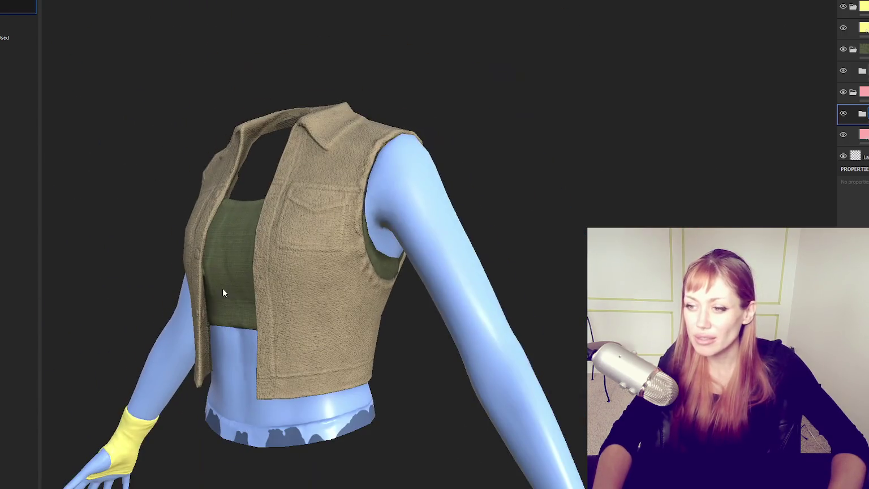
pyautogui.keyDown('alt'); pyautogui.moveTo(151, 254); pyautogui.dragTo(453, 322); pyautogui.keyUp('alt')
pyautogui.scroll(3, 454, 322)
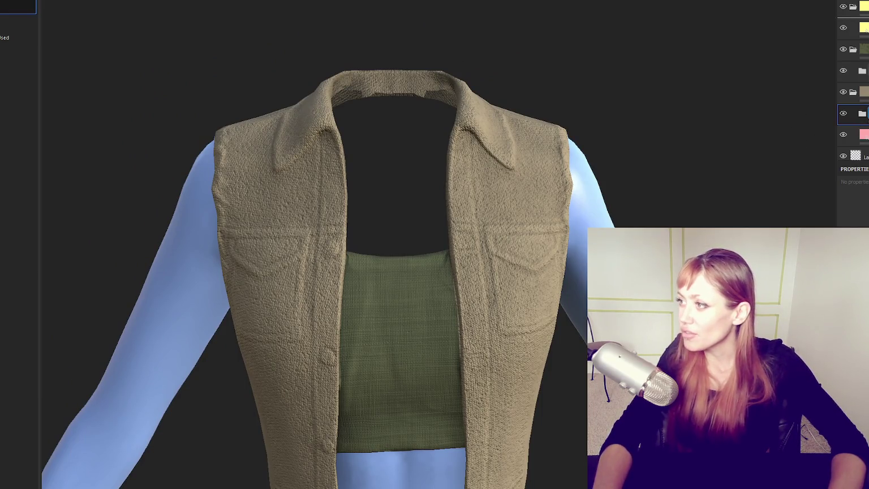
# Move the tan material folder up the stack so it sits over the cuff layer.
pyautogui.moveTo(862, 113); pyautogui.dragTo(861, 25)
pyautogui.moveTo(509, 226)
pyautogui.keyDown('alt'); pyautogui.mouseDown()
pyautogui.moveTo(535, 102)
pyautogui.moveTo(435, 219)
pyautogui.mouseUp(); pyautogui.keyUp('alt')
pyautogui.scroll(-5, 536, 101)
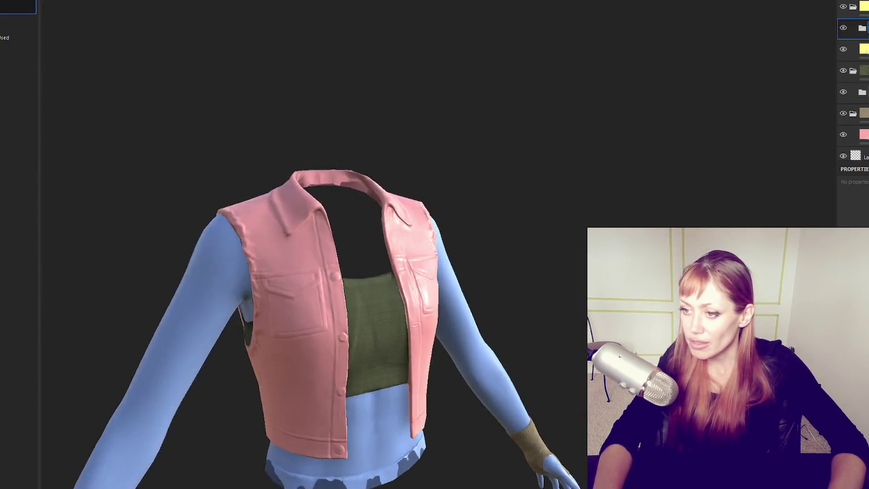
# Add a smart material folder to the Layers panel just above the pink vest fill.
pyautogui.scroll(5, 435, 219)
pyautogui.scroll(-3, 435, 219)
pyautogui.scroll(-2, 435, 219)
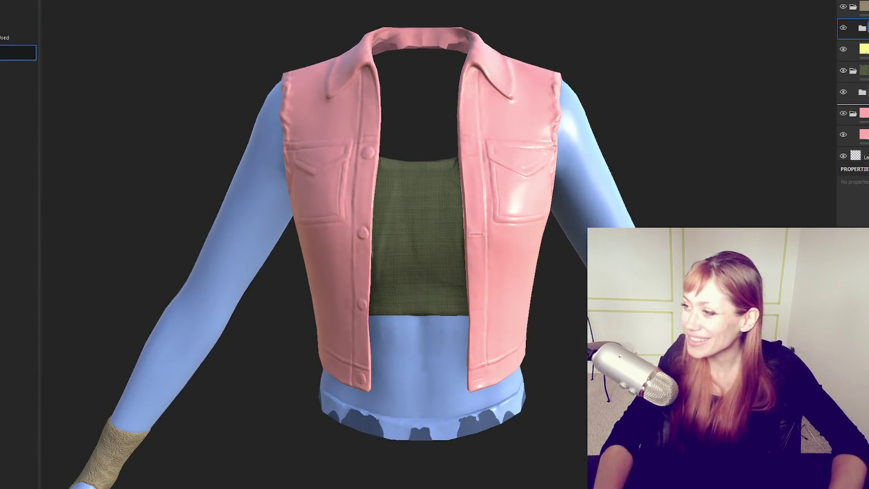
pyautogui.moveTo(857, 125); pyautogui.dragTo(857, 129)
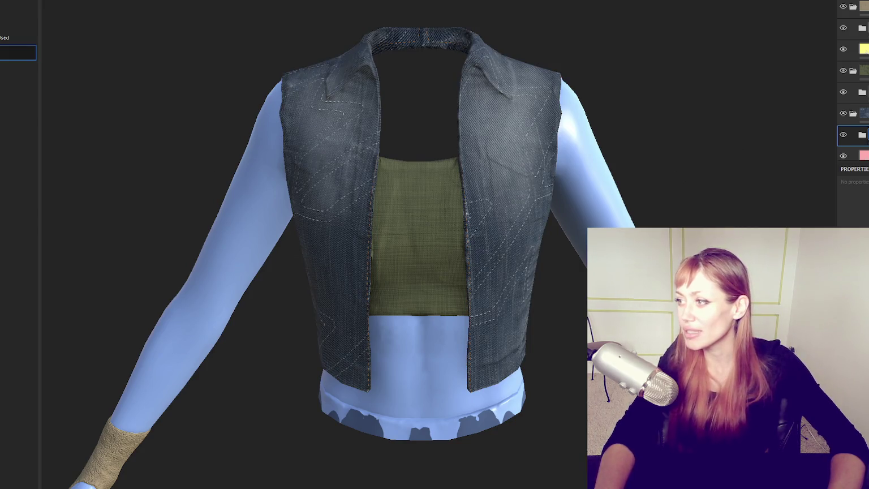
# Select the pink vest fill layer and inspect the denim vest's side.
pyautogui.click(854, 155)
pyautogui.moveTo(661, 113)
pyautogui.keyDown('alt'); pyautogui.mouseDown()
pyautogui.moveTo(198, 141)
pyautogui.moveTo(683, 121)
pyautogui.moveTo(151, 129)
pyautogui.moveTo(582, 151)
pyautogui.moveTo(351, 128)
pyautogui.moveTo(682, 128)
pyautogui.moveTo(206, 136)
pyautogui.moveTo(684, 157)
pyautogui.moveTo(505, 154)
pyautogui.moveTo(807, 149)
pyautogui.moveTo(775, 107)
pyautogui.mouseUp(); pyautogui.keyUp('alt')
pyautogui.scroll(3, 704, 141)
pyautogui.scroll(3, 704, 141)
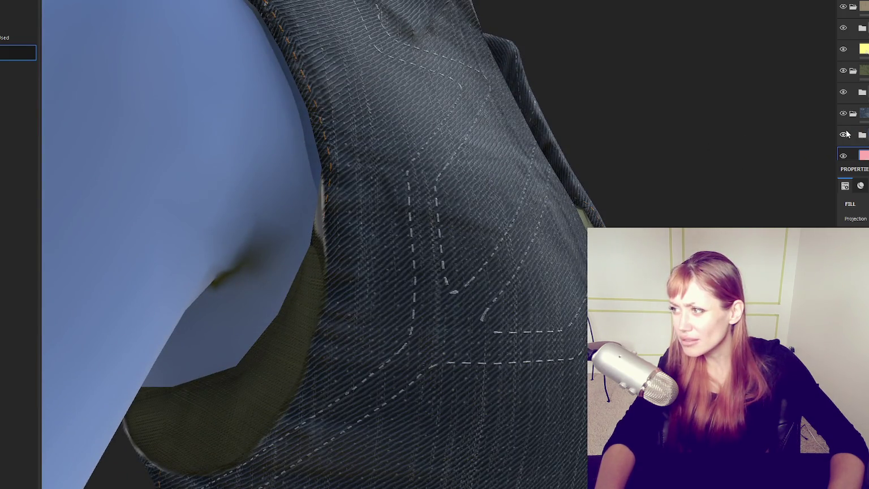
pyautogui.click(843, 135)
pyautogui.click(843, 134)
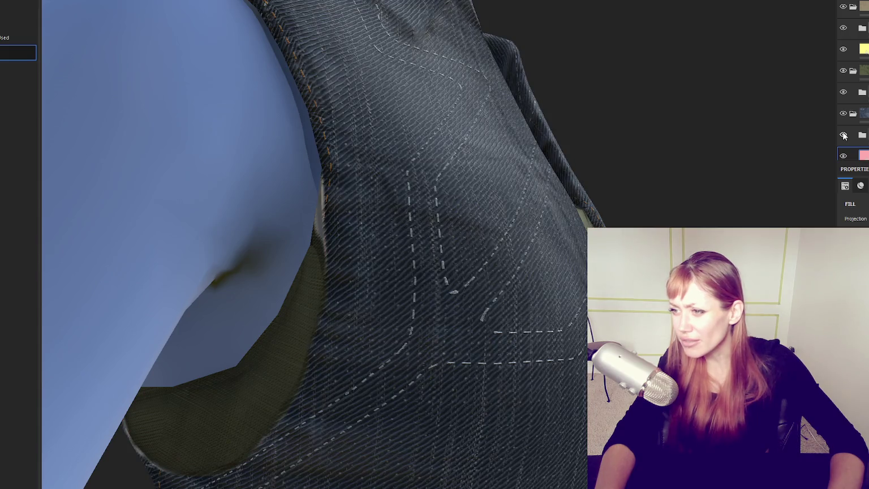
pyautogui.scroll(-5, 422, 279)
pyautogui.scroll(-3, 422, 279)
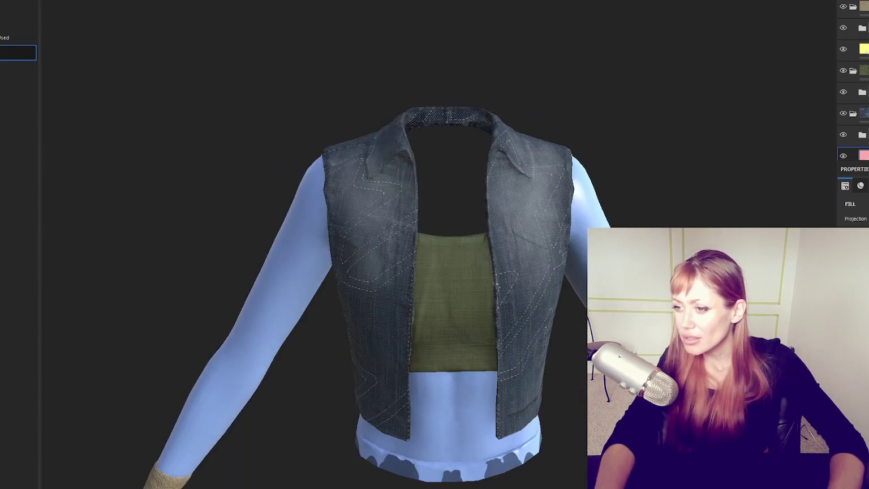
pyautogui.scroll(-2, 598, 224)
pyautogui.scroll(3, 591, 218)
pyautogui.scroll(-2, 851, 113)
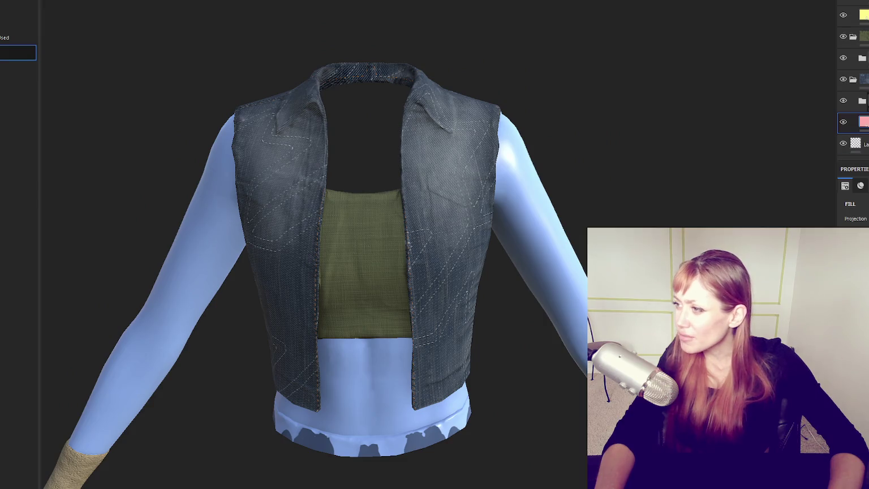
pyautogui.scroll(-1, 851, 85)
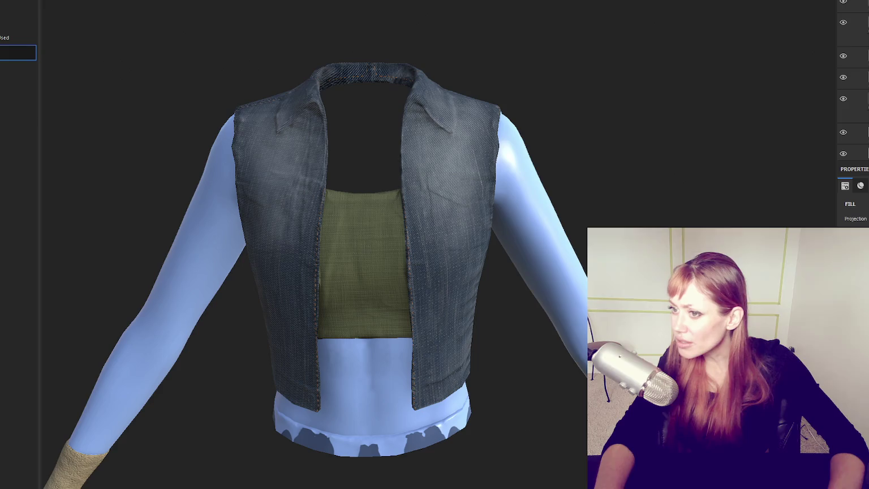
pyautogui.scroll(3, 452, 116)
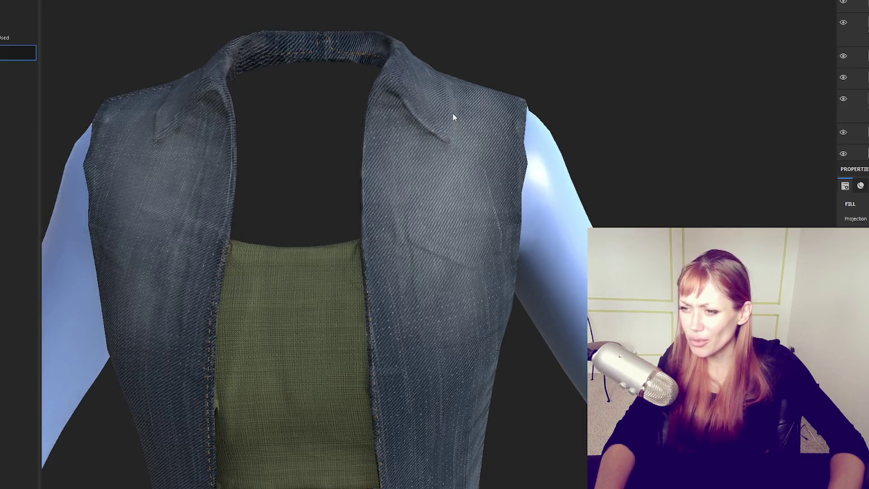
pyautogui.moveTo(294, 124)
pyautogui.keyDown('alt'); pyautogui.mouseDown()
pyautogui.moveTo(283, 142)
pyautogui.moveTo(278, 237)
pyautogui.mouseUp(); pyautogui.keyUp('alt')
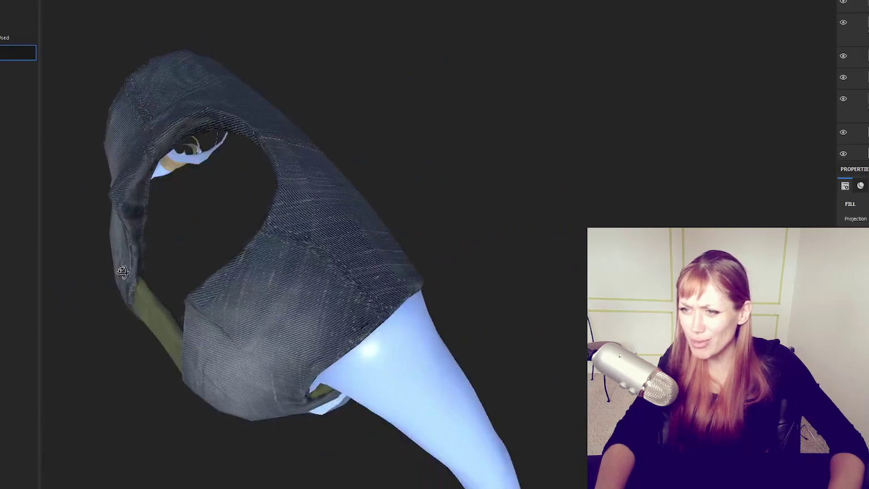
pyautogui.scroll(3, 278, 236)
pyautogui.scroll(-3, 494, 261)
pyautogui.moveTo(495, 261)
pyautogui.keyDown('alt'); pyautogui.mouseDown()
pyautogui.moveTo(458, 212)
pyautogui.moveTo(378, 168)
pyautogui.moveTo(352, 183)
pyautogui.moveTo(576, 302)
pyautogui.moveTo(709, 184)
pyautogui.moveTo(539, 223)
pyautogui.moveTo(518, 330)
pyautogui.moveTo(507, 261)
pyautogui.moveTo(402, 217)
pyautogui.moveTo(416, 179)
pyautogui.moveTo(561, 272)
pyautogui.moveTo(600, 34)
pyautogui.mouseUp(); pyautogui.keyUp('alt')
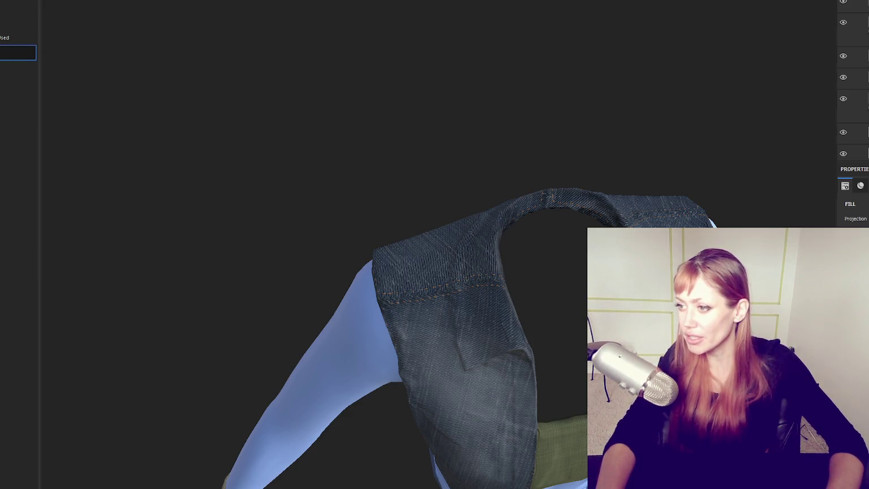
pyautogui.keyDown('alt'); pyautogui.moveTo(599, 34); pyautogui.dragTo(509, 67); pyautogui.keyUp('alt')
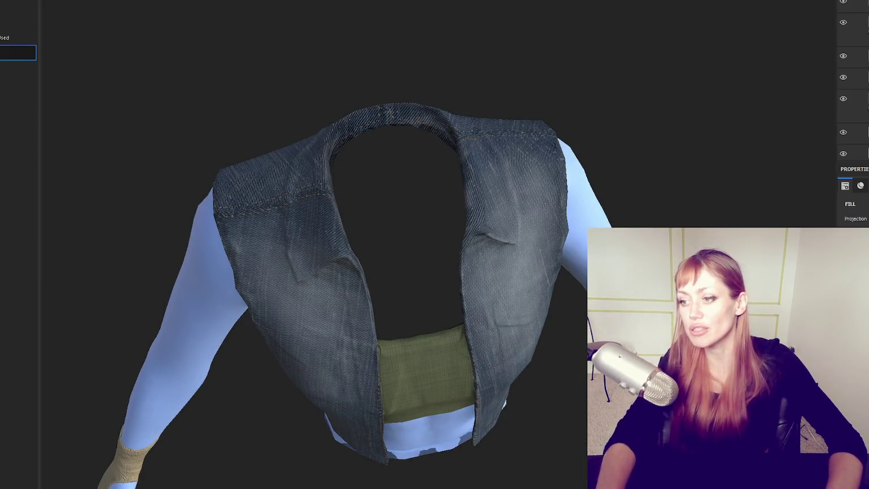
pyautogui.moveTo(509, 68)
pyautogui.keyDown('alt'); pyautogui.mouseDown()
pyautogui.moveTo(514, 52)
pyautogui.moveTo(272, 199)
pyautogui.mouseUp(); pyautogui.keyUp('alt')
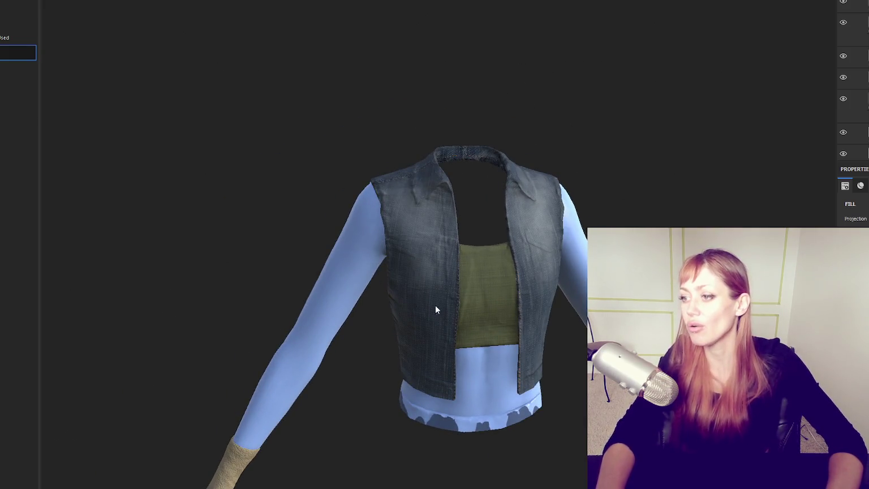
pyautogui.scroll(3, 411, 305)
pyautogui.moveTo(504, 180)
pyautogui.keyDown('alt'); pyautogui.mouseDown()
pyautogui.moveTo(537, 306)
pyautogui.moveTo(411, 380)
pyautogui.mouseUp(); pyautogui.keyUp('alt')
pyautogui.scroll(2, 412, 380)
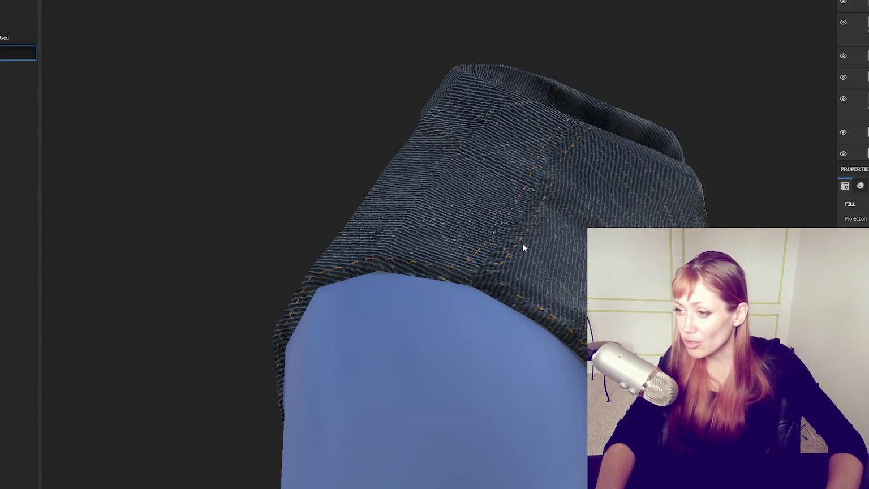
pyautogui.moveTo(584, 133)
pyautogui.keyDown('alt'); pyautogui.mouseDown()
pyautogui.moveTo(639, 188)
pyautogui.moveTo(386, 232)
pyautogui.moveTo(320, 218)
pyautogui.moveTo(237, 277)
pyautogui.mouseUp(); pyautogui.keyUp('alt')
pyautogui.scroll(-1, 237, 277)
pyautogui.scroll(-2, 304, 250)
pyautogui.scroll(4, 305, 252)
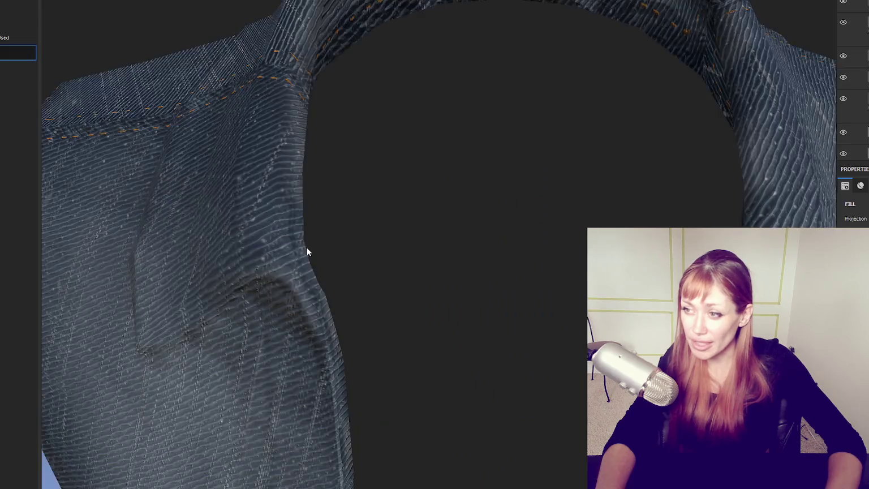
pyautogui.keyDown('alt'); pyautogui.moveTo(305, 252); pyautogui.dragTo(294, 326); pyautogui.keyUp('alt')
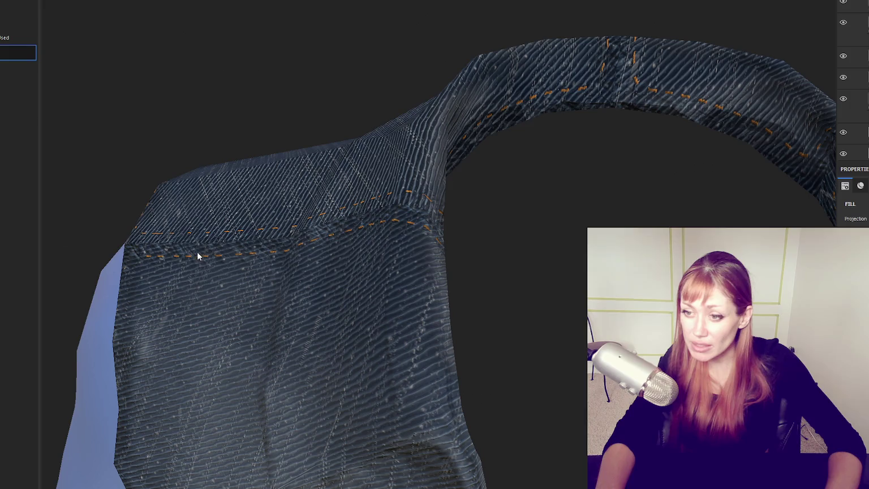
pyautogui.moveTo(553, 438)
pyautogui.keyDown('alt'); pyautogui.mouseDown()
pyautogui.moveTo(491, 399)
pyautogui.moveTo(593, 143)
pyautogui.mouseUp(); pyautogui.keyUp('alt')
pyautogui.keyDown('alt'); pyautogui.moveTo(519, 440); pyautogui.dragTo(494, 132); pyautogui.keyUp('alt')
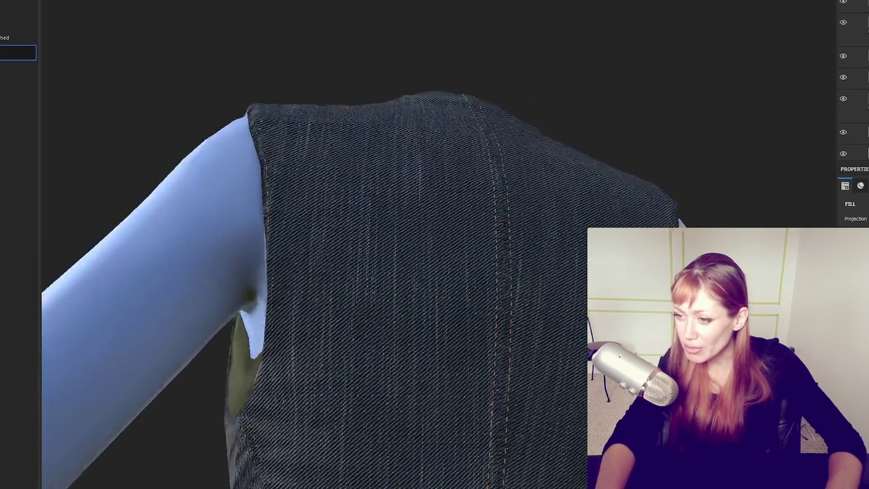
pyautogui.moveTo(374, 368)
pyautogui.keyDown('alt'); pyautogui.mouseDown()
pyautogui.moveTo(516, 343)
pyautogui.moveTo(281, 240)
pyautogui.moveTo(362, 316)
pyautogui.moveTo(200, 281)
pyautogui.moveTo(481, 375)
pyautogui.moveTo(424, 407)
pyautogui.mouseUp(); pyautogui.keyUp('alt')
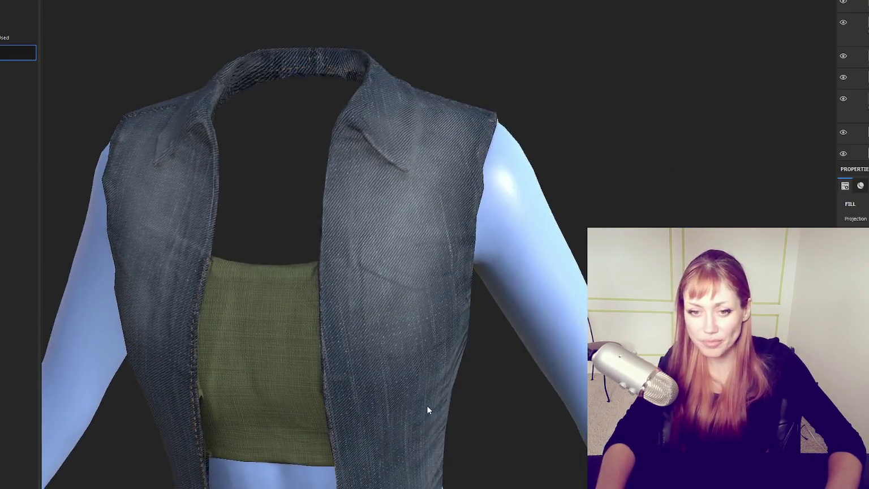
pyautogui.scroll(-3, 418, 396)
pyautogui.scroll(-2, 490, 267)
pyautogui.scroll(10, 475, 267)
pyautogui.scroll(-3, 476, 267)
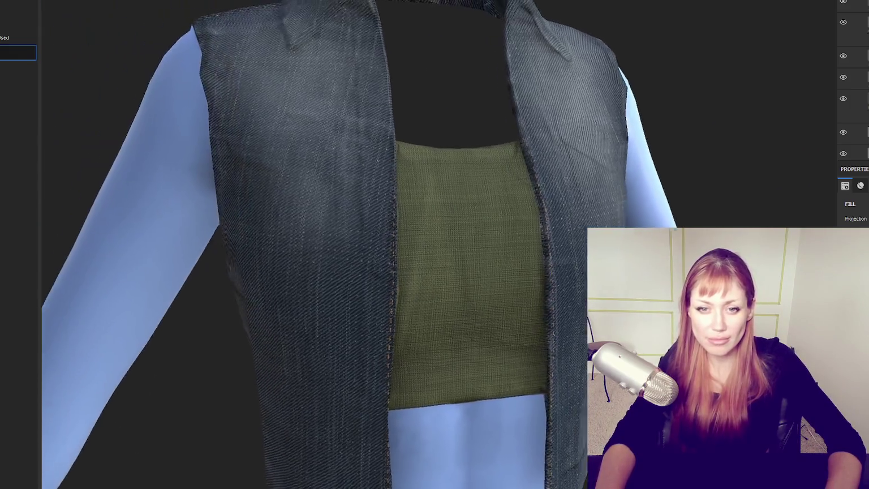
pyautogui.scroll(-2, 475, 266)
pyautogui.moveTo(476, 266)
pyautogui.keyDown('alt'); pyautogui.mouseDown()
pyautogui.moveTo(310, 285)
pyautogui.moveTo(366, 300)
pyautogui.moveTo(517, 278)
pyautogui.moveTo(623, 185)
pyautogui.mouseUp(); pyautogui.keyUp('alt')
pyautogui.scroll(-2, 517, 277)
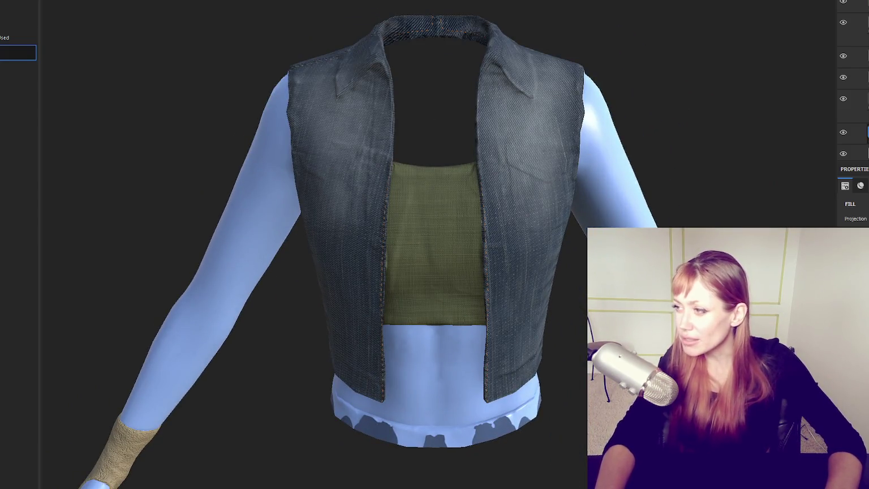
pyautogui.scroll(3, 854, 68)
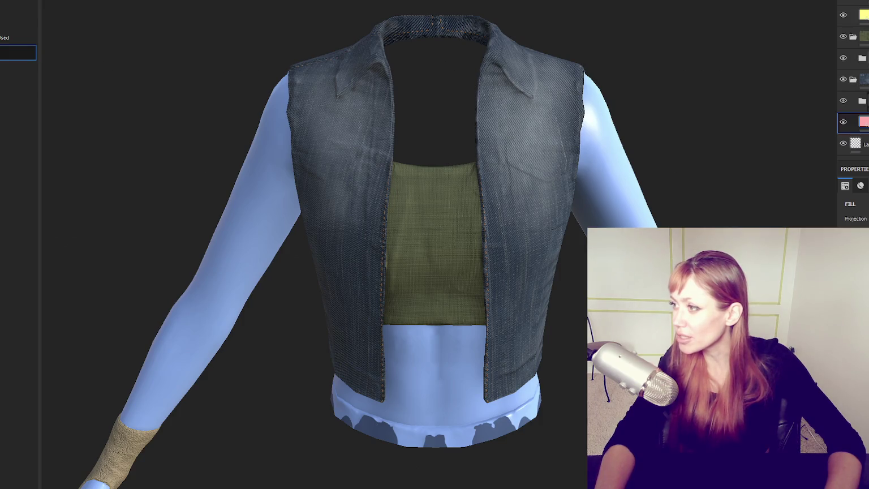
# Group the vest fill into a new folder, toggle mirror symmetry, and select the folder's generator and wear layer.
pyautogui.hotkey('ctrl', 'g')
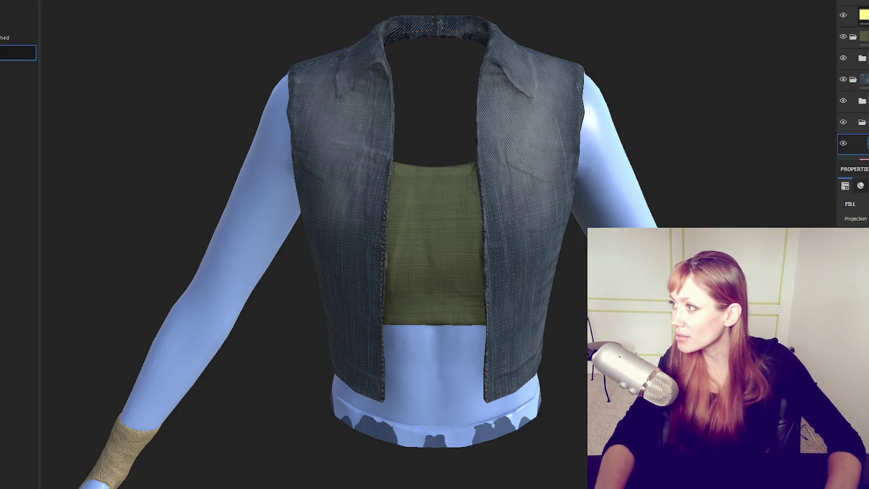
pyautogui.click(854, 122)
pyautogui.press('1')
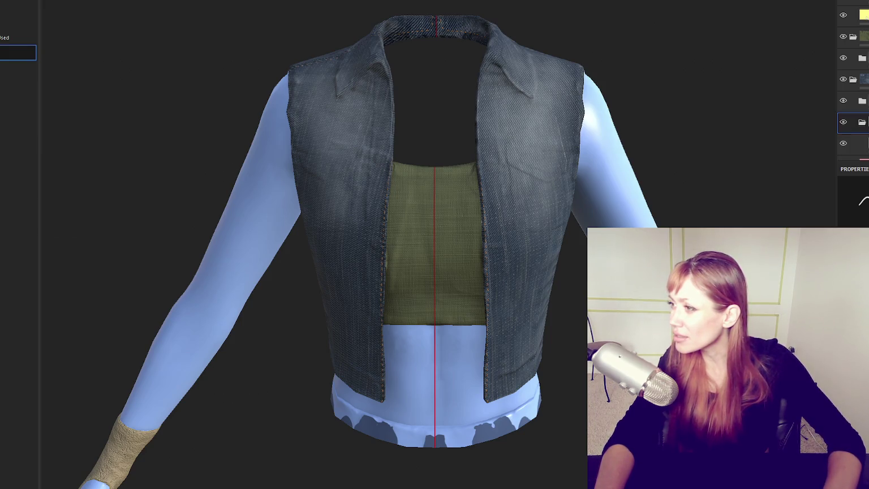
pyautogui.click(859, 139)
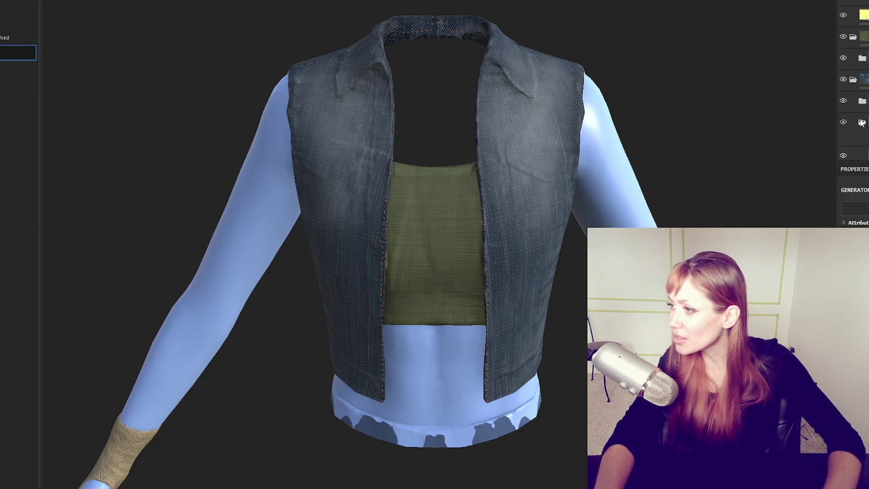
pyautogui.click(857, 107)
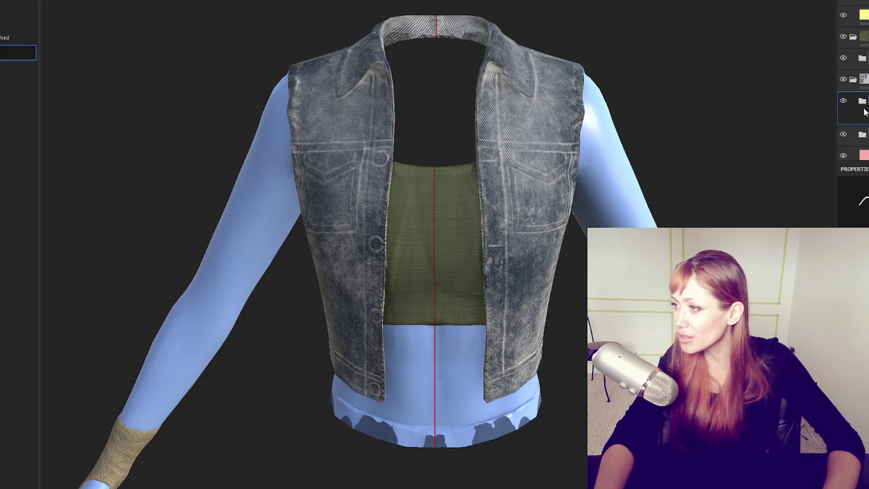
# Select the new vest fill layer and frame the vest front in the view.
pyautogui.press('f')
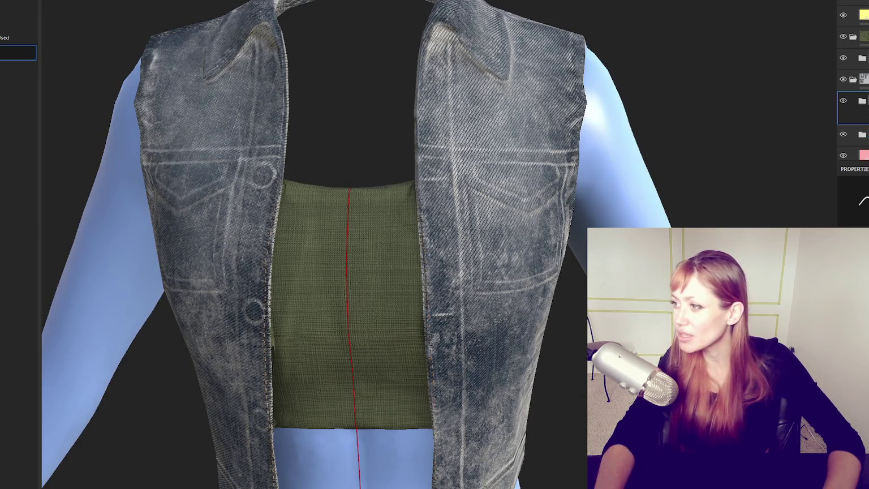
pyautogui.click(857, 134)
pyautogui.scroll(-3, 742, 207)
pyautogui.keyDown('alt'); pyautogui.moveTo(679, 204); pyautogui.dragTo(742, 208); pyautogui.keyUp('alt')
pyautogui.press('f')
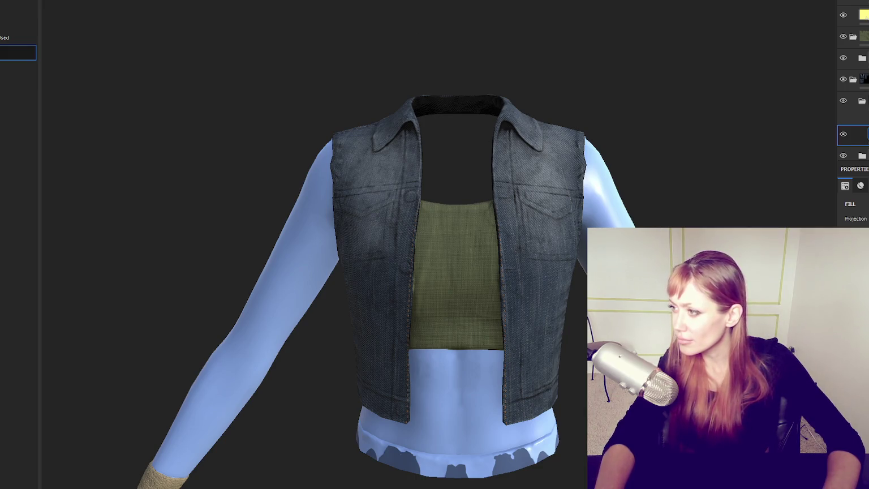
# Select the dirt mask's generator to display its grime settings in Properties.
pyautogui.click(865, 134)
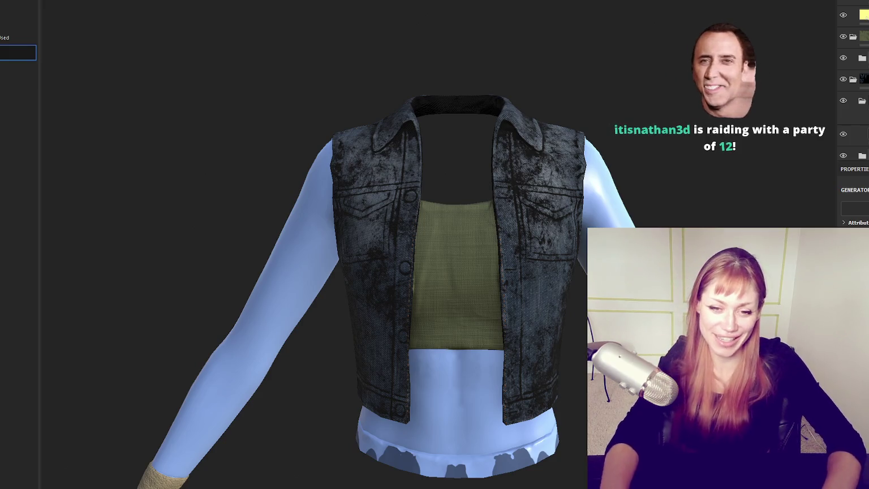
pyautogui.moveTo(643, 145)
pyautogui.keyDown('alt'); pyautogui.mouseDown()
pyautogui.moveTo(149, 96)
pyautogui.moveTo(514, 188)
pyautogui.moveTo(397, 155)
pyautogui.moveTo(792, 179)
pyautogui.mouseUp(); pyautogui.keyUp('alt')
pyautogui.keyDown('alt'); pyautogui.moveTo(462, 169); pyautogui.dragTo(565, 235); pyautogui.keyUp('alt')
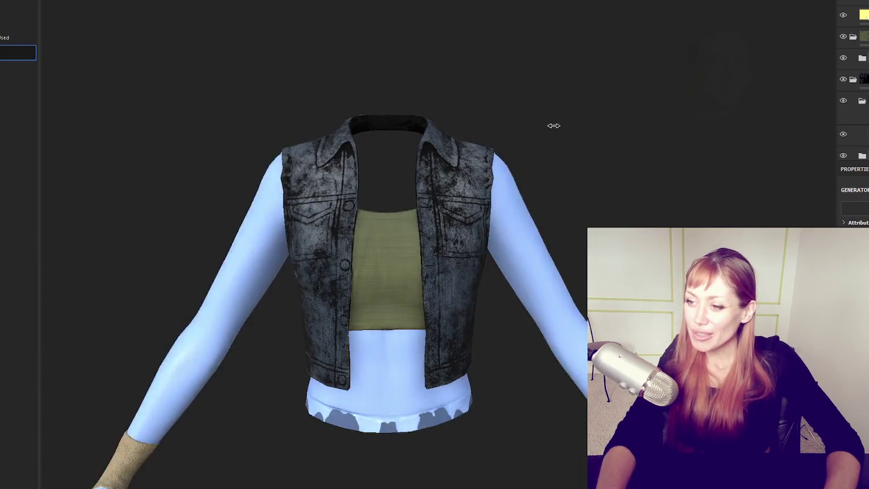
pyautogui.scroll(-2, 572, 146)
pyautogui.moveTo(572, 146)
pyautogui.keyDown('alt'); pyautogui.mouseDown()
pyautogui.moveTo(223, 161)
pyautogui.moveTo(783, 178)
pyautogui.moveTo(810, 112)
pyautogui.moveTo(621, 110)
pyautogui.moveTo(547, 169)
pyautogui.mouseUp(); pyautogui.keyUp('alt')
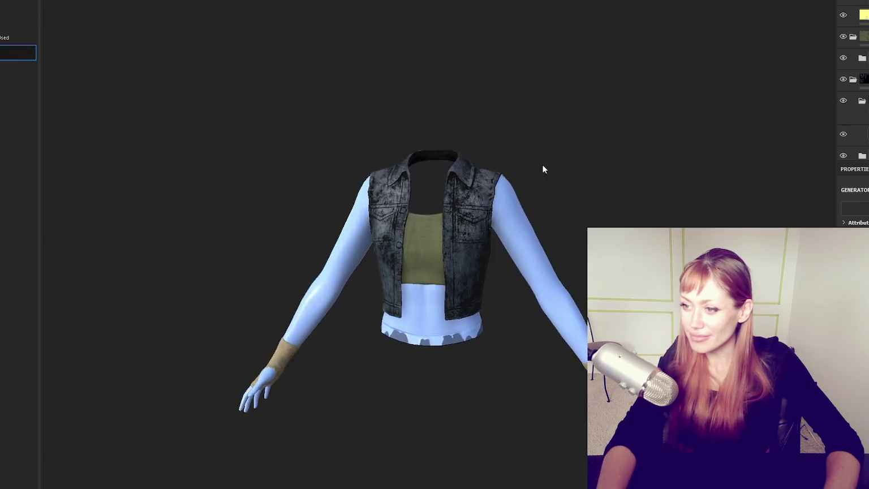
pyautogui.scroll(2, 429, 159)
pyautogui.scroll(2, 586, 104)
pyautogui.moveTo(587, 104)
pyautogui.keyDown('alt'); pyautogui.mouseDown()
pyautogui.moveTo(558, 140)
pyautogui.moveTo(324, 144)
pyautogui.moveTo(568, 141)
pyautogui.moveTo(566, 132)
pyautogui.mouseUp(); pyautogui.keyUp('alt')
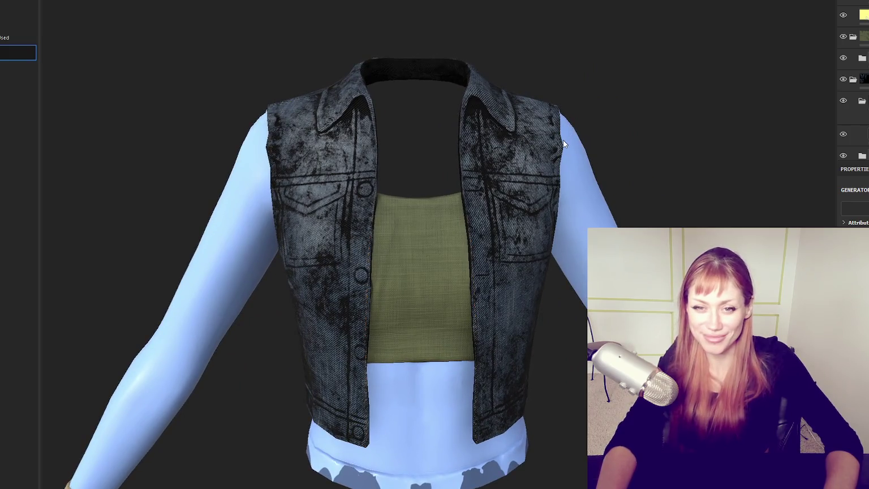
pyautogui.moveTo(563, 140)
pyautogui.keyDown('alt'); pyautogui.mouseDown()
pyautogui.moveTo(528, 130)
pyautogui.moveTo(500, 136)
pyautogui.mouseUp(); pyautogui.keyUp('alt')
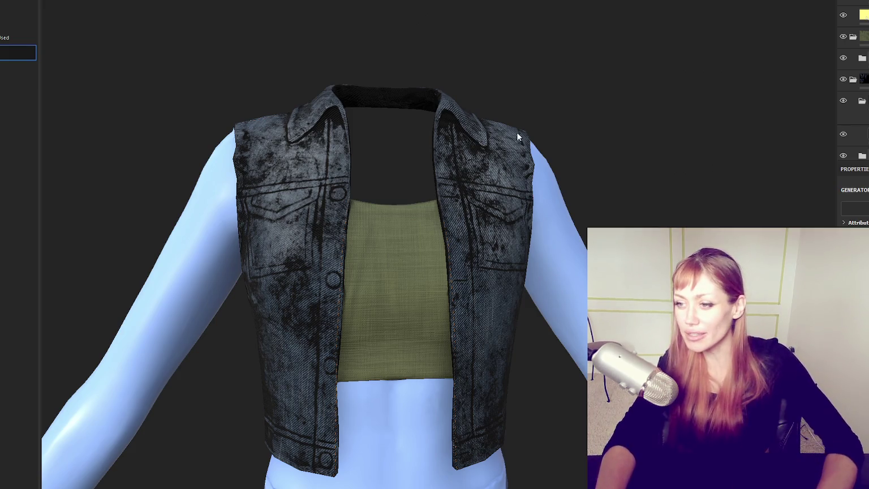
pyautogui.moveTo(541, 138)
pyautogui.keyDown('alt'); pyautogui.mouseDown()
pyautogui.moveTo(217, 175)
pyautogui.moveTo(534, 198)
pyautogui.mouseUp(); pyautogui.keyUp('alt')
pyautogui.scroll(5, 534, 198)
pyautogui.scroll(-2, 535, 198)
pyautogui.click(854, 135)
pyautogui.scroll(-2, 854, 209)
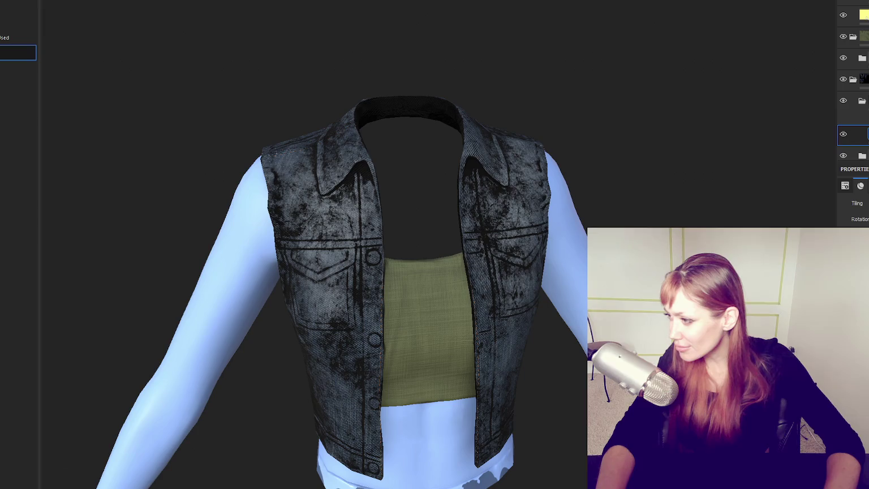
pyautogui.scroll(3, 854, 209)
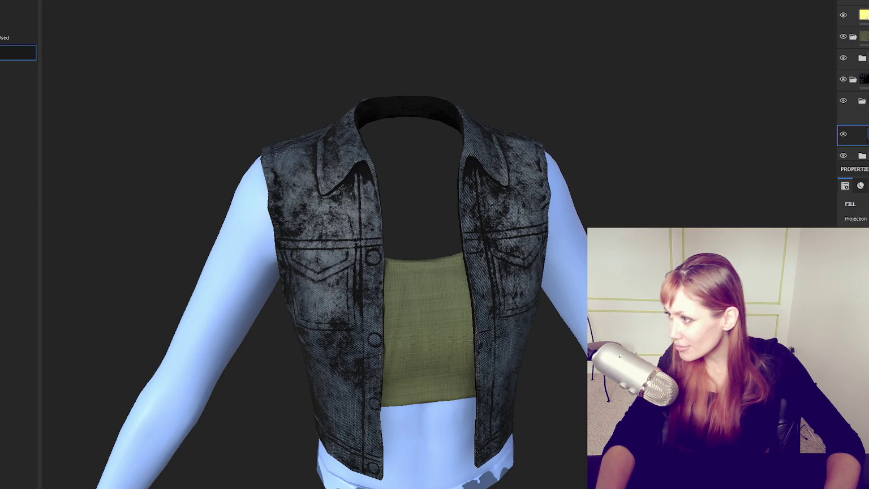
pyautogui.click(866, 134)
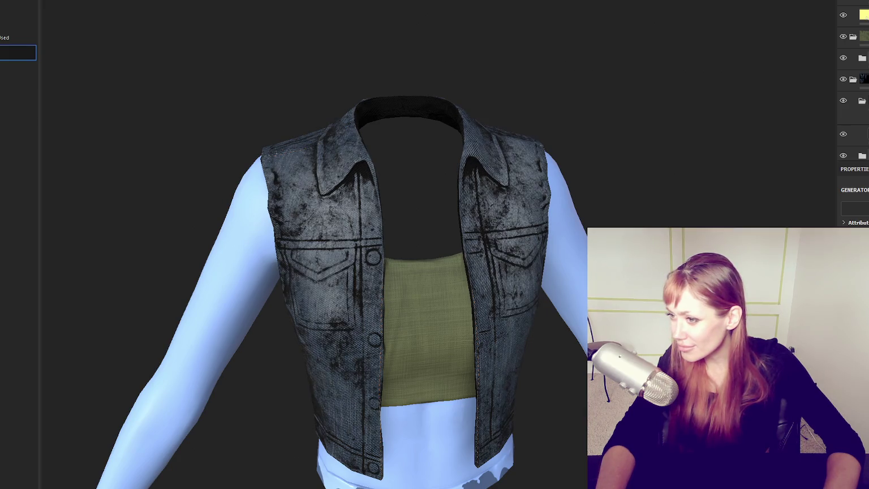
pyautogui.scroll(3, 582, 233)
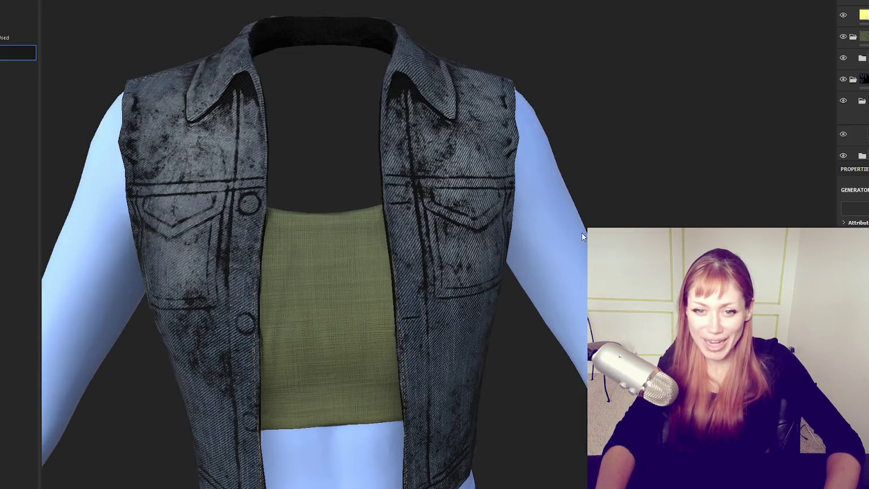
pyautogui.moveTo(582, 233); pyautogui.dragTo(561, 191, button='middle')
pyautogui.moveTo(561, 192)
pyautogui.keyDown('alt'); pyautogui.mouseDown()
pyautogui.moveTo(4, 168)
pyautogui.moveTo(746, 180)
pyautogui.moveTo(502, 177)
pyautogui.moveTo(700, 153)
pyautogui.mouseUp(); pyautogui.keyUp('alt')
pyautogui.press('f')
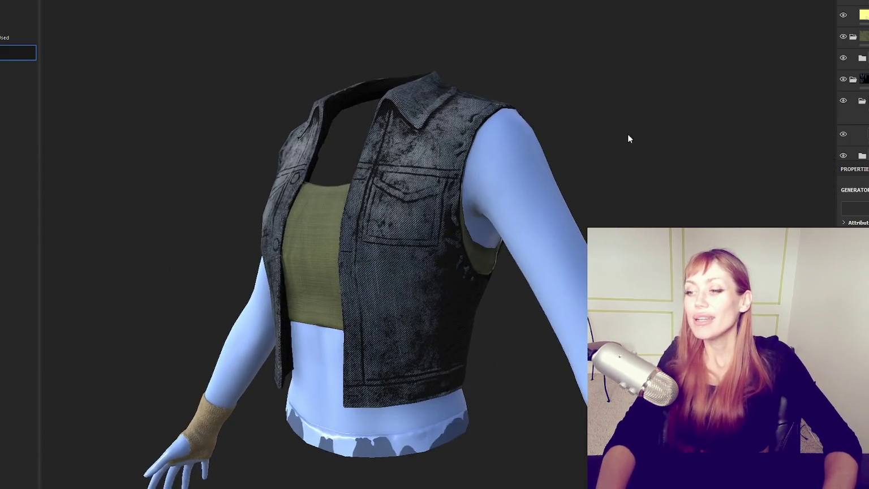
pyautogui.click(864, 105)
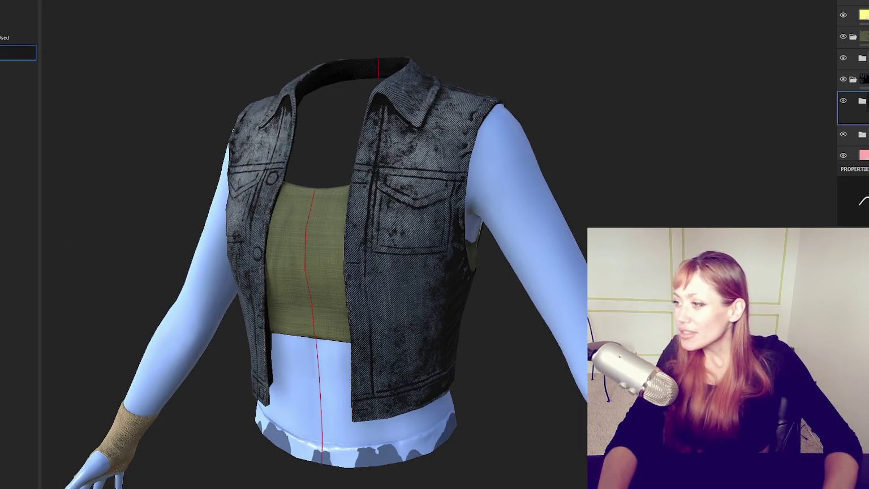
# Expand the vest folder to reveal its child layer and pick a brush preset for painting.
pyautogui.scroll(-3, 553, 98)
pyautogui.scroll(5, 553, 85)
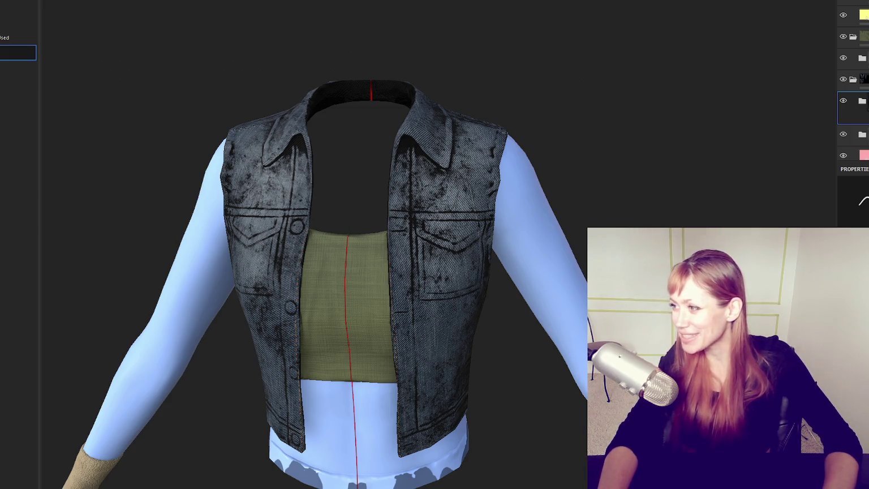
pyautogui.click(861, 102)
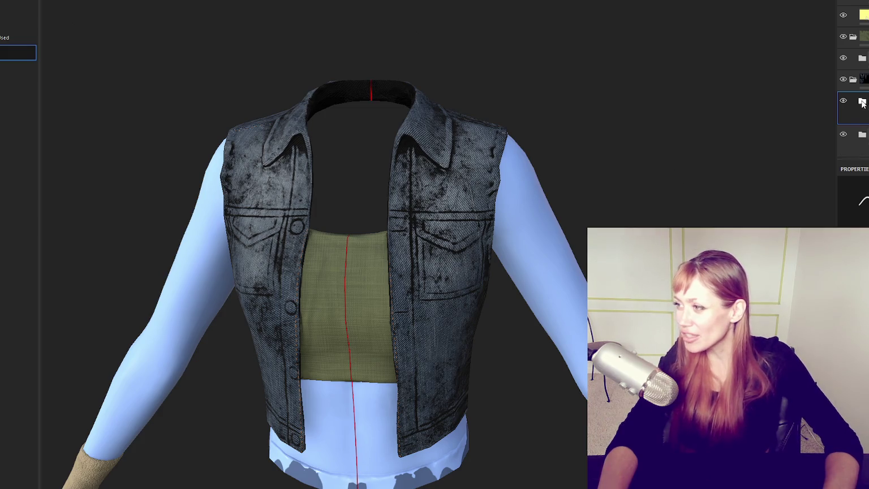
pyautogui.moveTo(340, 272)
pyautogui.keyDown('alt'); pyautogui.mouseDown()
pyautogui.moveTo(319, 281)
pyautogui.moveTo(357, 297)
pyautogui.moveTo(373, 287)
pyautogui.mouseUp(); pyautogui.keyUp('alt')
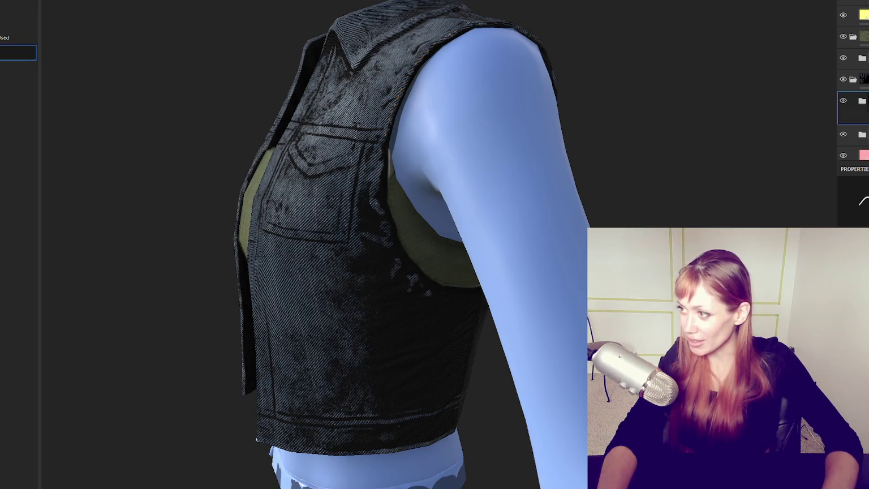
pyautogui.click(861, 101)
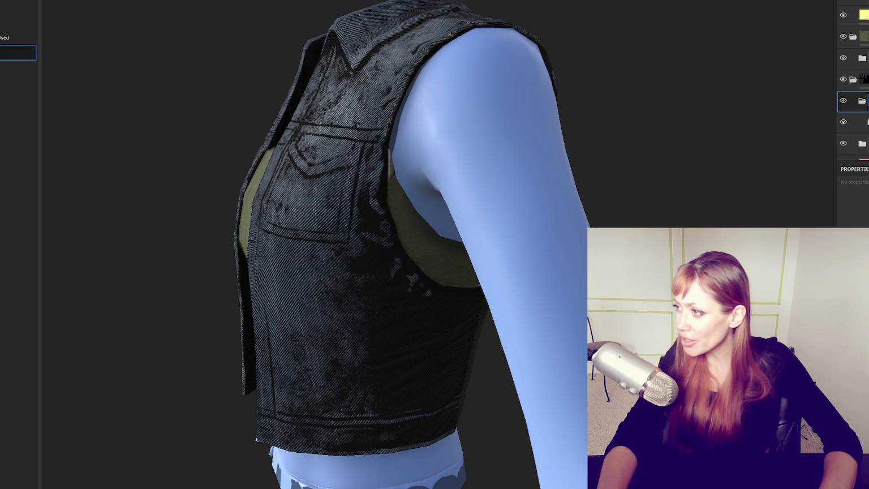
pyautogui.press('1')
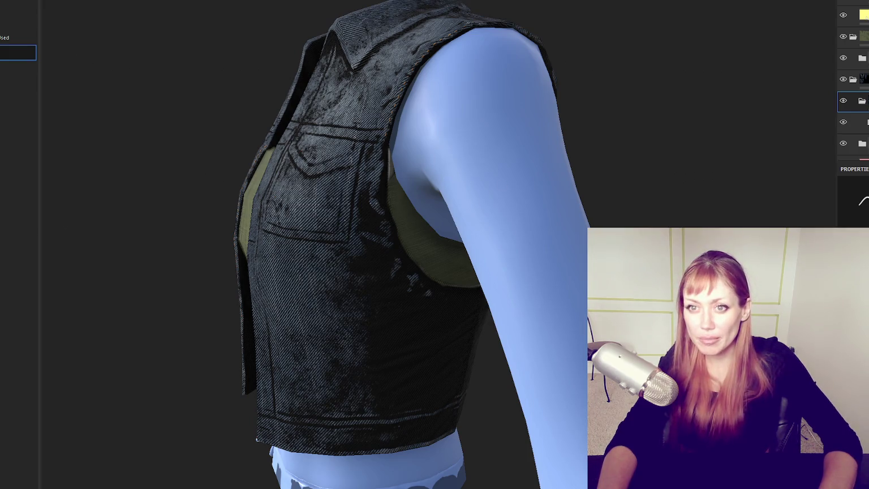
pyautogui.scroll(-2, 11, 222)
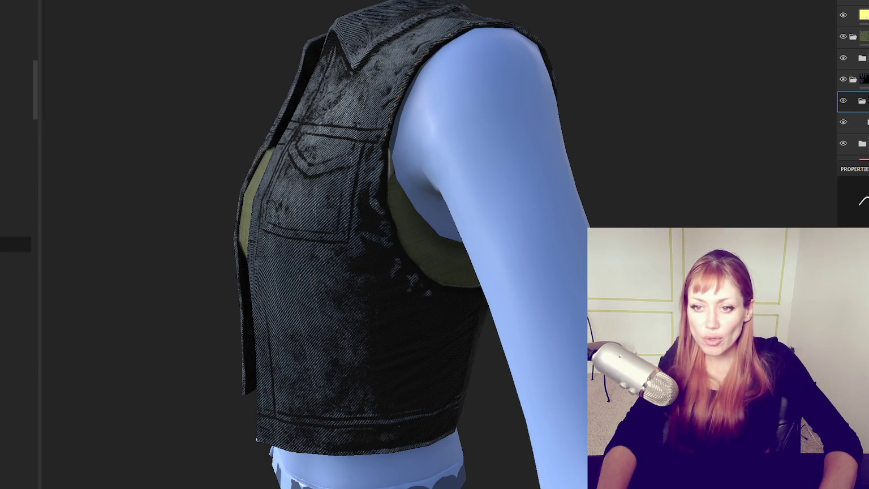
pyautogui.click(16, 43)
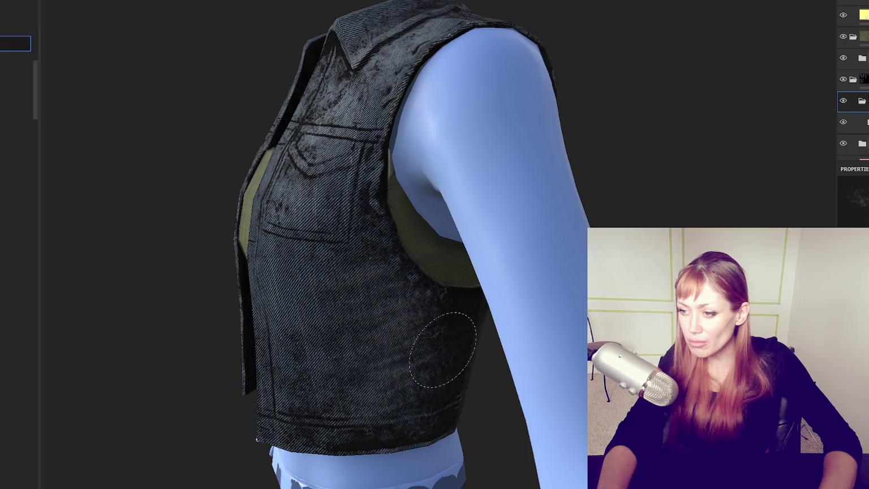
# Orbit around the vest to inspect the grime on its back, sides and front.
pyautogui.moveTo(351, 438)
pyautogui.keyDown('alt'); pyautogui.mouseDown()
pyautogui.moveTo(343, 289)
pyautogui.moveTo(404, 297)
pyautogui.moveTo(437, 330)
pyautogui.mouseUp(); pyautogui.keyUp('alt')
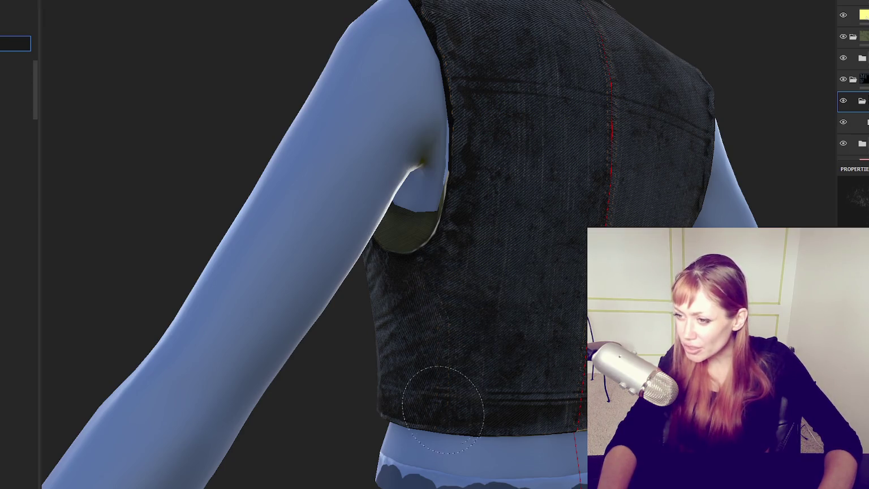
pyautogui.keyDown('alt'); pyautogui.moveTo(459, 304); pyautogui.dragTo(417, 281); pyautogui.keyUp('alt')
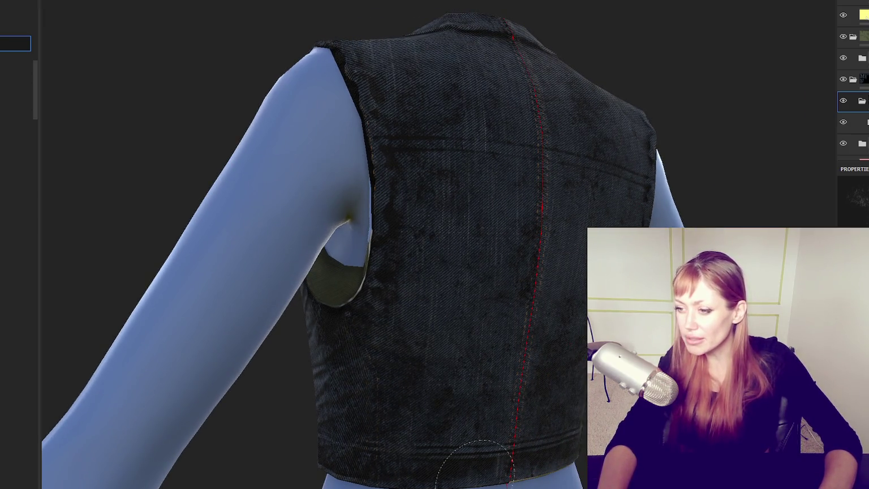
pyautogui.keyDown('alt'); pyautogui.moveTo(470, 446); pyautogui.dragTo(484, 316); pyautogui.keyUp('alt')
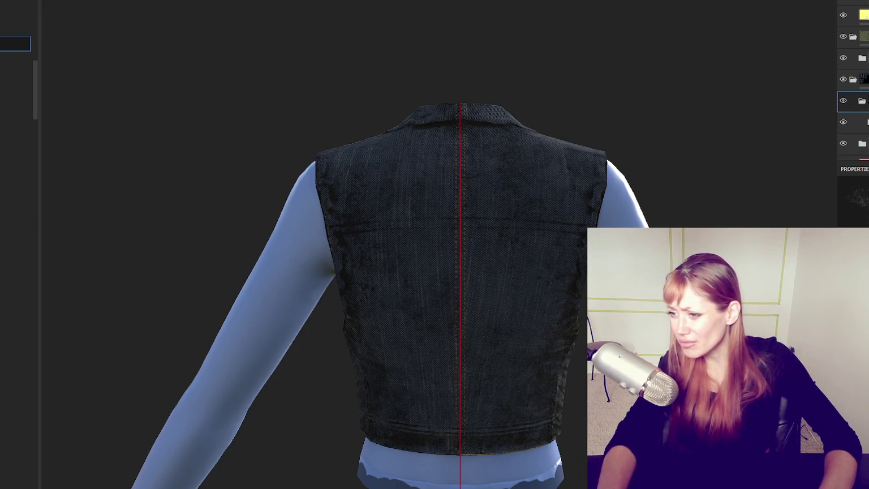
pyautogui.keyDown('alt'); pyautogui.moveTo(546, 360); pyautogui.dragTo(564, 304); pyautogui.keyUp('alt')
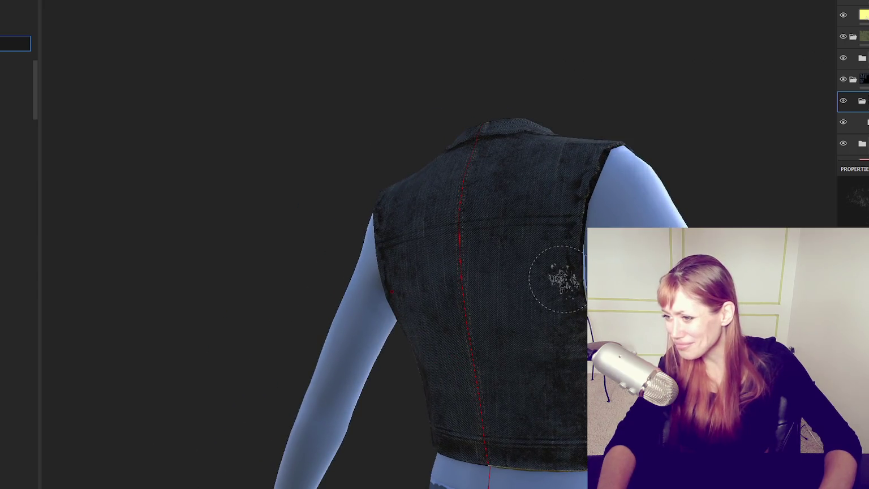
pyautogui.keyDown('alt'); pyautogui.moveTo(523, 423); pyautogui.dragTo(583, 365); pyautogui.keyUp('alt')
pyautogui.keyDown('alt'); pyautogui.moveTo(430, 418); pyautogui.dragTo(553, 401); pyautogui.keyUp('alt')
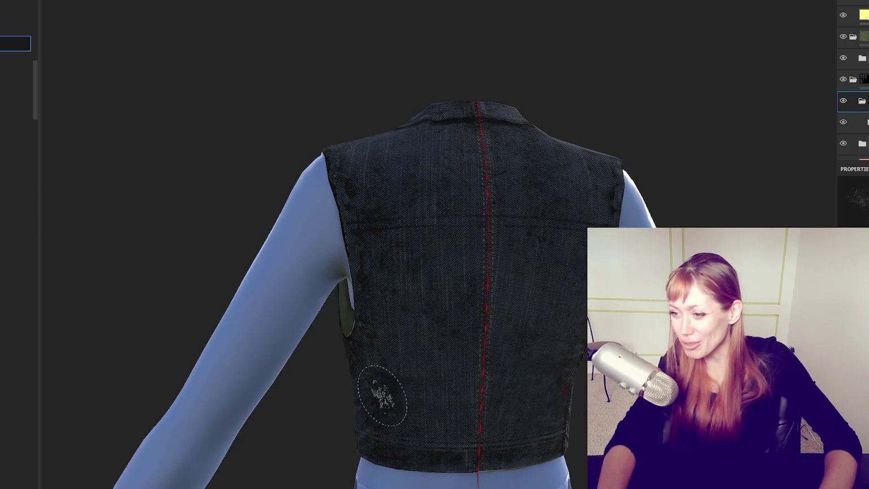
pyautogui.moveTo(367, 223)
pyautogui.keyDown('alt'); pyautogui.mouseDown()
pyautogui.moveTo(459, 354)
pyautogui.moveTo(513, 220)
pyautogui.mouseUp(); pyautogui.keyUp('alt')
pyautogui.moveTo(437, 240)
pyautogui.keyDown('alt'); pyautogui.mouseDown()
pyautogui.moveTo(444, 271)
pyautogui.moveTo(113, 311)
pyautogui.moveTo(322, 297)
pyautogui.mouseUp(); pyautogui.keyUp('alt')
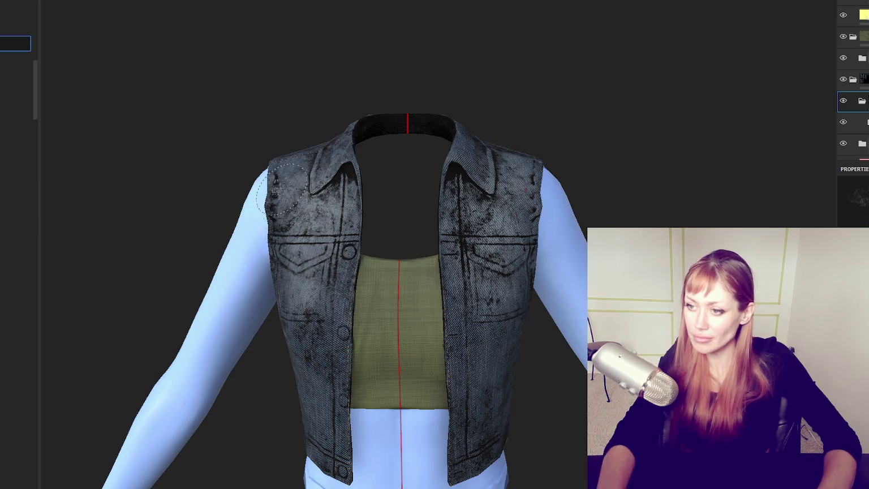
pyautogui.keyDown('alt'); pyautogui.moveTo(282, 189); pyautogui.dragTo(578, 202, button='right'); pyautogui.keyUp('alt')
pyautogui.moveTo(578, 202)
pyautogui.keyDown('alt'); pyautogui.mouseDown()
pyautogui.moveTo(495, 406)
pyautogui.moveTo(567, 397)
pyautogui.mouseUp(); pyautogui.keyUp('alt')
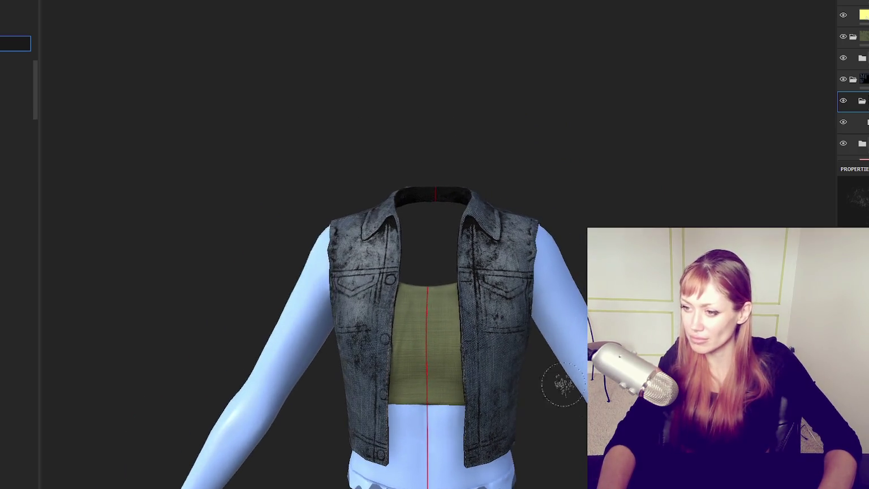
pyautogui.keyDown('alt'); pyautogui.moveTo(516, 289); pyautogui.dragTo(551, 283); pyautogui.keyUp('alt')
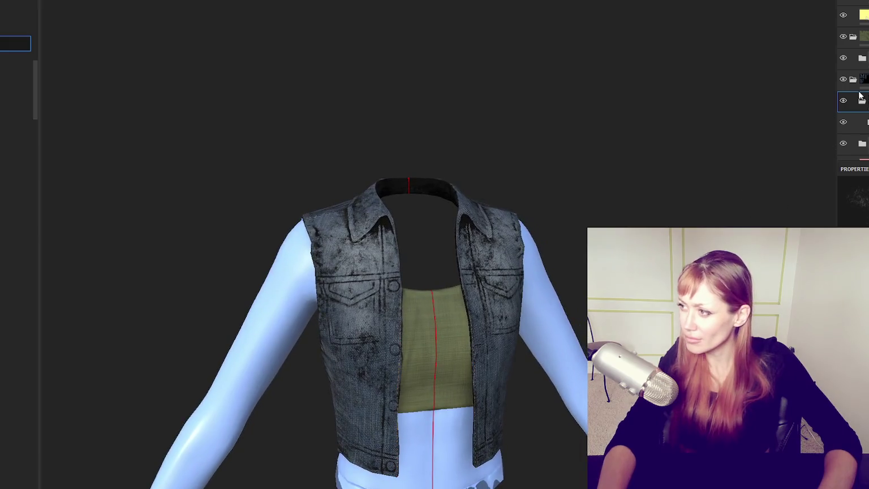
# Select the vest's fill layer for adjustment and zoom out to the whole upper body.
pyautogui.click(854, 121)
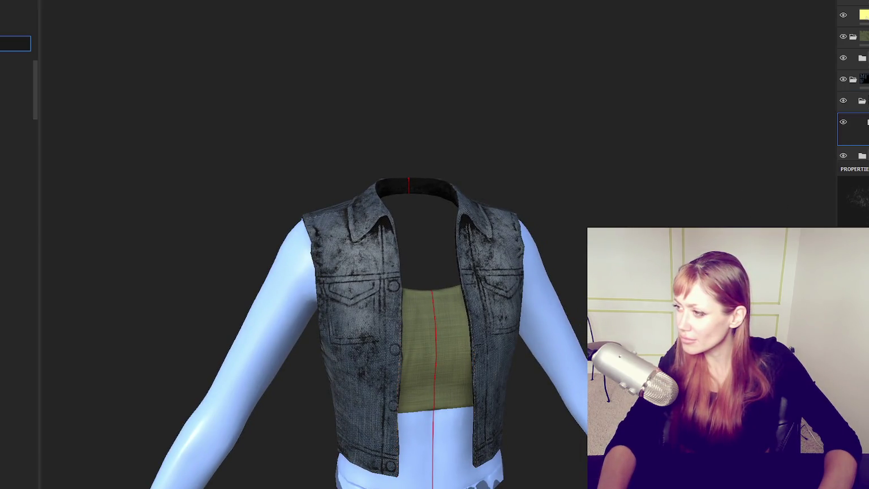
pyautogui.click(854, 155)
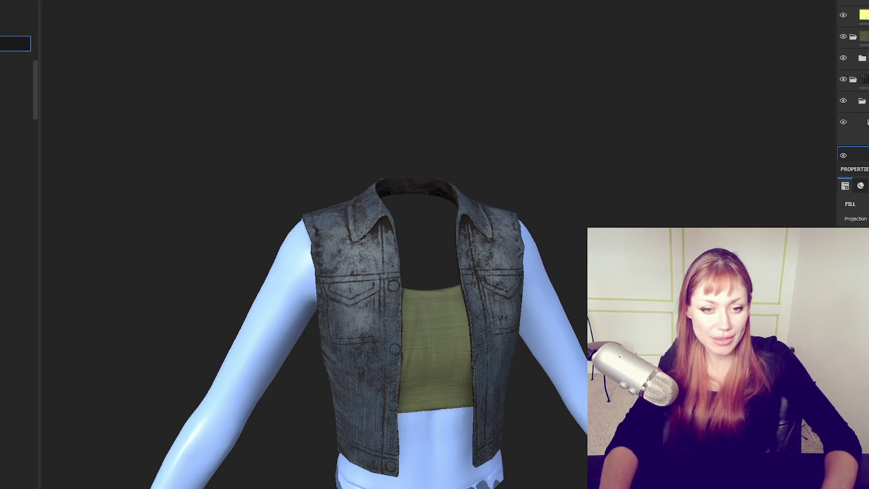
pyautogui.moveTo(204, 169)
pyautogui.keyDown('alt'); pyautogui.mouseDown()
pyautogui.moveTo(362, 171)
pyautogui.moveTo(395, 149)
pyautogui.mouseUp(); pyautogui.keyUp('alt')
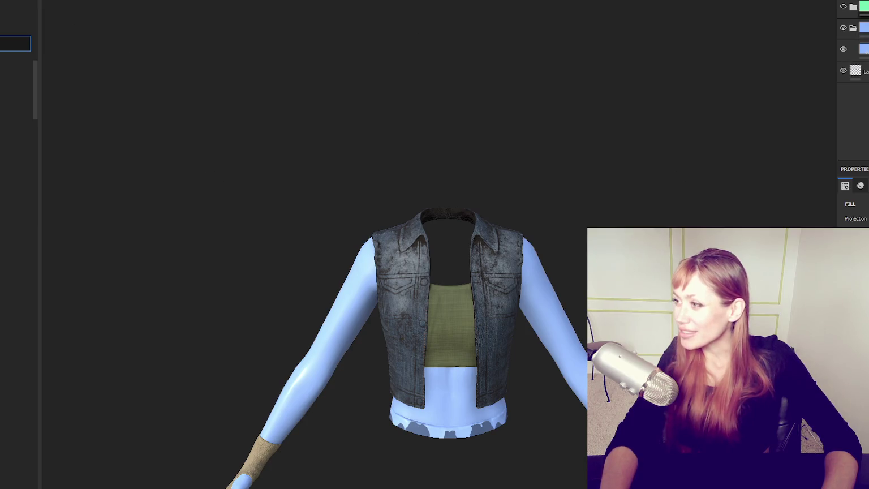
# Give the arms' fill layer a tan skin base colour and add a new folder above it.
pyautogui.click(854, 50)
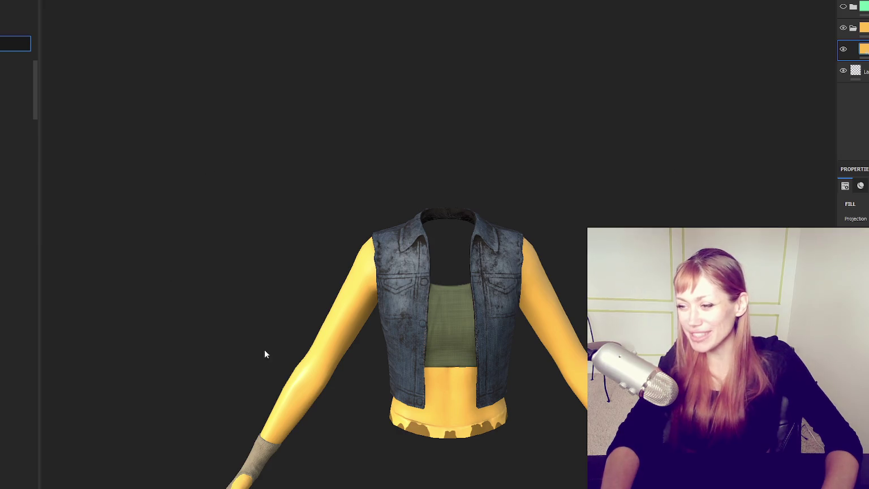
pyautogui.moveTo(260, 362); pyautogui.dragTo(311, 124, button='middle')
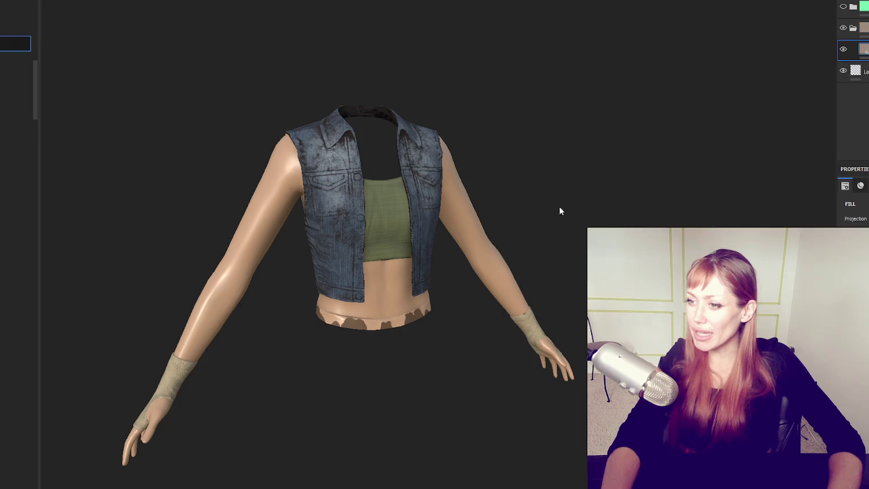
pyautogui.click(860, 185)
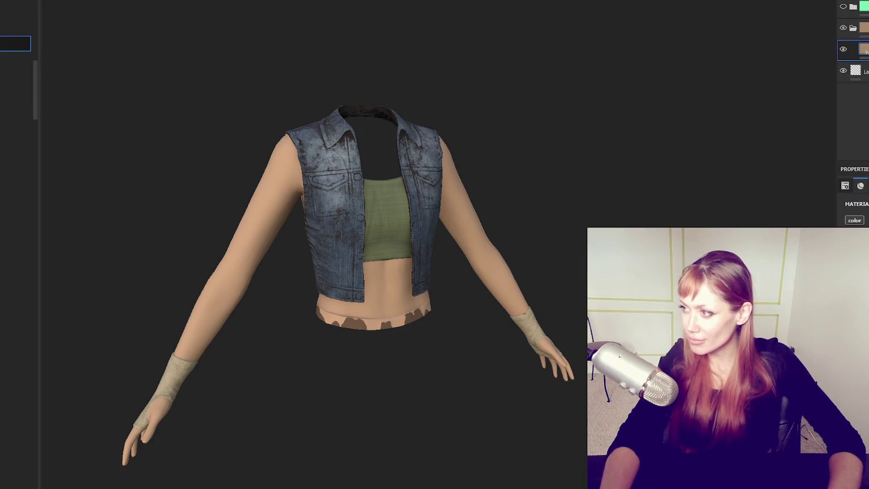
pyautogui.hotkey('ctrl', 'v')
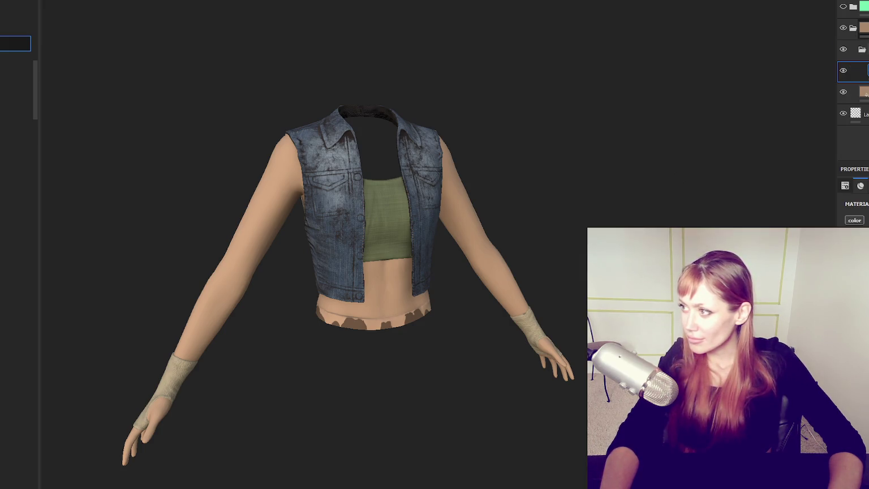
# Select the new folder's grunge mask generator and undo back to faint grime over the tan skin.
pyautogui.click(867, 67)
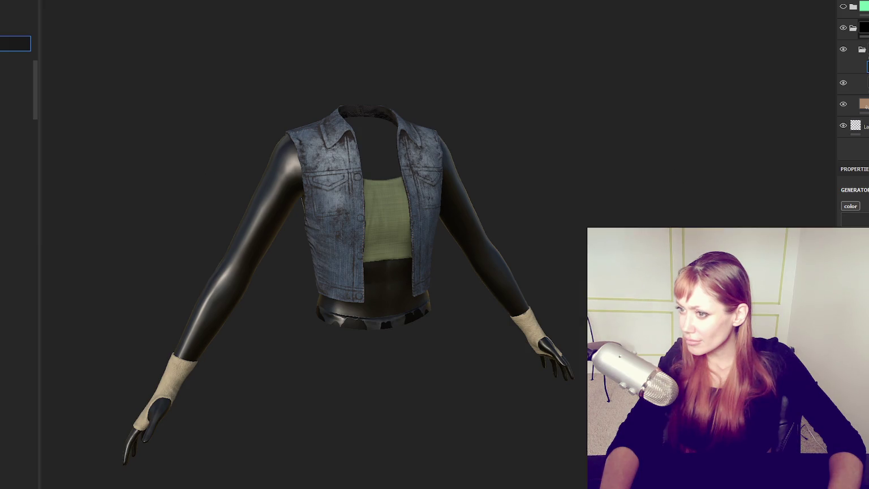
pyautogui.click(867, 51)
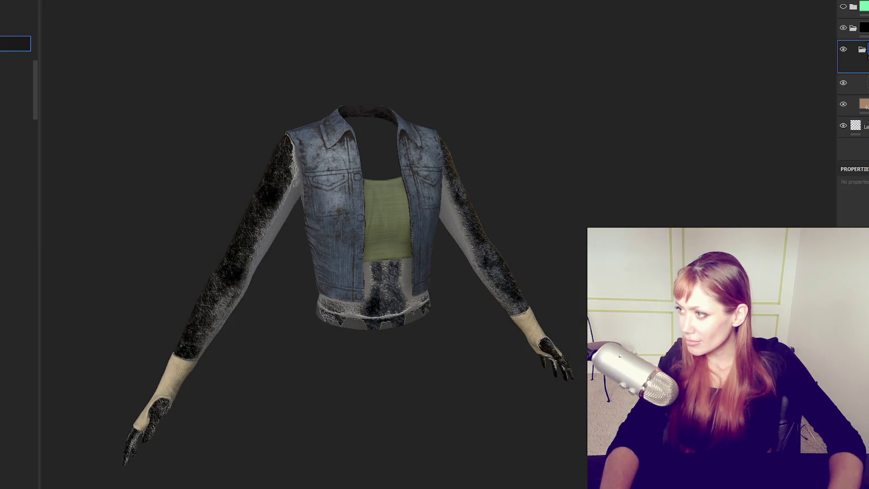
pyautogui.hotkey('ctrl', 'z')
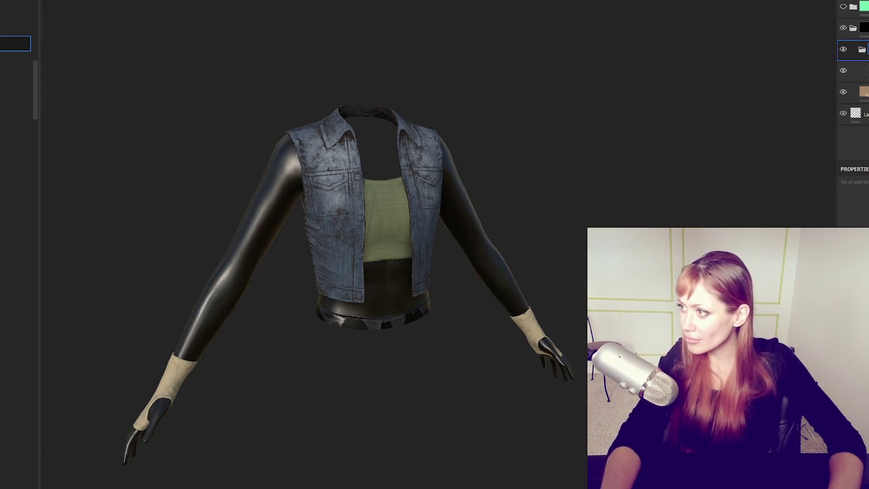
pyautogui.hotkey('ctrl', 'z')
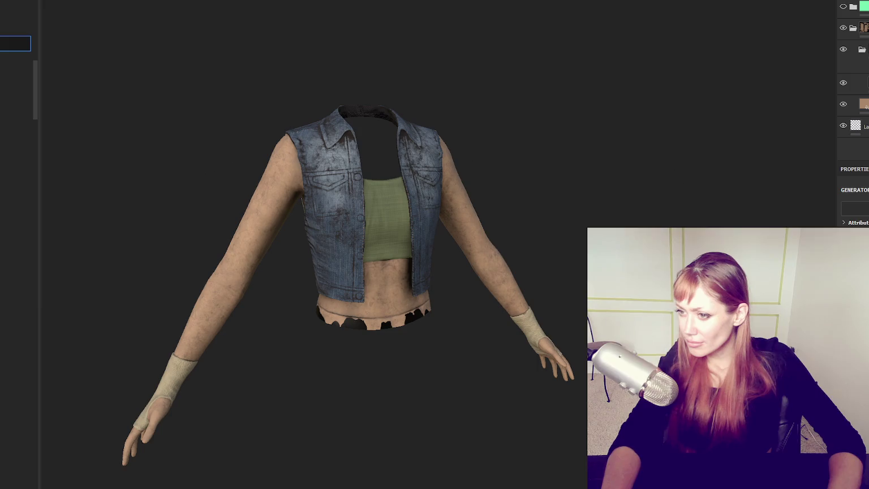
pyautogui.keyDown('alt'); pyautogui.moveTo(568, 209); pyautogui.dragTo(637, 212); pyautogui.keyUp('alt')
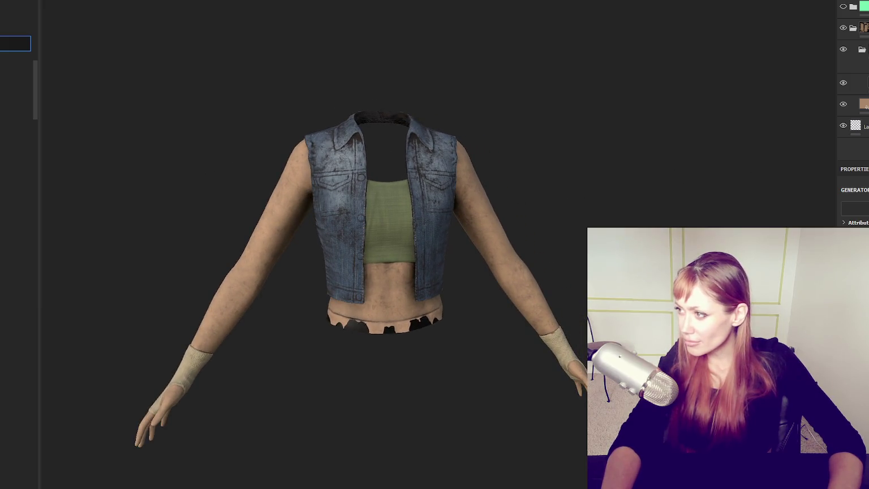
# Inspect two skin layers, then collapse and re-expand the layer folder.
pyautogui.click(854, 83)
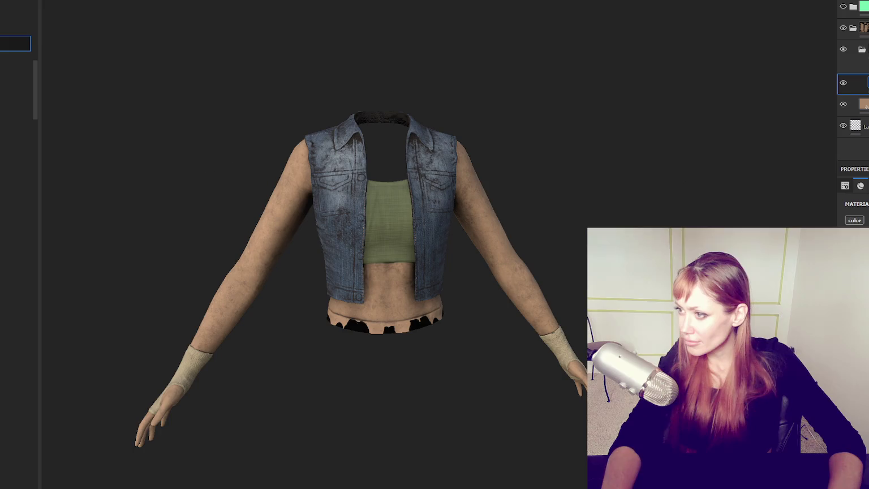
pyautogui.click(853, 104)
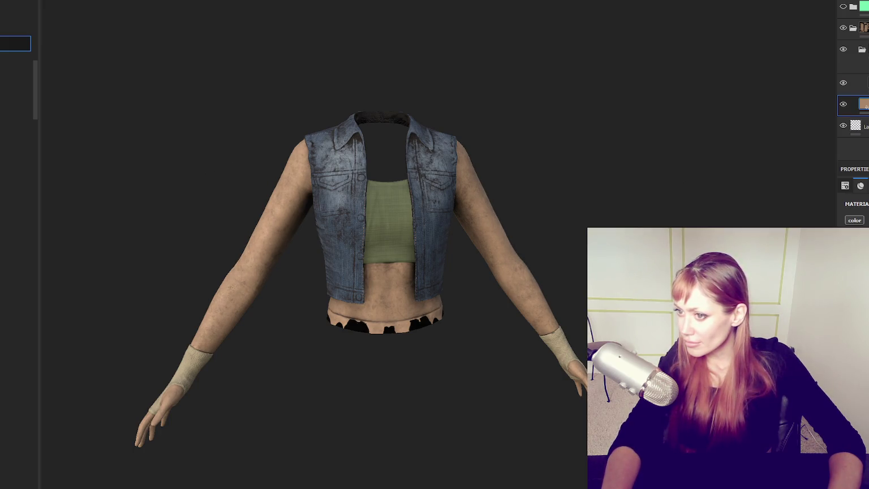
pyautogui.click(863, 51)
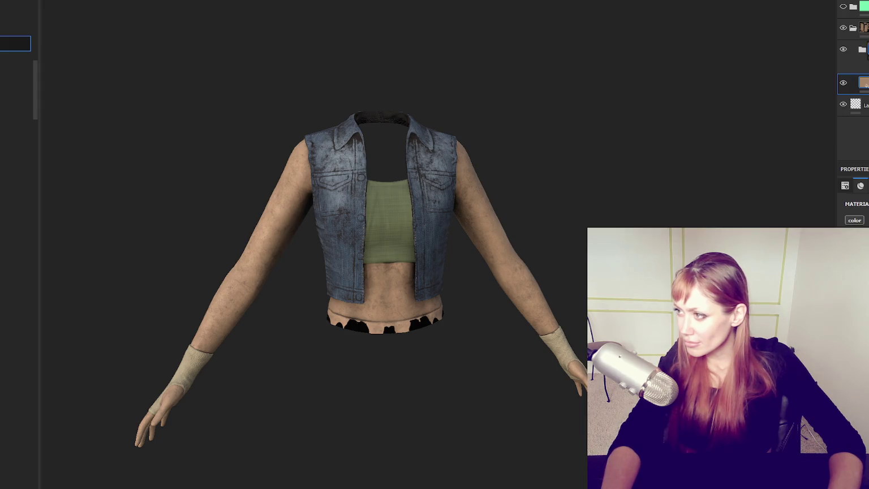
pyautogui.click(867, 52)
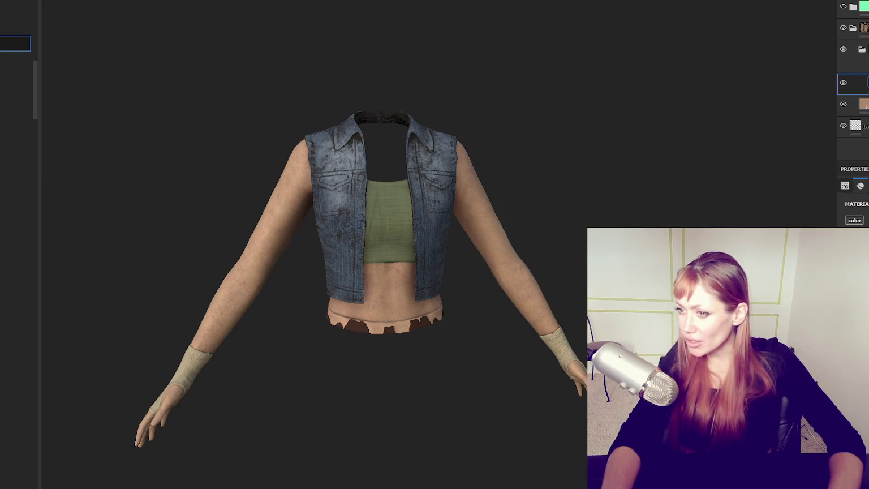
# Orbit from a side view back to a level front view of the vest and arms.
pyautogui.keyDown('alt'); pyautogui.moveTo(396, 203); pyautogui.dragTo(561, 203); pyautogui.keyUp('alt')
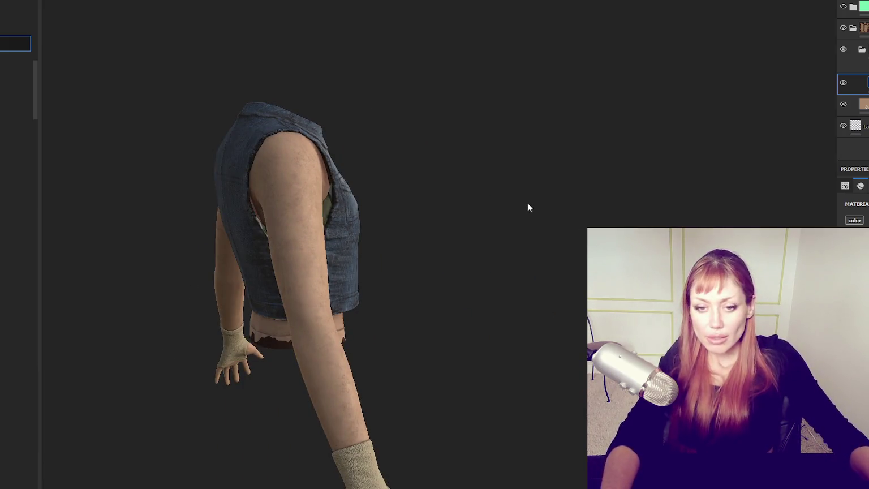
pyautogui.moveTo(528, 203)
pyautogui.keyDown('alt'); pyautogui.mouseDown()
pyautogui.moveTo(218, 202)
pyautogui.moveTo(157, 168)
pyautogui.moveTo(267, 83)
pyautogui.moveTo(419, 122)
pyautogui.moveTo(5, 149)
pyautogui.moveTo(86, 161)
pyautogui.moveTo(361, 118)
pyautogui.moveTo(733, 131)
pyautogui.moveTo(209, 141)
pyautogui.moveTo(351, 140)
pyautogui.moveTo(462, 120)
pyautogui.moveTo(349, 153)
pyautogui.moveTo(411, 120)
pyautogui.mouseUp(); pyautogui.keyUp('alt')
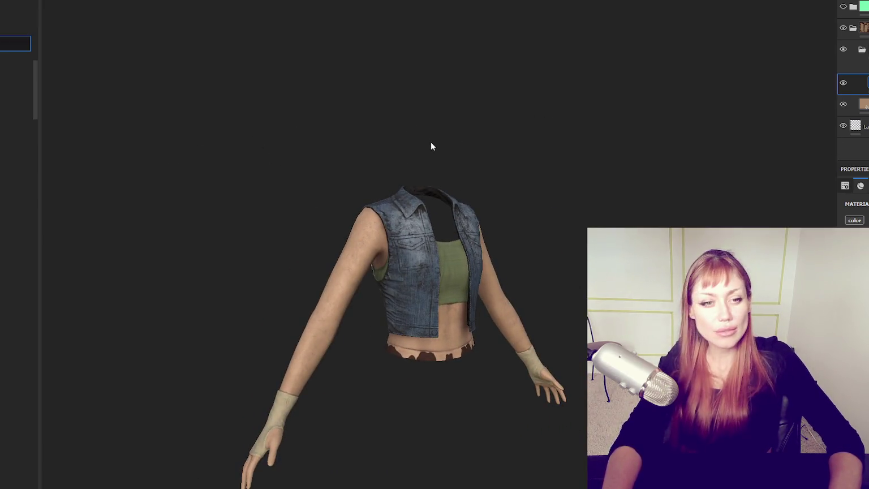
pyautogui.scroll(2, 465, 179)
pyautogui.scroll(2, 465, 174)
pyautogui.moveTo(465, 175)
pyautogui.keyDown('alt'); pyautogui.mouseDown()
pyautogui.moveTo(461, 141)
pyautogui.moveTo(374, 190)
pyautogui.mouseUp(); pyautogui.keyUp('alt')
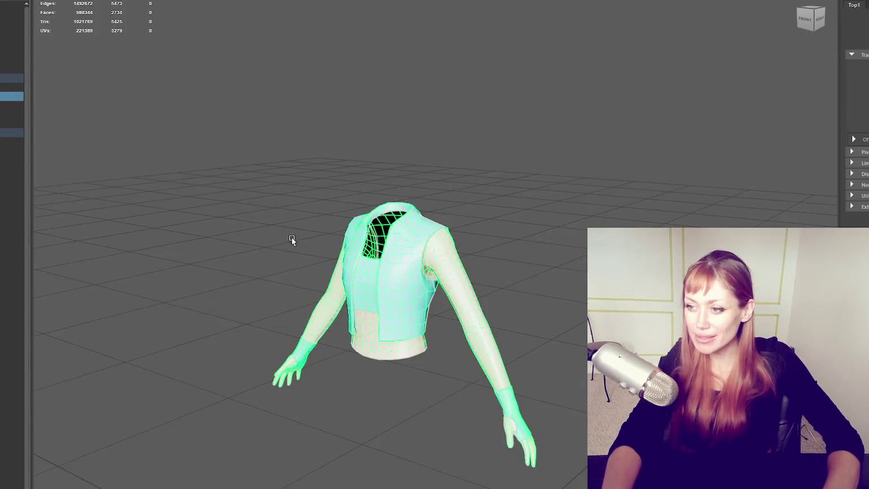
# Delete the character model in Maya, restore it with undo, and face it front-on.
pyautogui.keyDown('alt'); pyautogui.moveTo(291, 240); pyautogui.dragTo(244, 149); pyautogui.keyUp('alt')
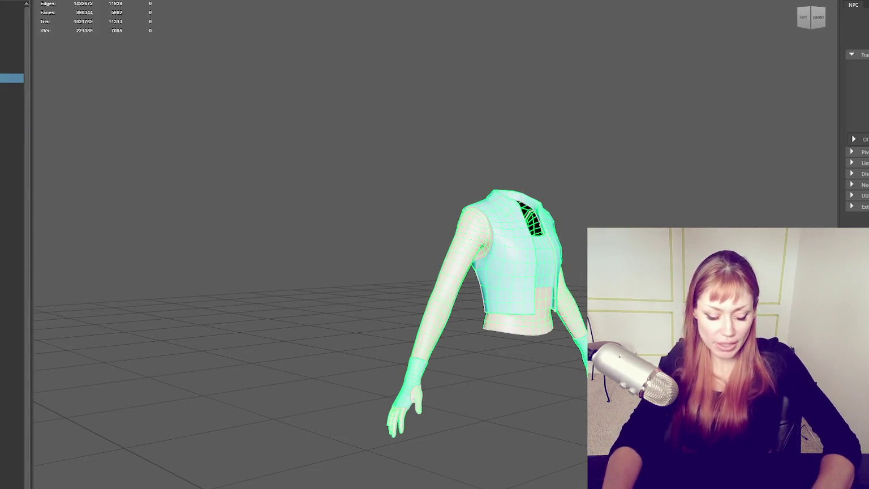
pyautogui.press('Delete')
pyautogui.hotkey('ctrl', 'z')
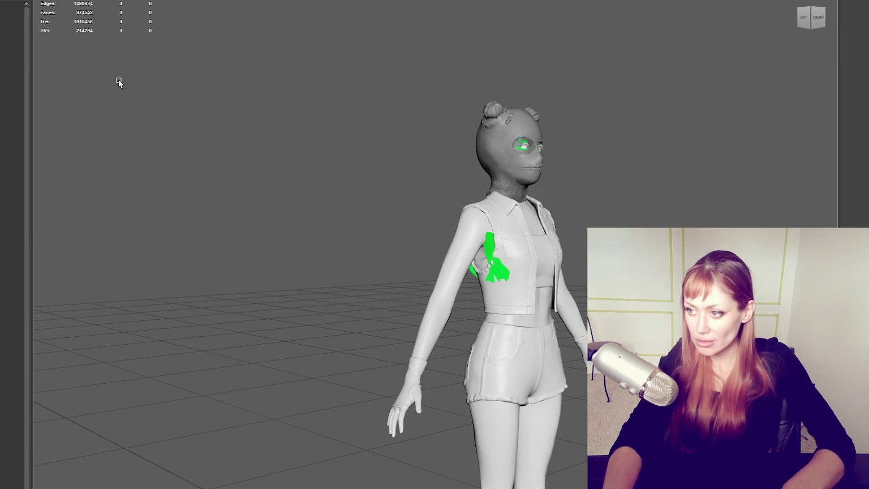
pyautogui.moveTo(434, 132)
pyautogui.keyDown('alt'); pyautogui.mouseDown()
pyautogui.moveTo(356, 139)
pyautogui.moveTo(375, 134)
pyautogui.mouseUp(); pyautogui.keyUp('alt')
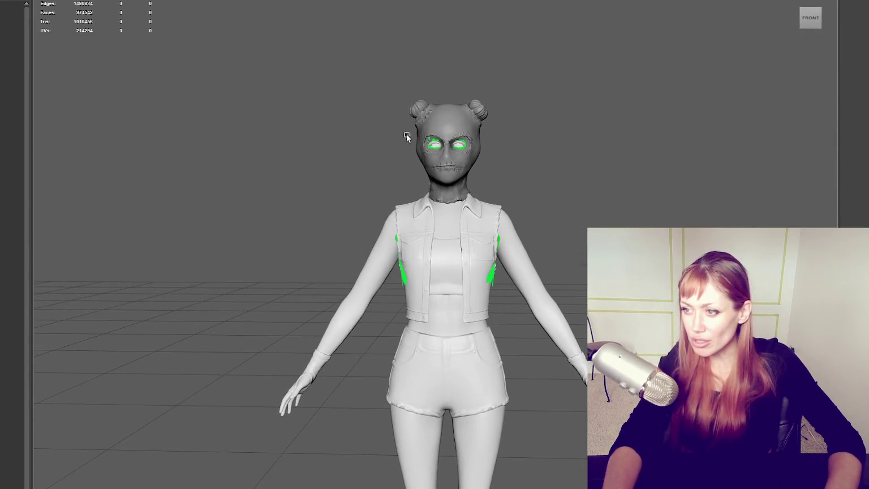
# Select the head, neck pieces, hair cap and vest in turn, ending on the hair cap.
pyautogui.click(429, 138)
pyautogui.scroll(3, 511, 167)
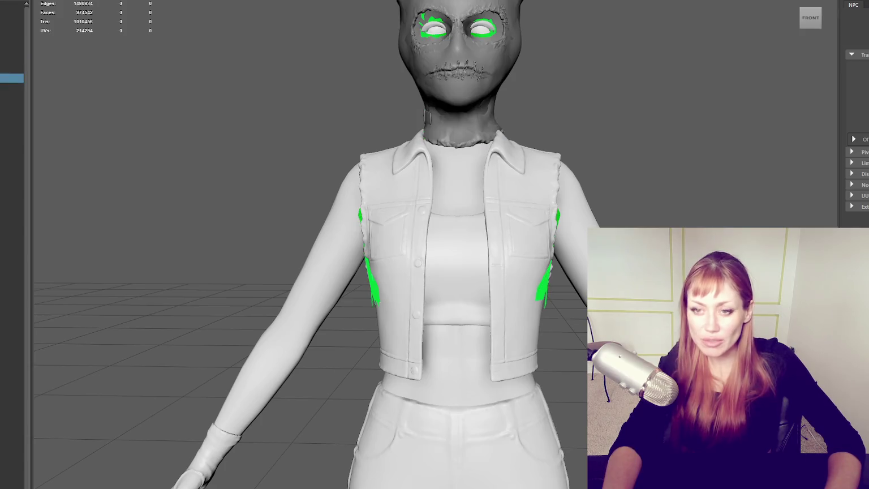
pyautogui.scroll(-3, 242, 160)
pyautogui.scroll(4, 406, 320)
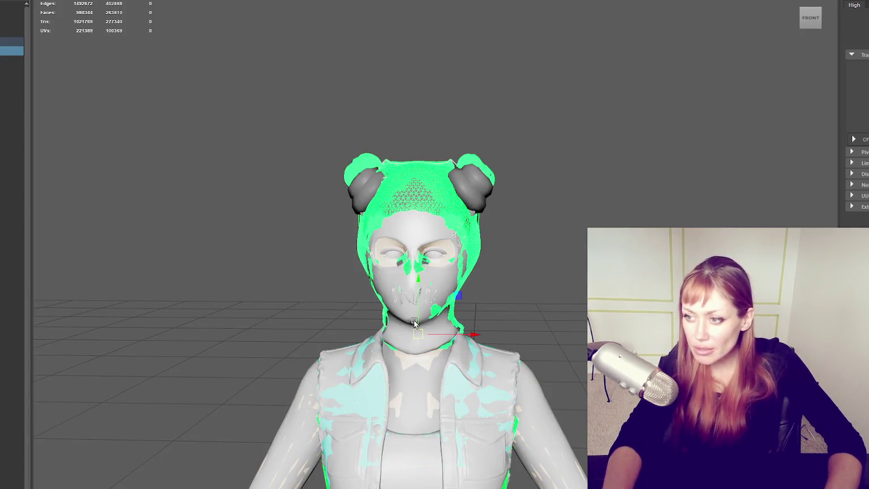
pyautogui.press('r')
pyautogui.click(409, 337)
pyautogui.hotkey('ctrl', 'z')
pyautogui.click(11, 69)
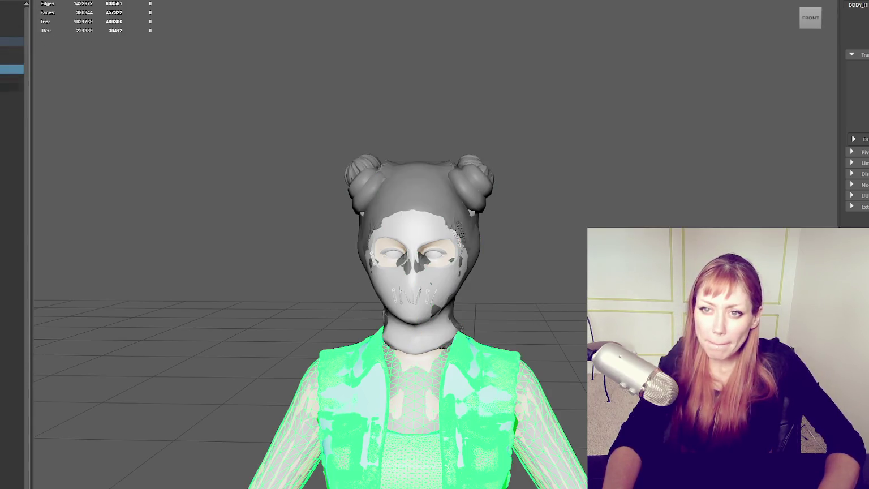
pyautogui.click(11, 50)
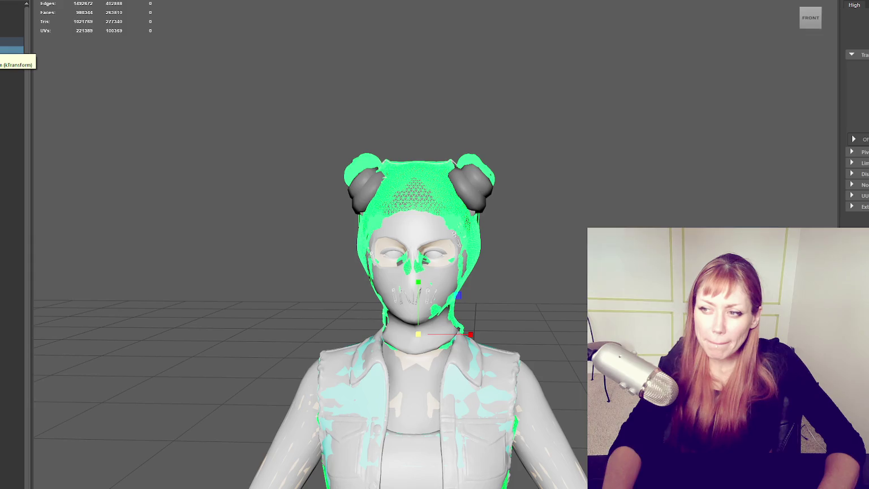
pyautogui.click(12, 60)
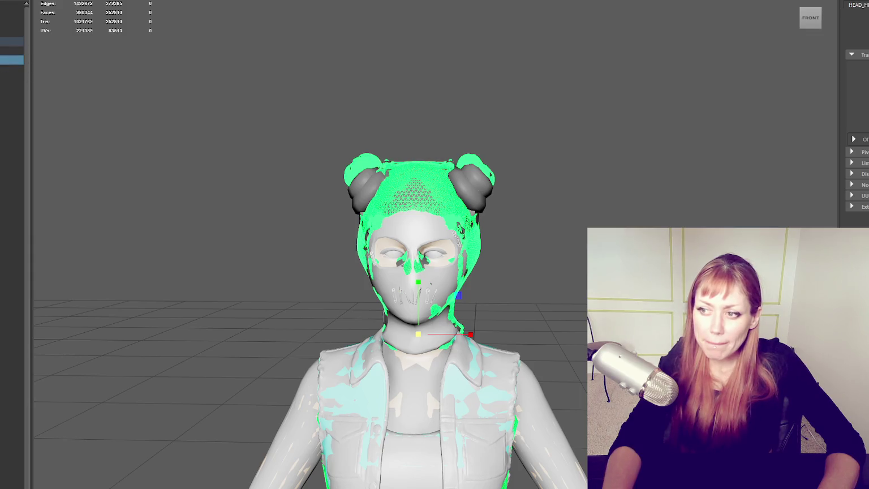
pyautogui.click(11, 50)
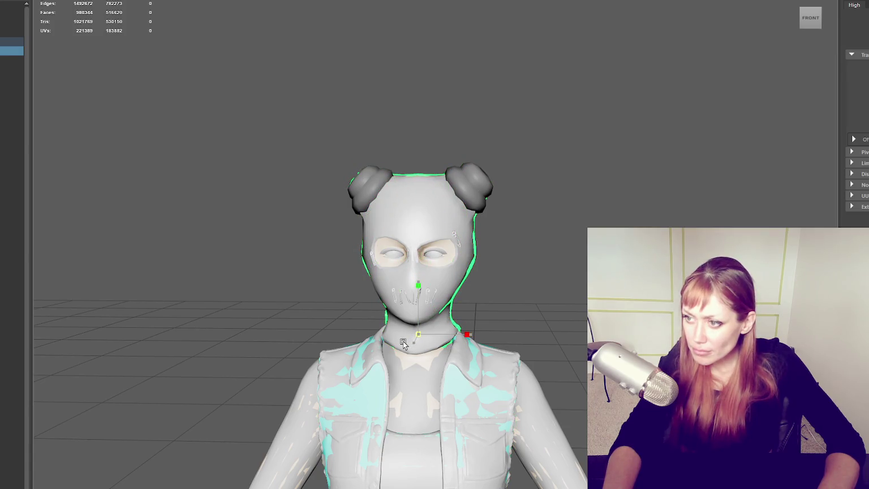
# Select the head and mask mesh, leave face selection mode, and clear the selection.
pyautogui.keyDown('alt'); pyautogui.moveTo(484, 334); pyautogui.dragTo(486, 314); pyautogui.keyUp('alt')
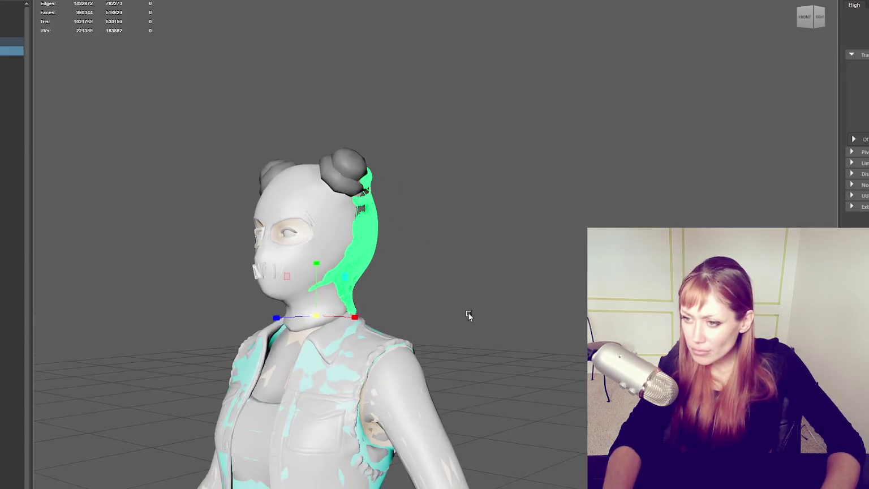
pyautogui.click(281, 321)
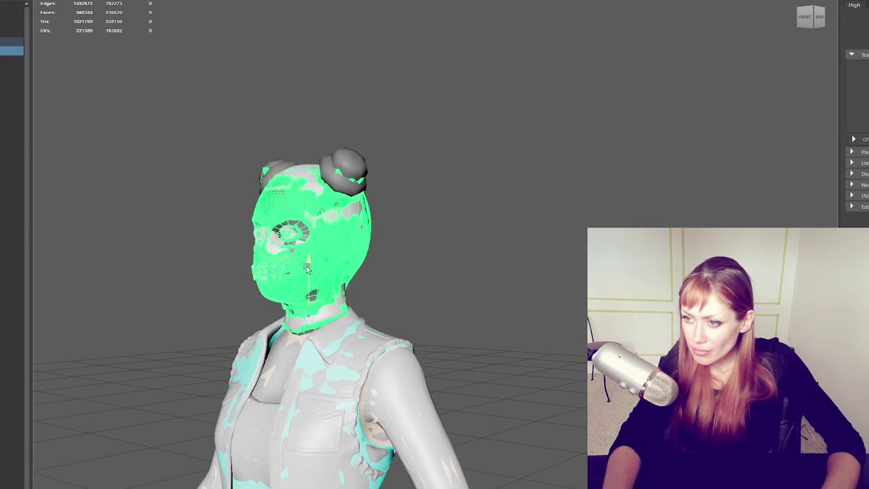
pyautogui.moveTo(308, 266)
pyautogui.mouseDown()
pyautogui.moveTo(307, 315)
pyautogui.moveTo(274, 319)
pyautogui.mouseUp()
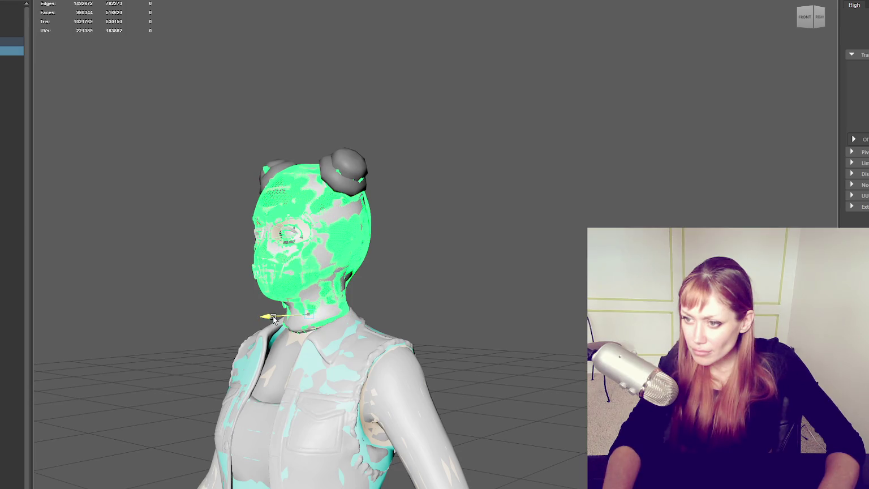
pyautogui.press('F8')
pyautogui.click(211, 69)
# Frame the whole grey character in a straight front view.
pyautogui.keyDown('alt'); pyautogui.moveTo(211, 69); pyautogui.dragTo(457, 154); pyautogui.keyUp('alt')
pyautogui.moveTo(457, 154)
pyautogui.keyDown('alt'); pyautogui.mouseDown(button='middle')
pyautogui.moveTo(444, 99)
pyautogui.moveTo(410, 123)
pyautogui.mouseUp(button='middle'); pyautogui.keyUp('alt')
pyautogui.scroll(3, 429, 125)
pyautogui.scroll(2, 486, 129)
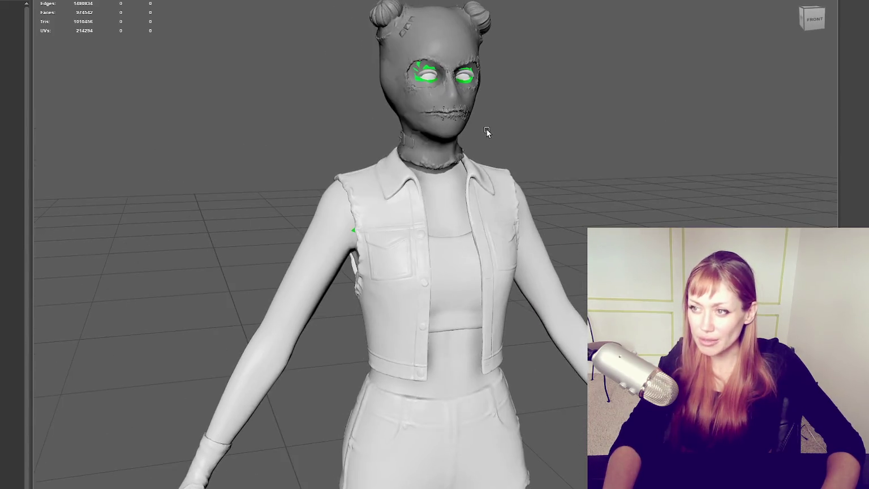
pyautogui.scroll(-1, 486, 130)
pyautogui.scroll(-2, 354, 53)
pyautogui.scroll(-2, 324, 61)
pyautogui.keyDown('alt'); pyautogui.moveTo(325, 61); pyautogui.dragTo(340, 68, button='middle'); pyautogui.keyUp('alt')
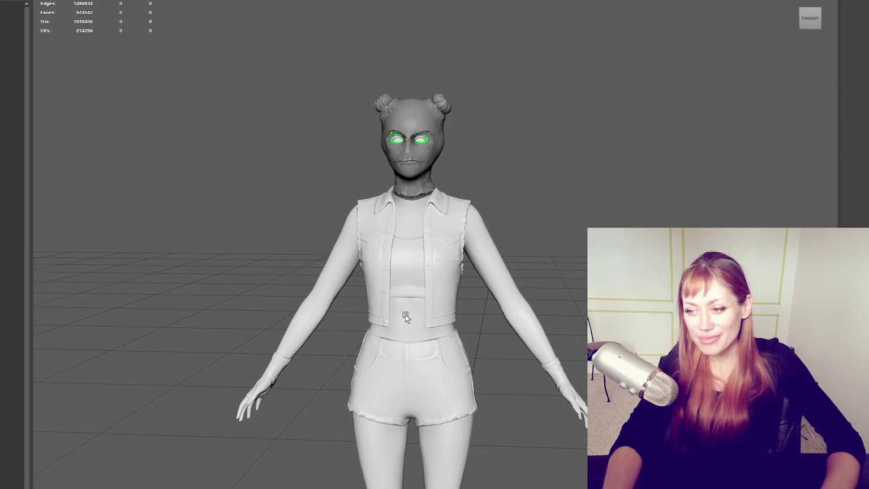
pyautogui.moveTo(300, 188)
pyautogui.keyDown('alt'); pyautogui.mouseDown()
pyautogui.moveTo(497, 215)
pyautogui.moveTo(694, 204)
pyautogui.mouseUp(); pyautogui.keyUp('alt')
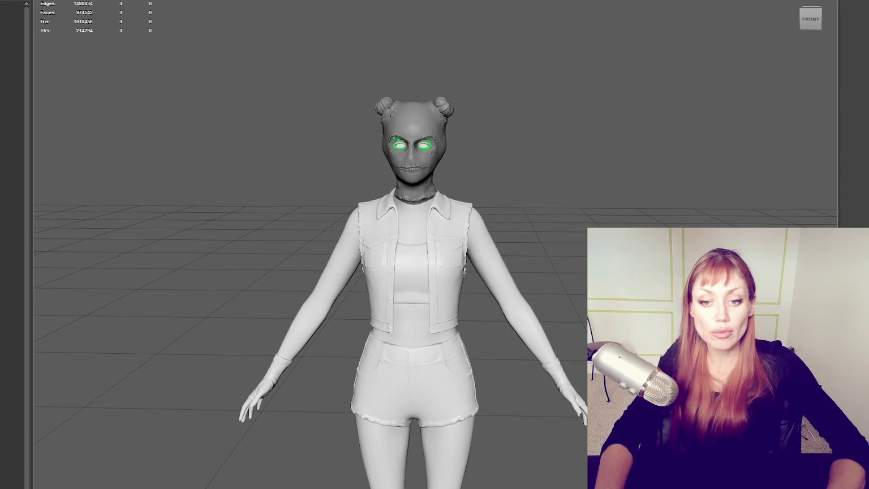
pyautogui.click(447, 104)
pyautogui.scroll(3, 474, 104)
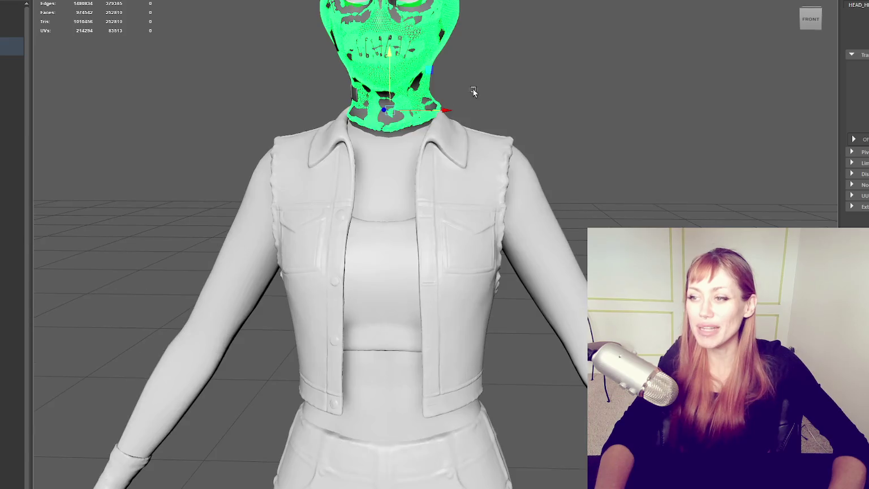
pyautogui.press('f')
pyautogui.moveTo(471, 102)
pyautogui.keyDown('alt'); pyautogui.mouseDown()
pyautogui.moveTo(508, 137)
pyautogui.moveTo(467, 162)
pyautogui.moveTo(576, 140)
pyautogui.moveTo(570, 132)
pyautogui.mouseUp(); pyautogui.keyUp('alt')
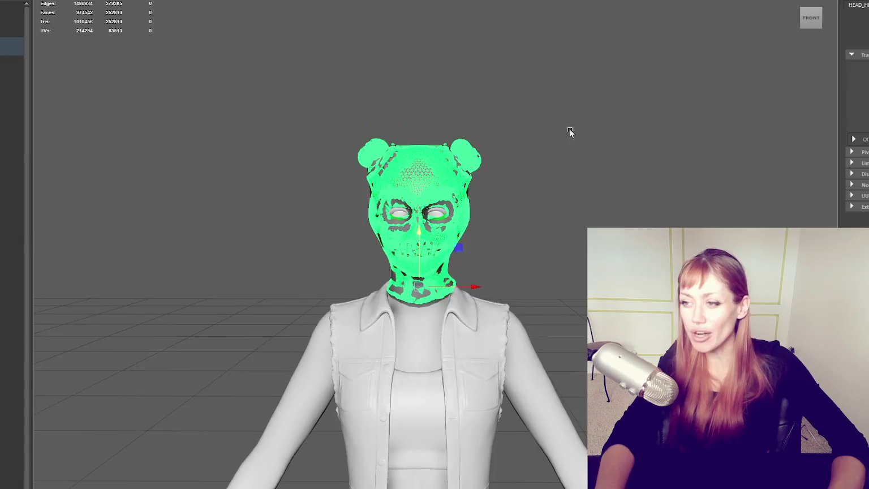
pyautogui.scroll(-3, 570, 132)
pyautogui.scroll(-3, 582, 194)
pyautogui.click(611, 96)
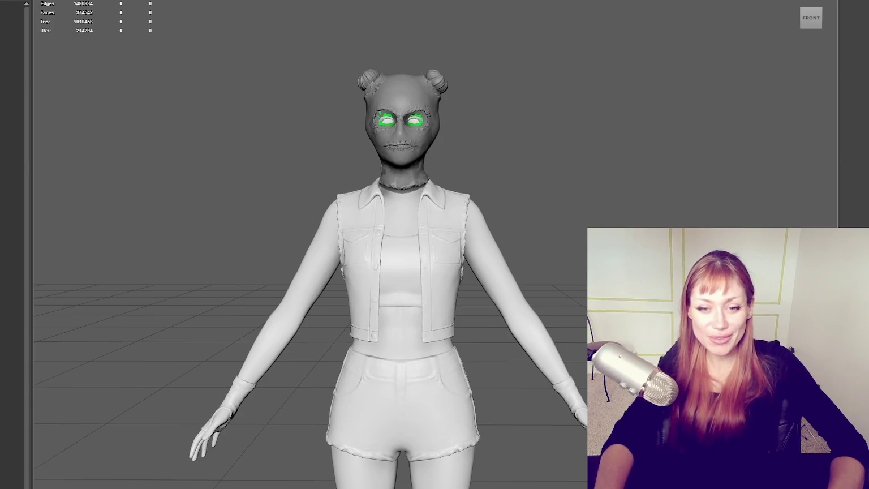
pyautogui.moveTo(560, 188)
pyautogui.keyDown('alt'); pyautogui.mouseDown()
pyautogui.moveTo(151, 188)
pyautogui.moveTo(552, 194)
pyautogui.mouseUp(); pyautogui.keyUp('alt')
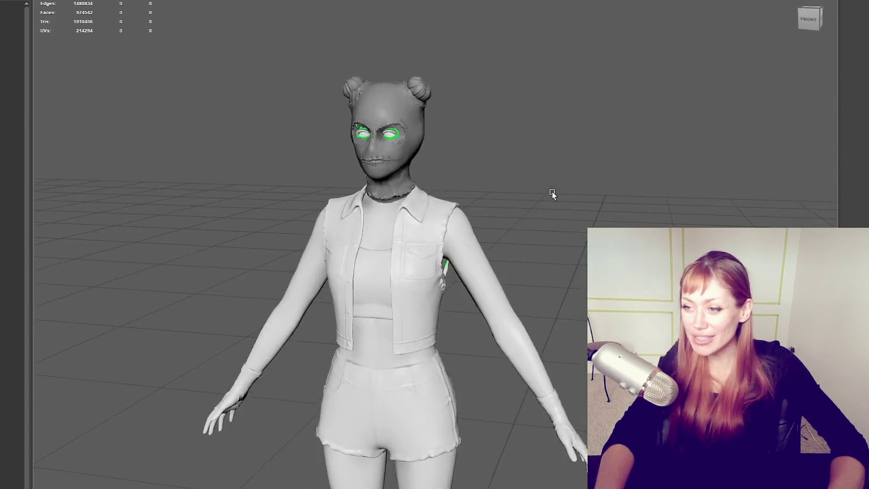
pyautogui.press('[')
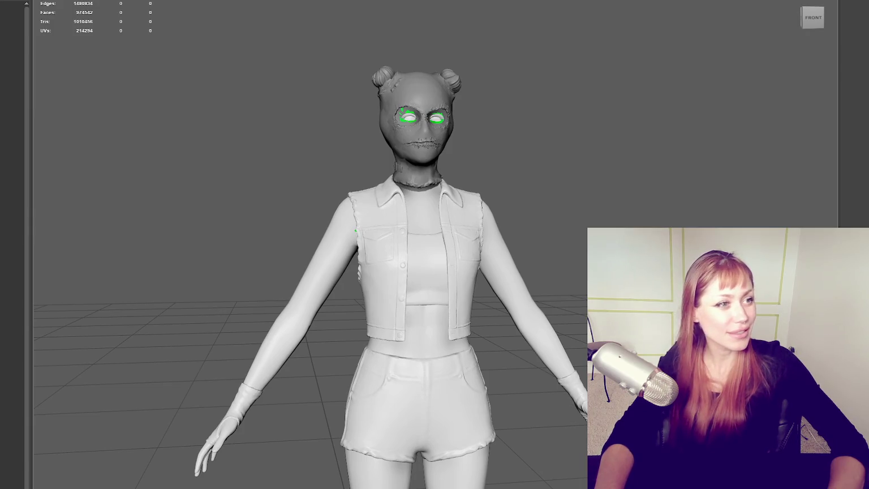